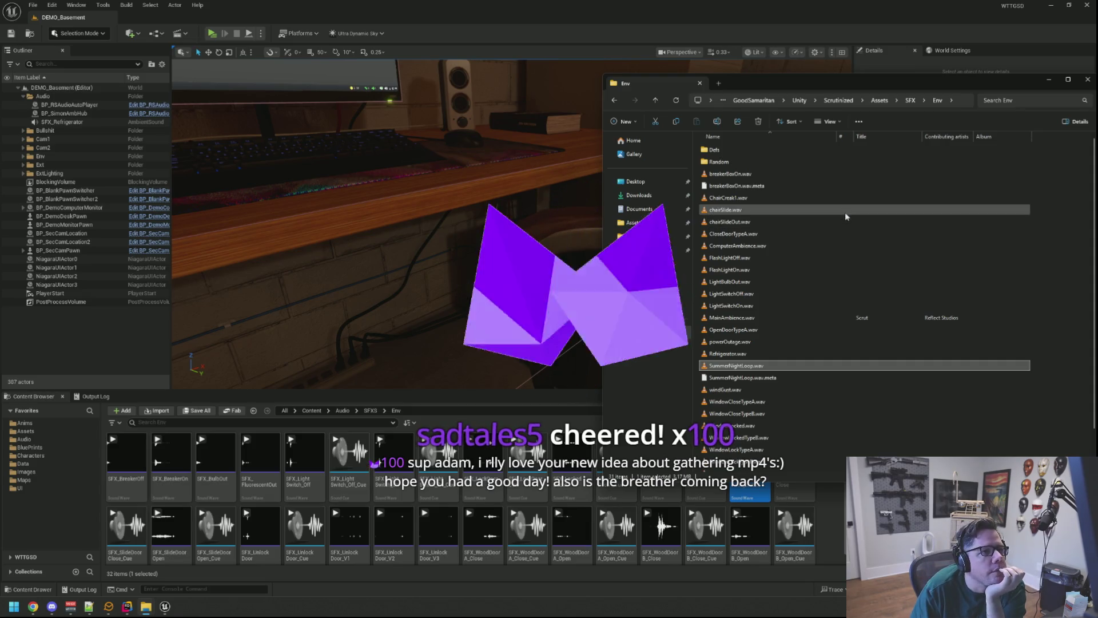
Preview FlashLightOn.wav and ComputerAmbience.wav, then drag ComputerAmbience.wav into the Env audio folder
double_click(791, 273)
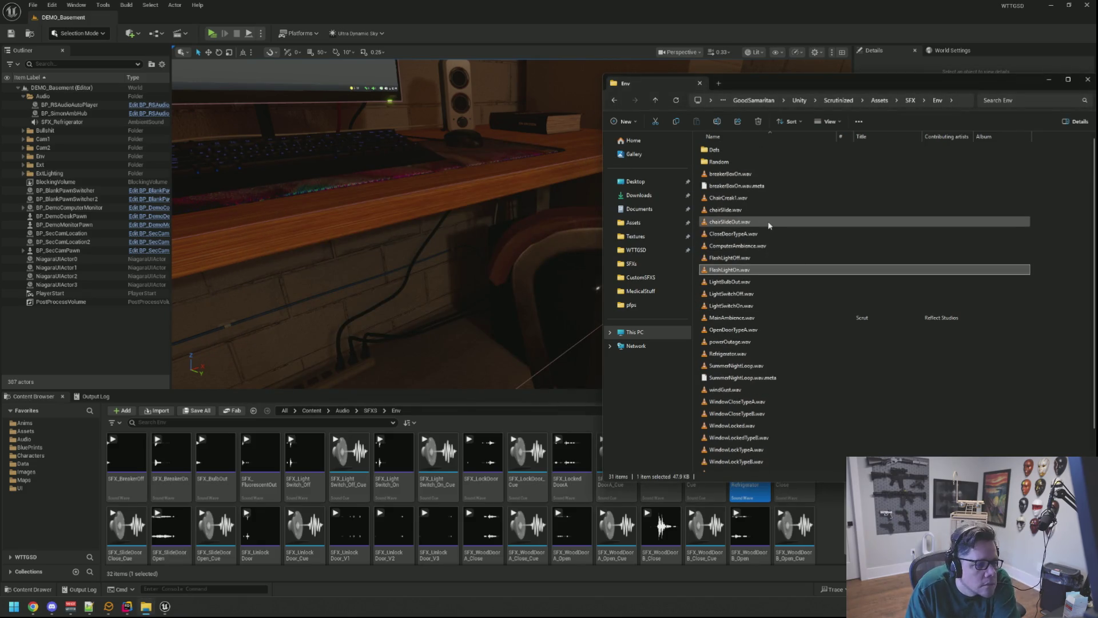
double_click(767, 246)
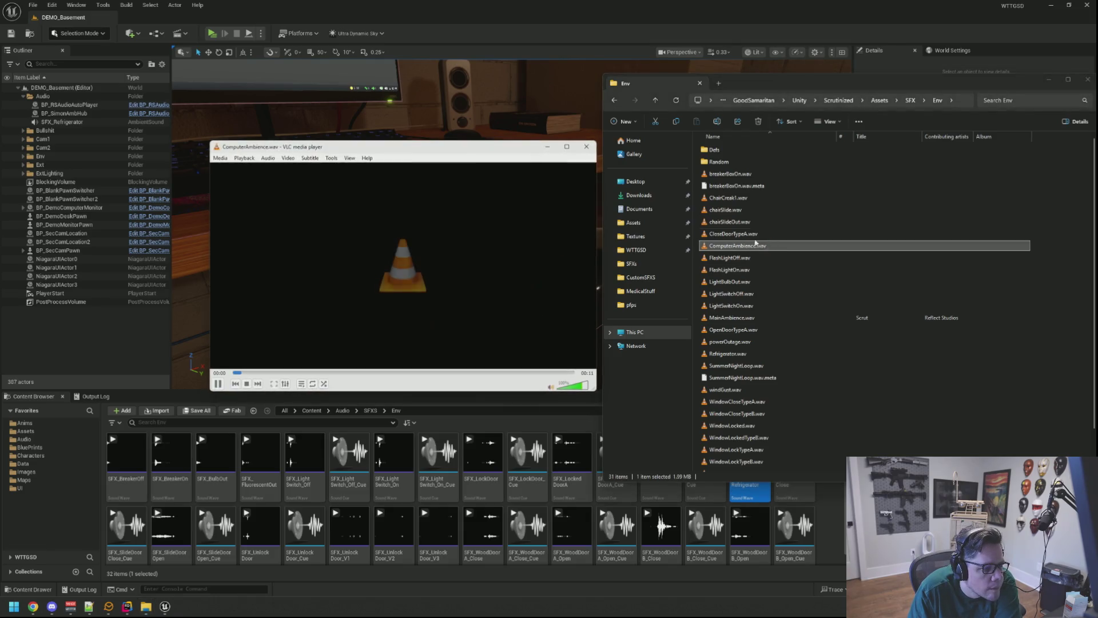
left_click(592, 150)
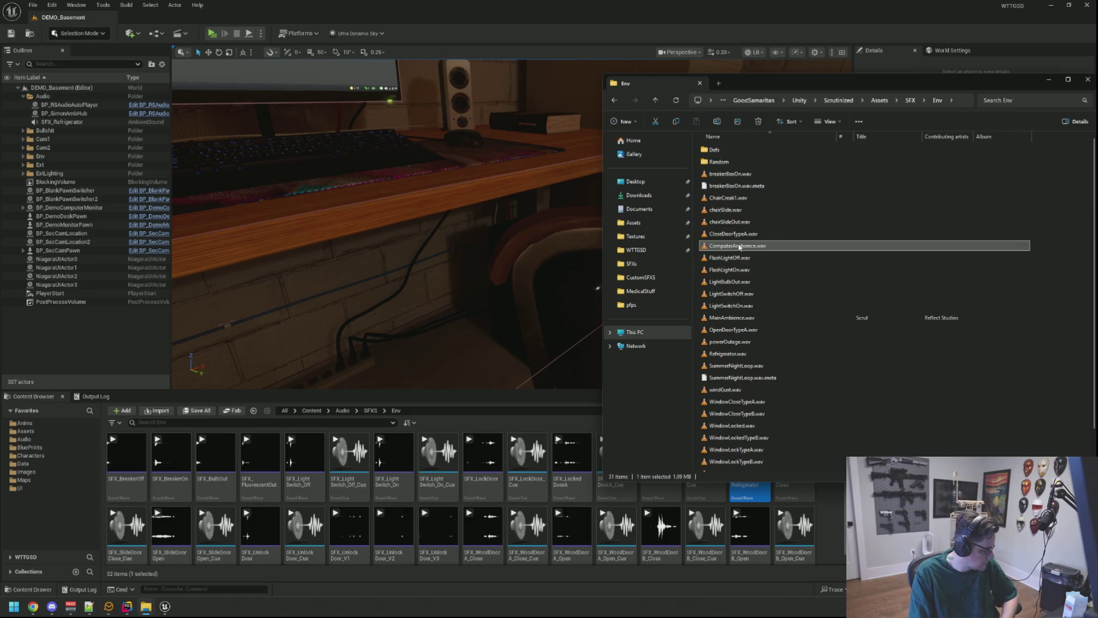
left_click_drag(743, 247, 832, 504)
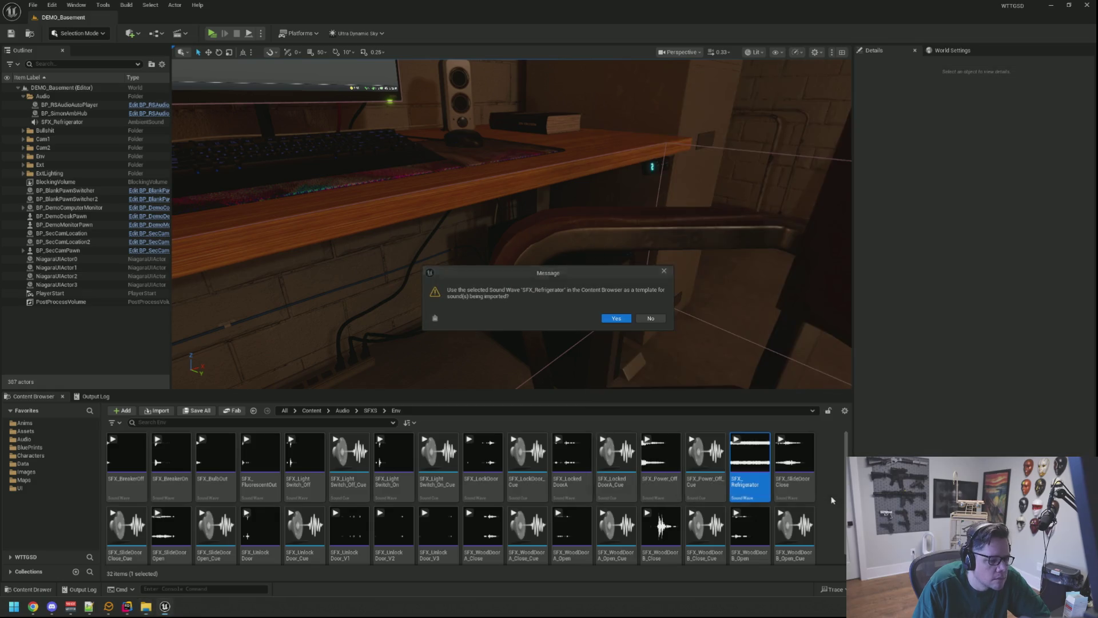
Import with the SFX_Refrigerator template, rename to SFX_ComputerAmbience, and drag it into the level
left_click(623, 321)
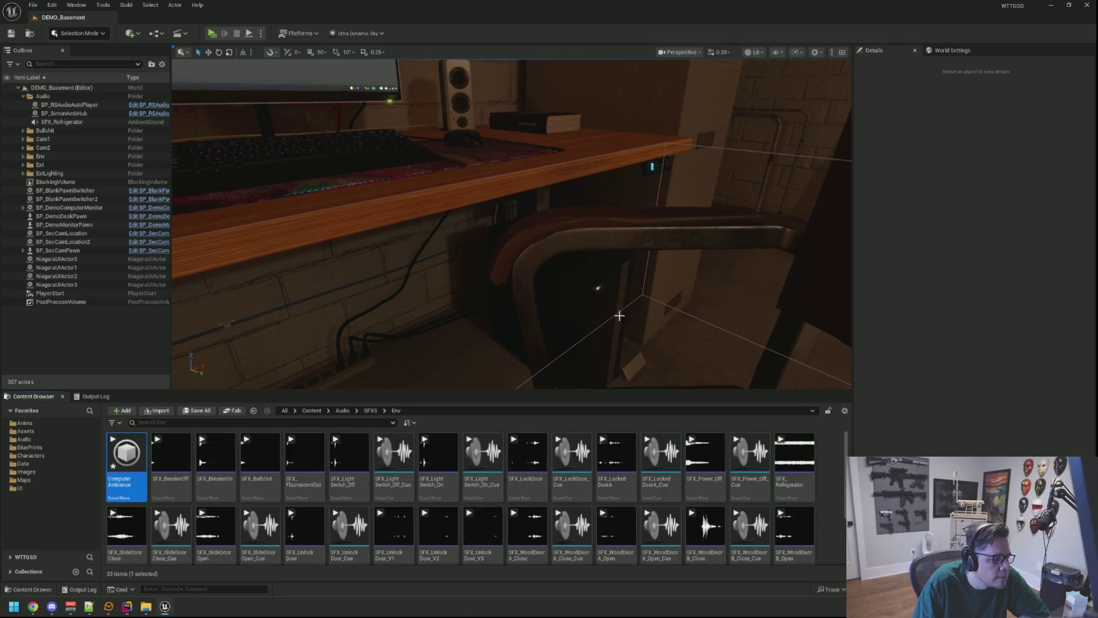
left_click(133, 458)
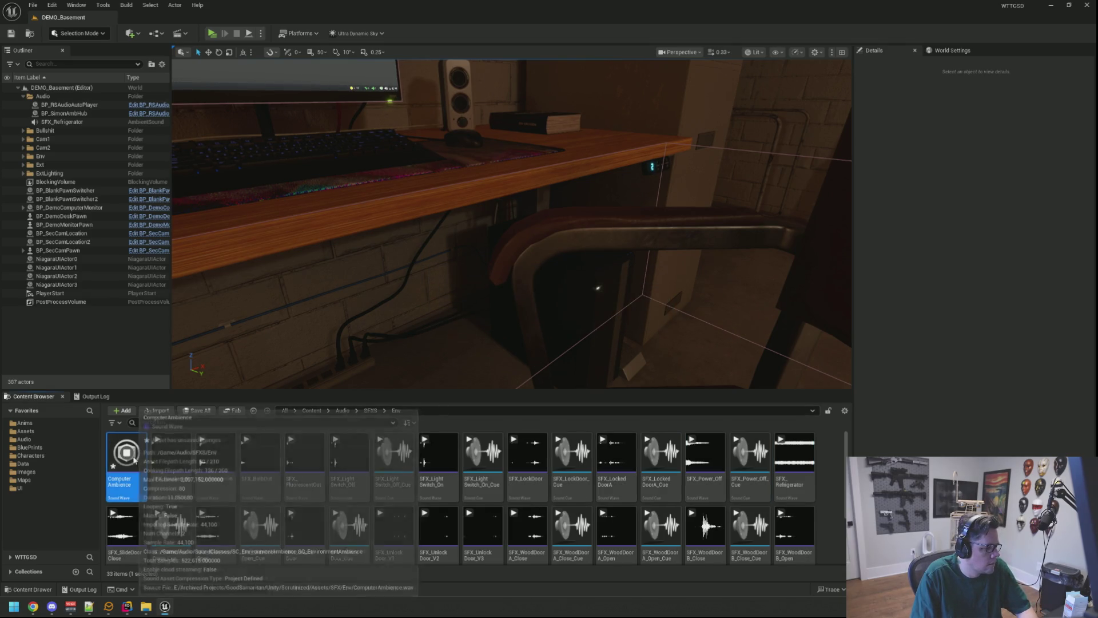
key("F2")
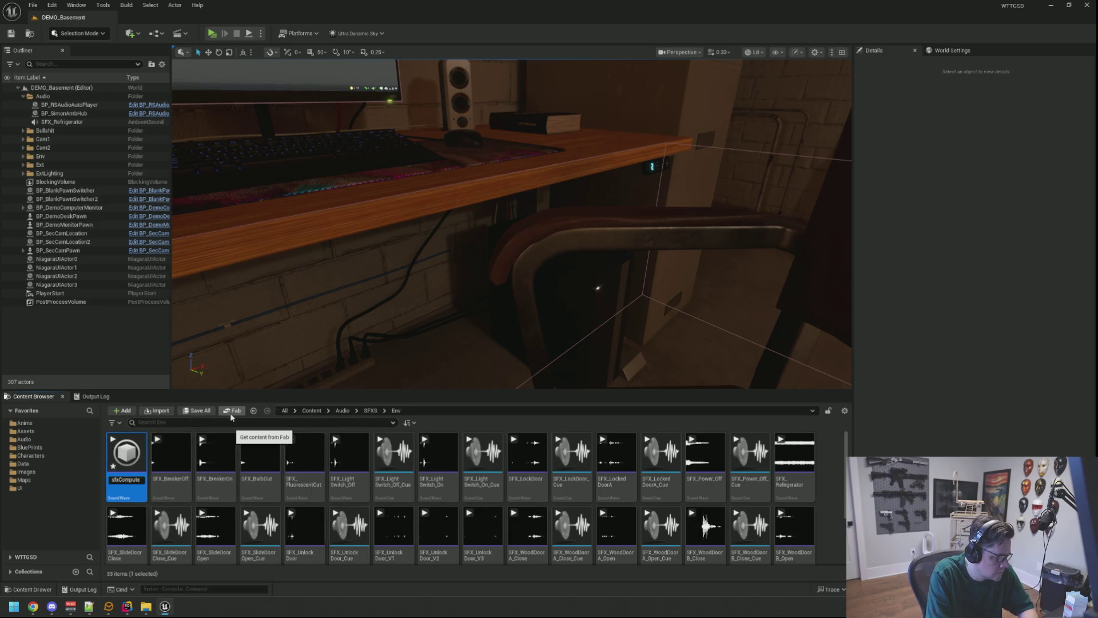
key("Return")
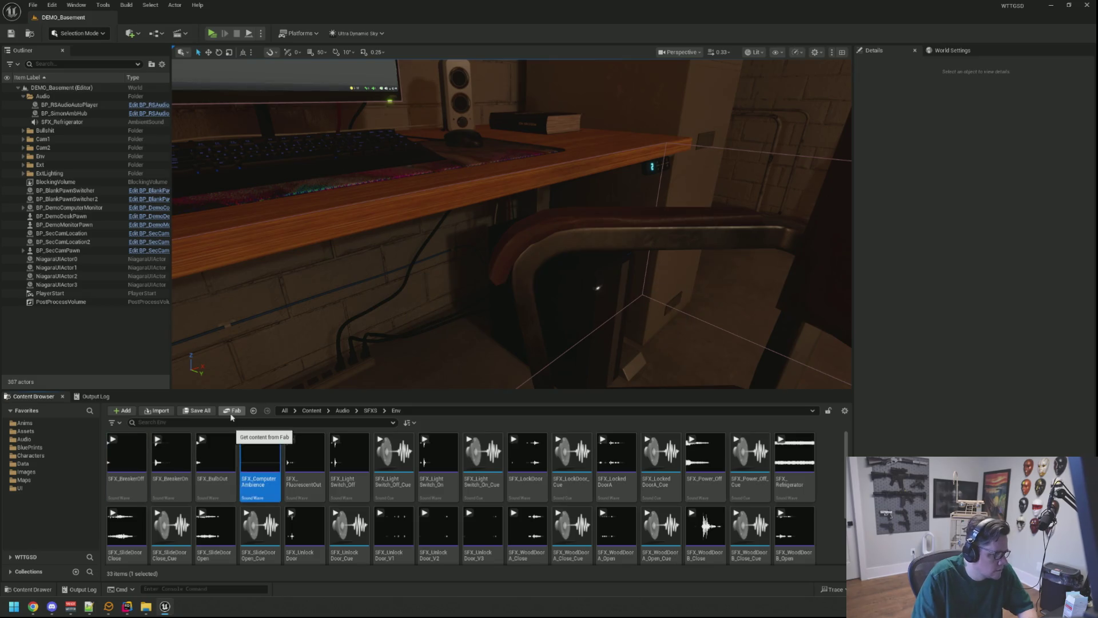
mouse_move(256, 466)
left_mouse_down()
mouse_move(483, 307)
mouse_move(522, 318)
mouse_move(551, 289)
mouse_move(597, 284)
mouse_move(574, 300)
left_mouse_up()
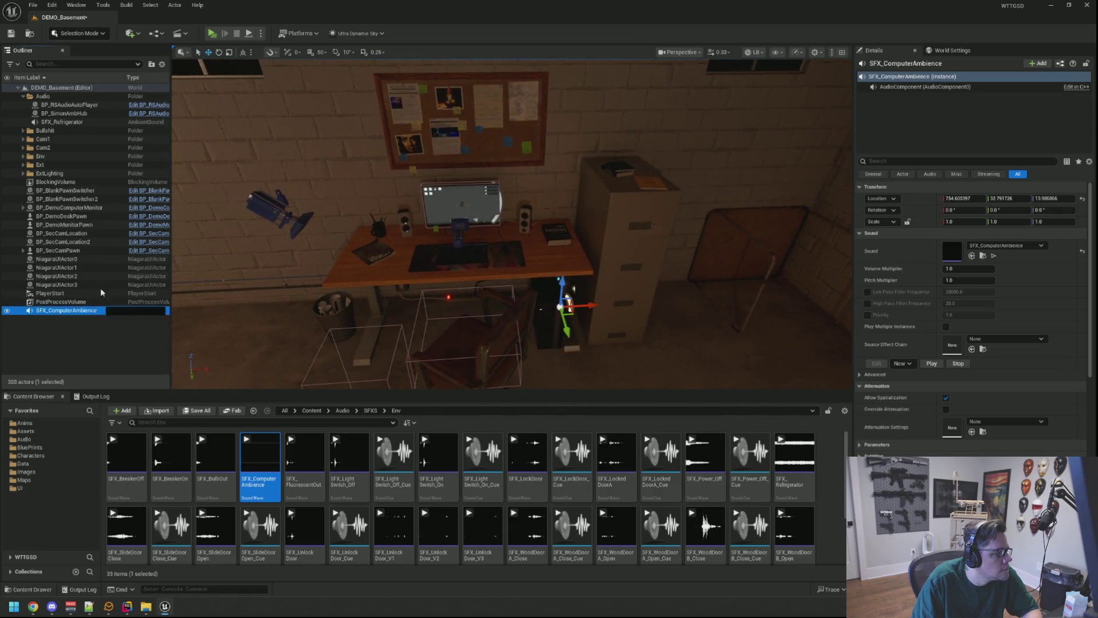
File the sound actor under Audio and move it onto the PC tower under the desk
left_click_drag(93, 100, 93, 97)
key("f")
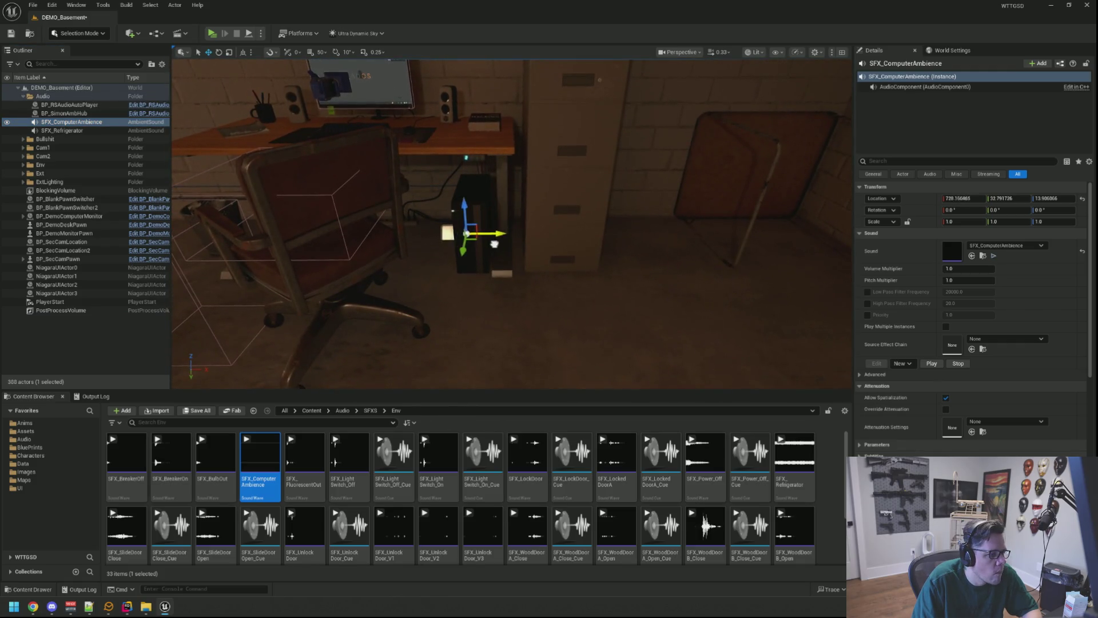
left_click_drag(461, 165, 420, 171)
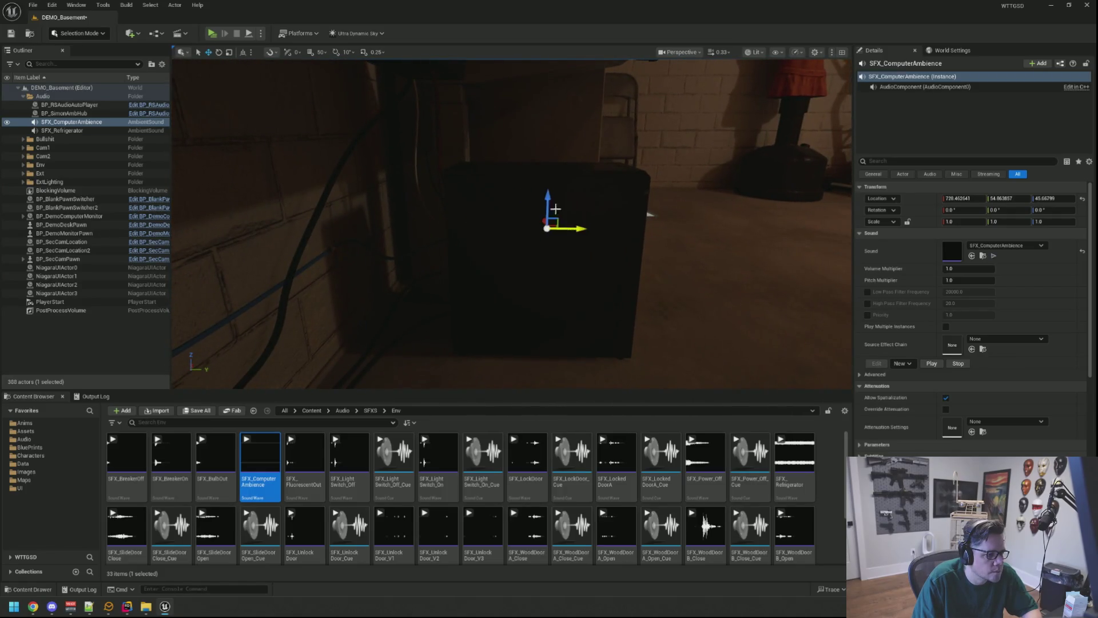
left_click_drag(564, 166, 549, 117)
left_click_drag(515, 172, 475, 289)
left_click_drag(498, 216, 523, 223)
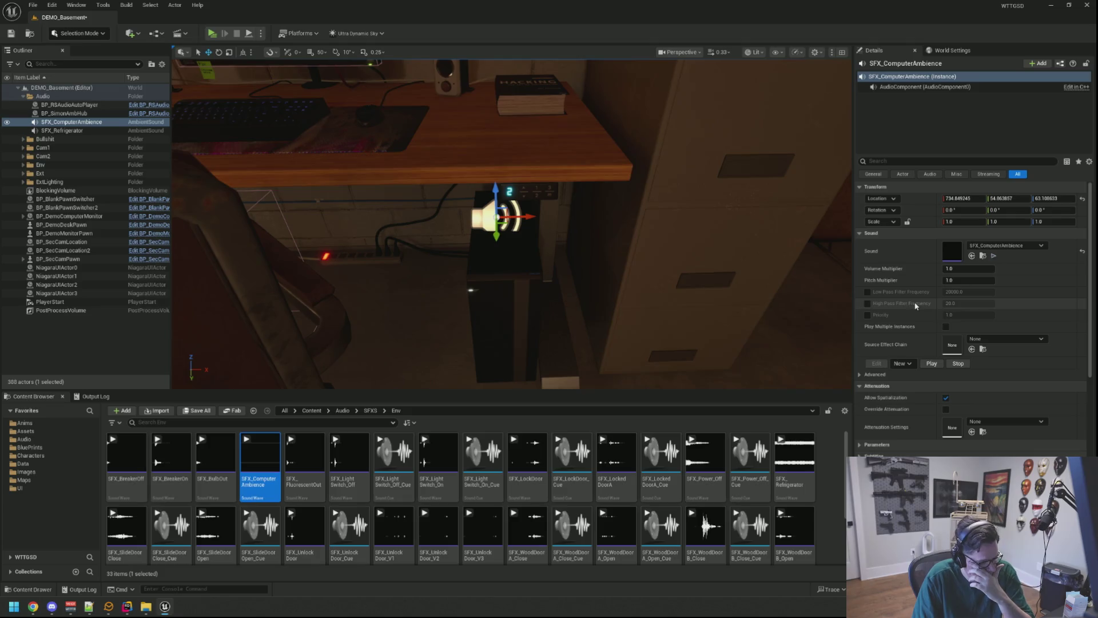
Override attenuation with Natural Sound, inner radius ~14.76 and falloff ~195.29, then save
scroll(924, 309, "down", 3)
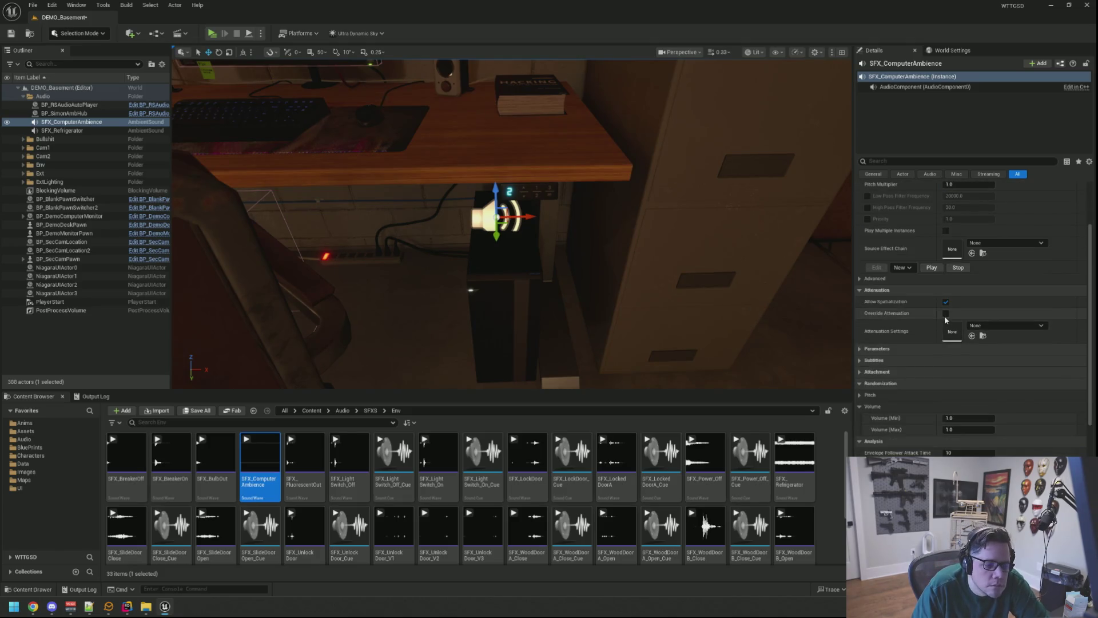
left_click(945, 313)
left_click(967, 348)
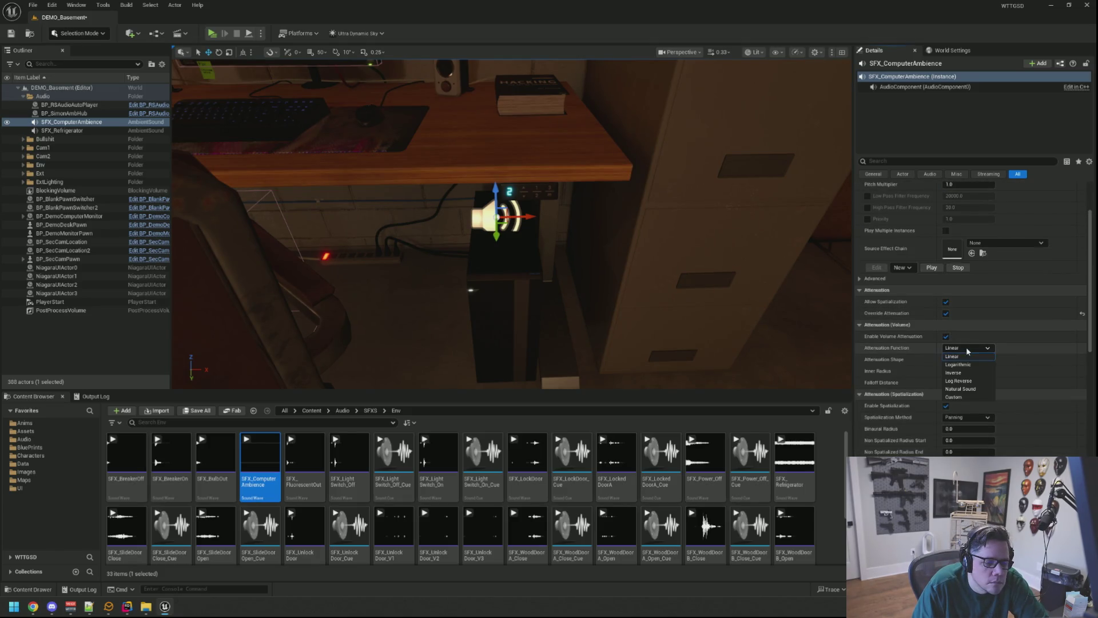
left_click(969, 393)
left_click(969, 394)
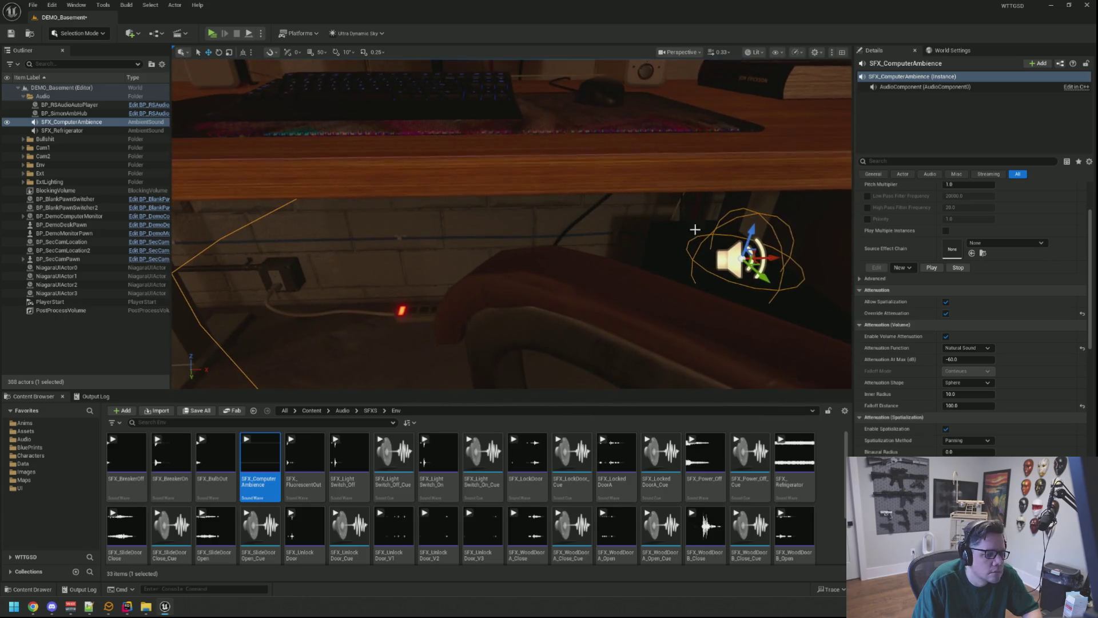
left_click_drag(966, 394, 975, 393)
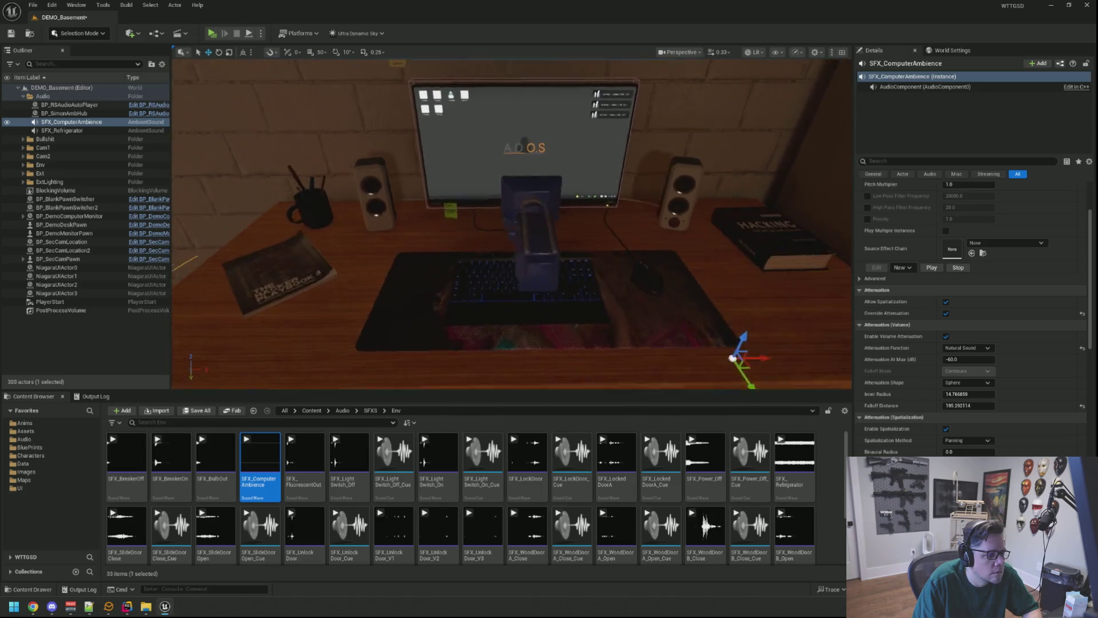
key("ctrl+s")
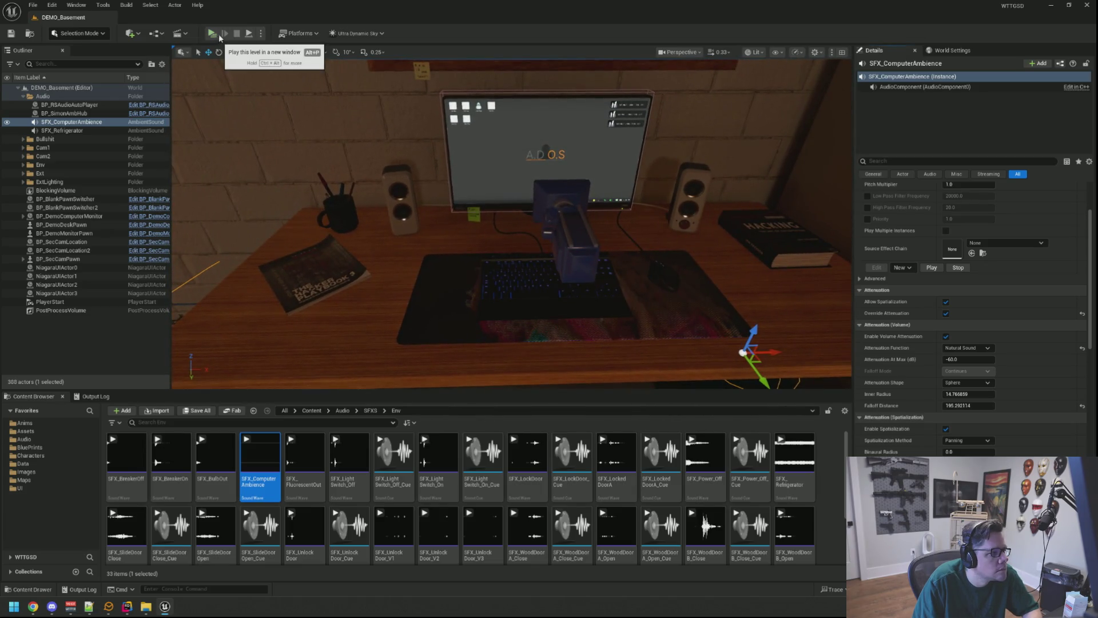
left_click(218, 34)
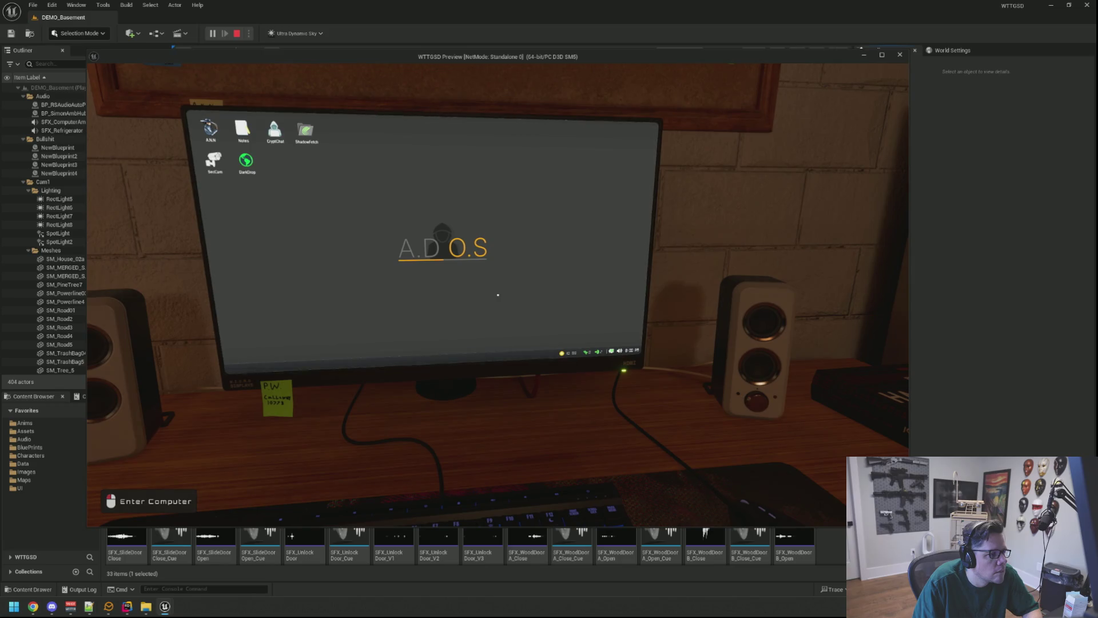
left_click(498, 294)
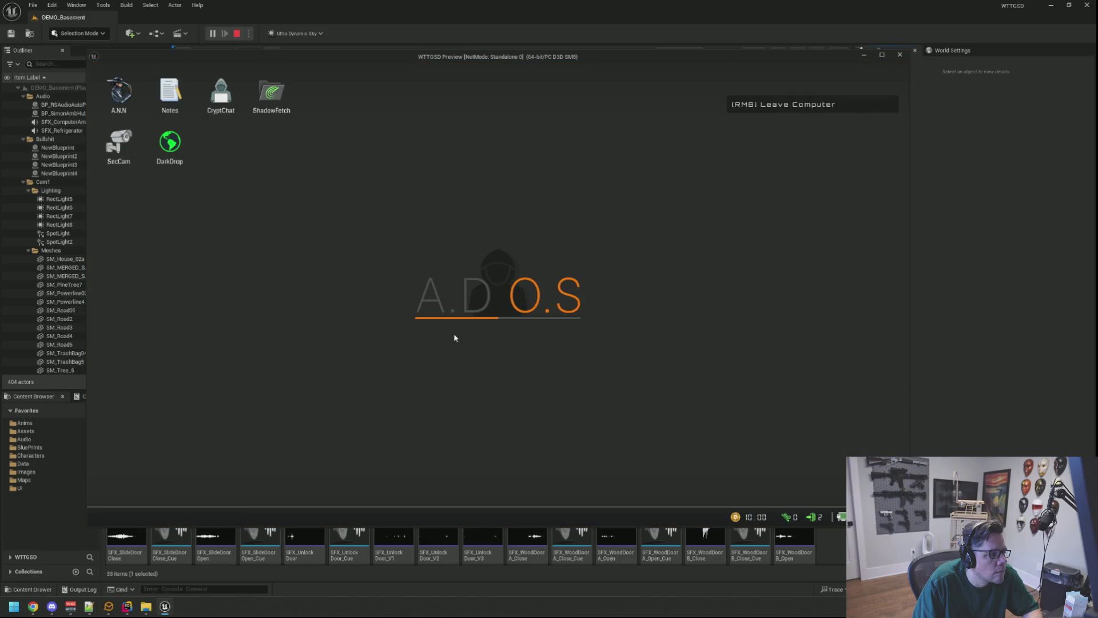
right_click(485, 294)
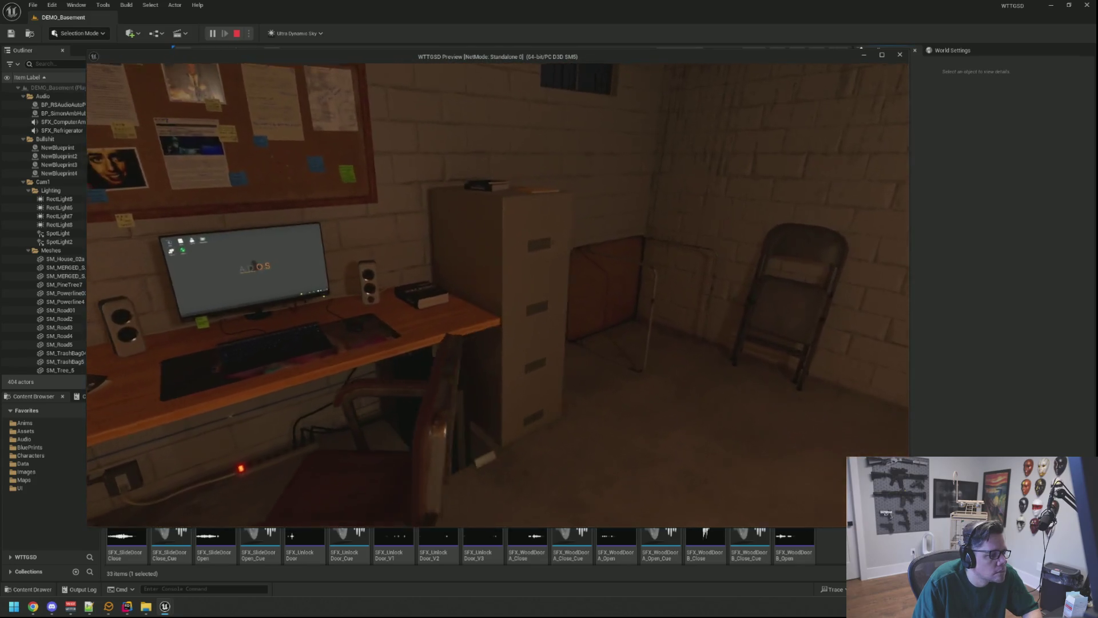
key("w")
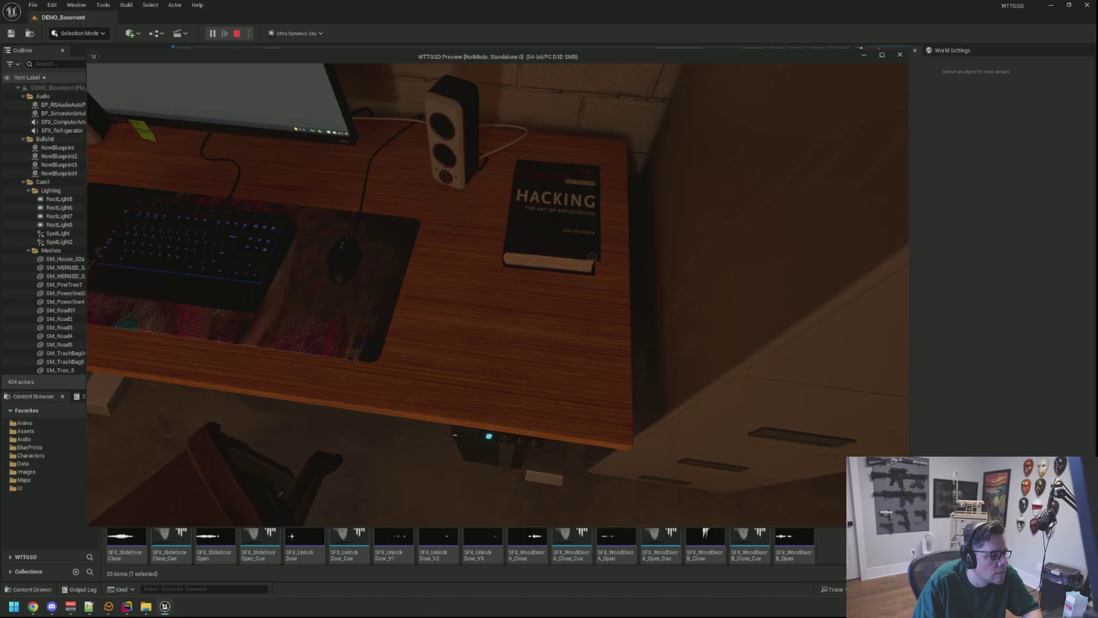
key("s")
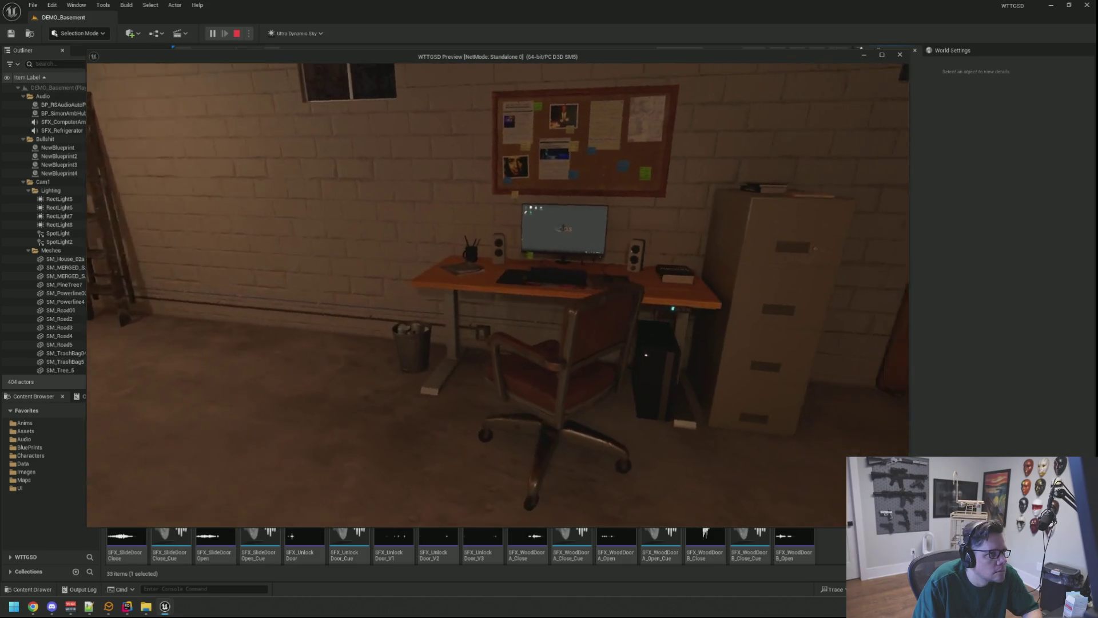
key("Escape")
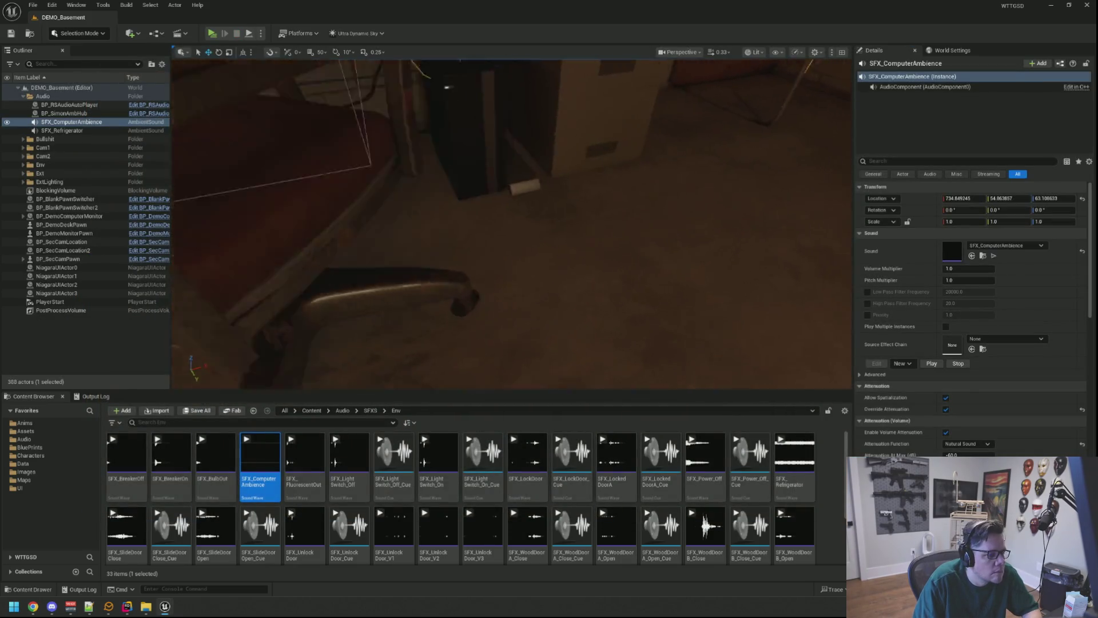
Frame the ambience sound, inspect the desk and monitor, then deselect and zoom out
key("f")
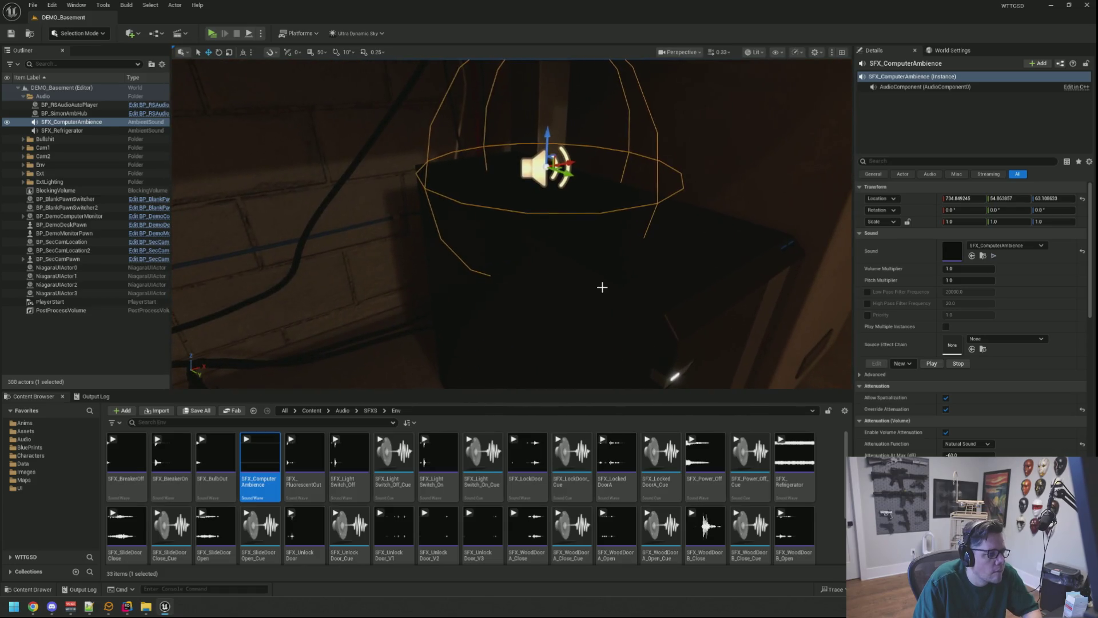
scroll(942, 380, "down", 4)
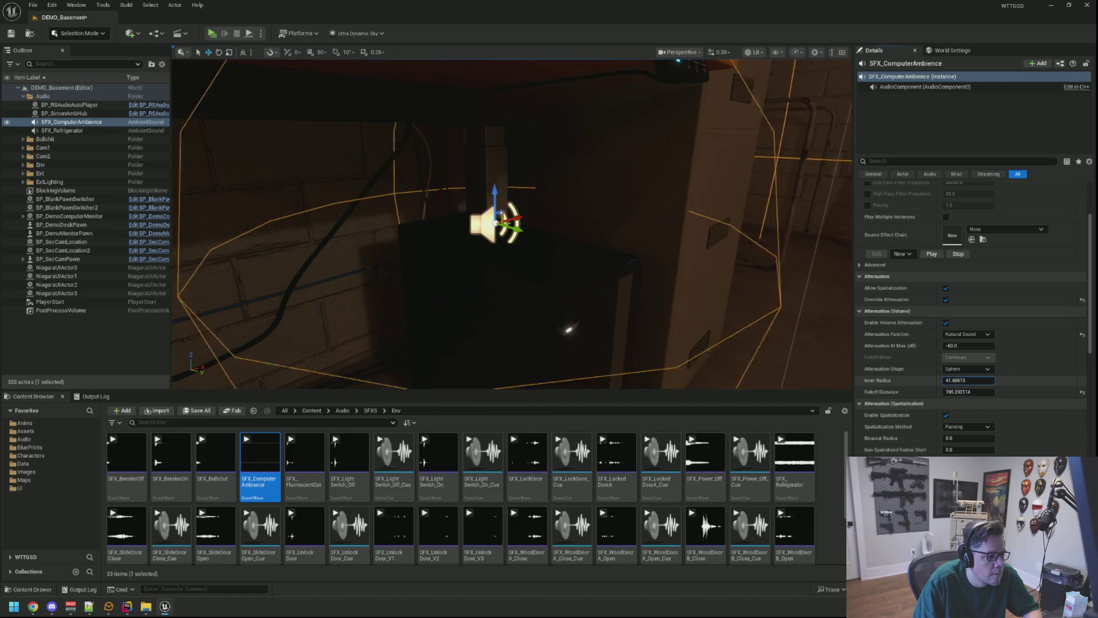
left_click_drag(713, 288, 709, 212)
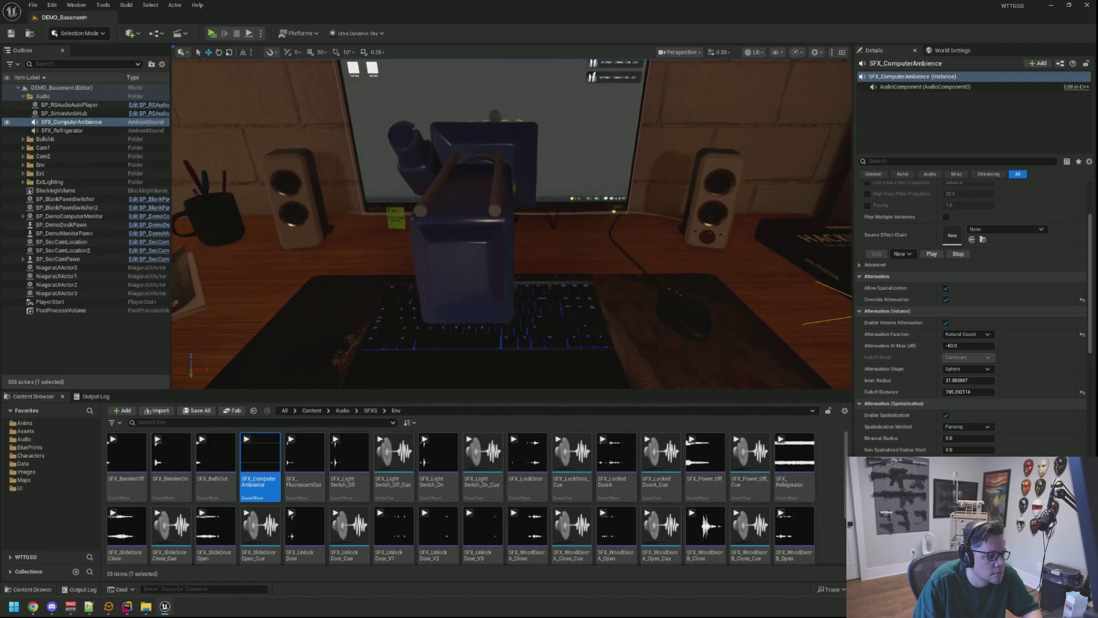
mouse_move(726, 262)
left_mouse_down()
mouse_move(724, 298)
mouse_move(721, 275)
left_mouse_up()
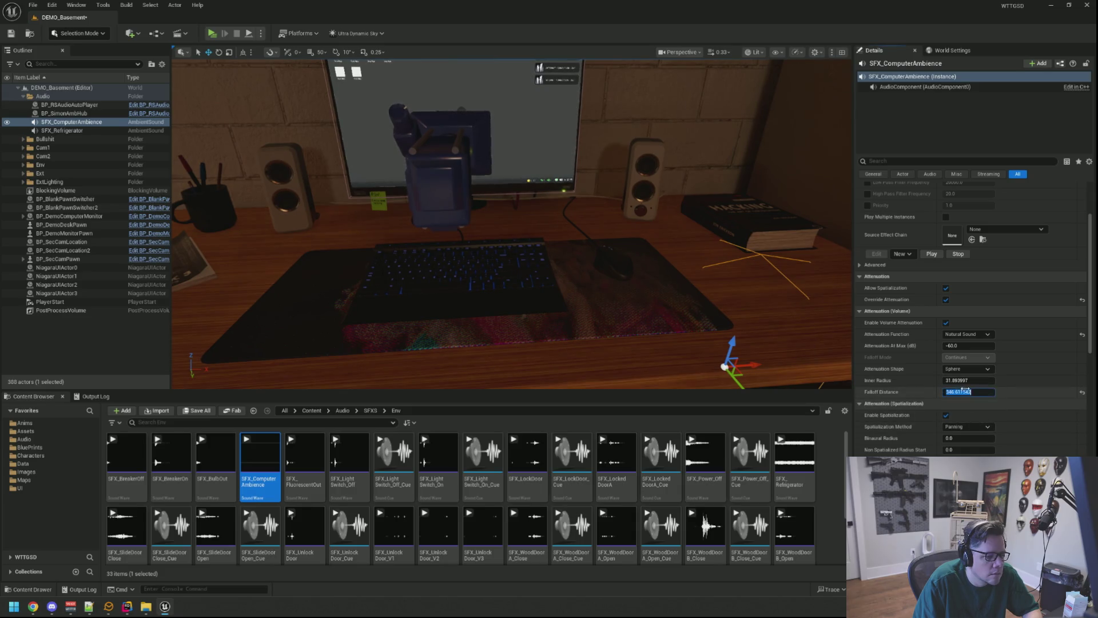
mouse_move(715, 274)
left_mouse_down()
mouse_move(712, 249)
mouse_move(709, 269)
left_mouse_up()
scroll(918, 291, "up", 4)
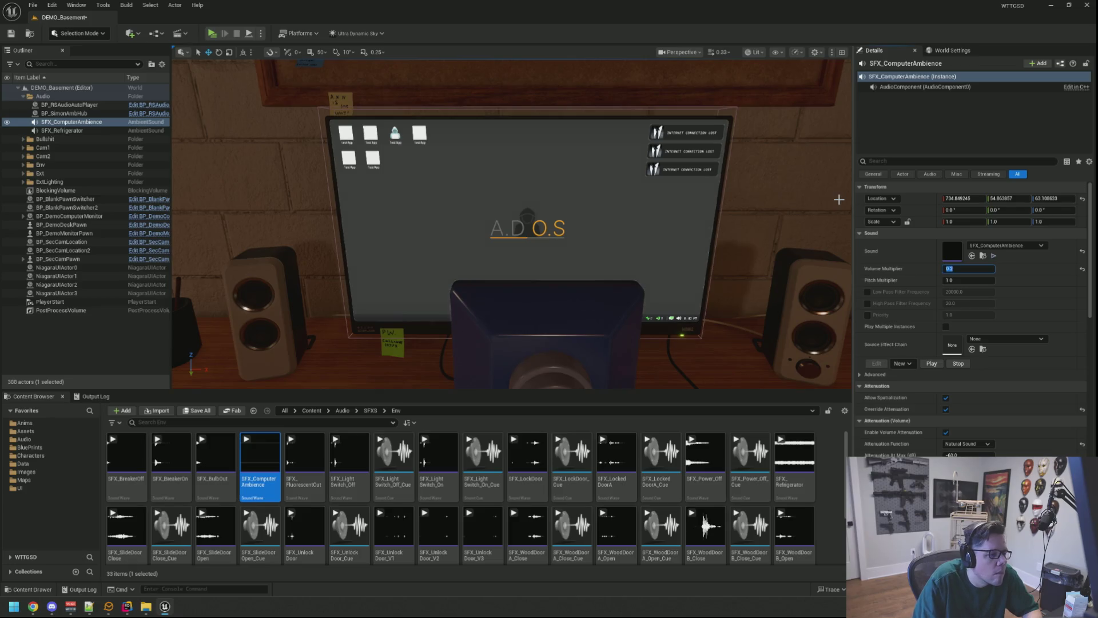
left_click_drag(578, 181, 594, 178)
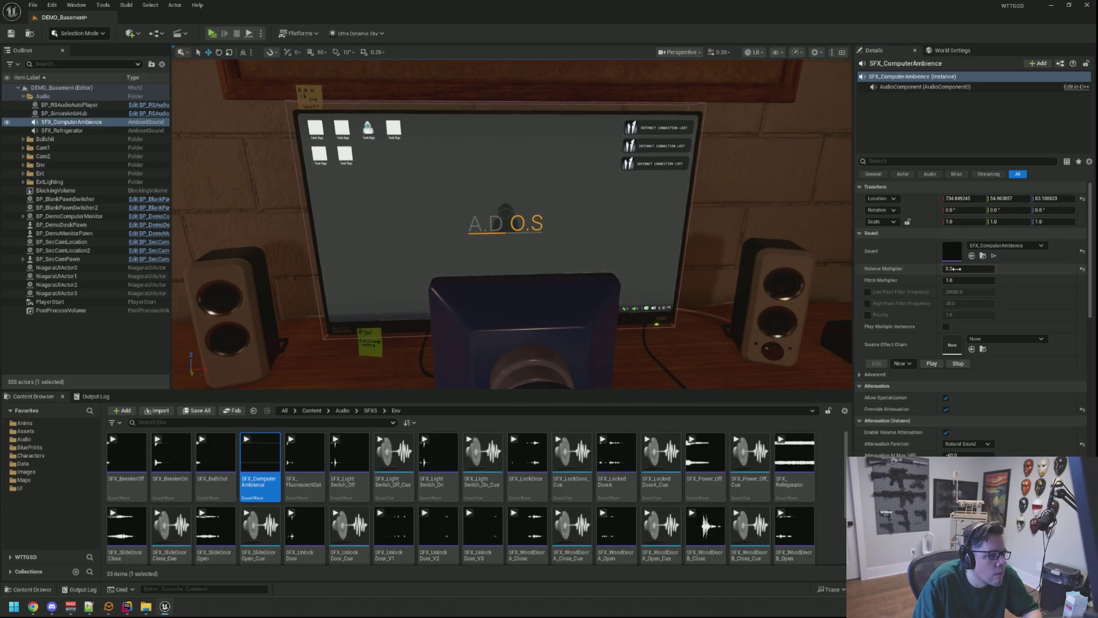
left_click_drag(614, 207, 614, 181)
left_click(133, 355)
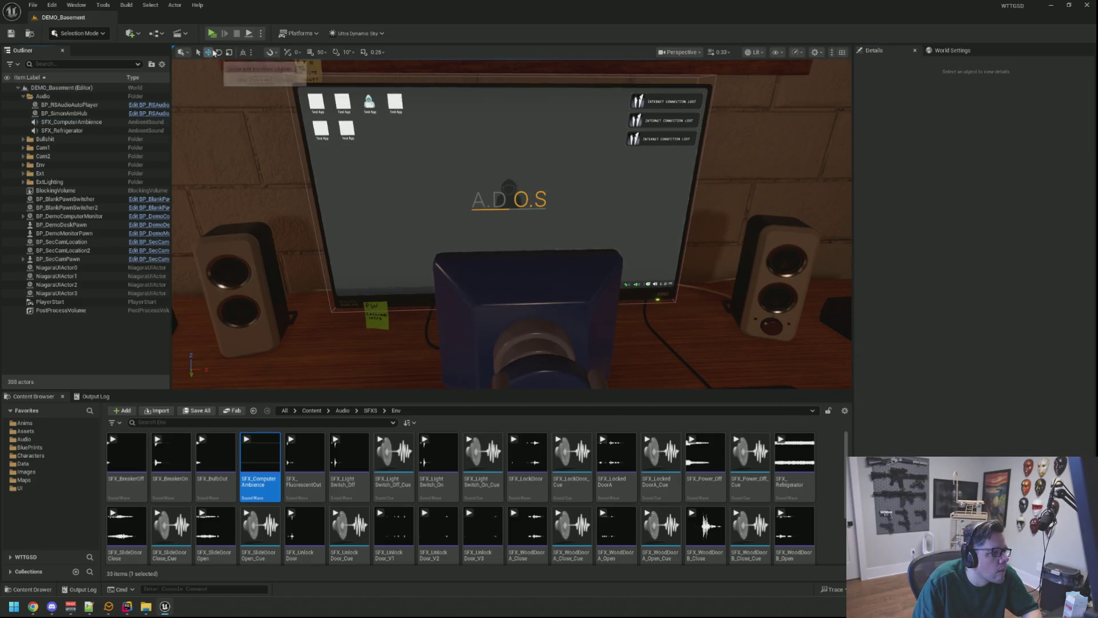
scroll(791, 366, "down", 10)
scroll(449, 170, "down", 3)
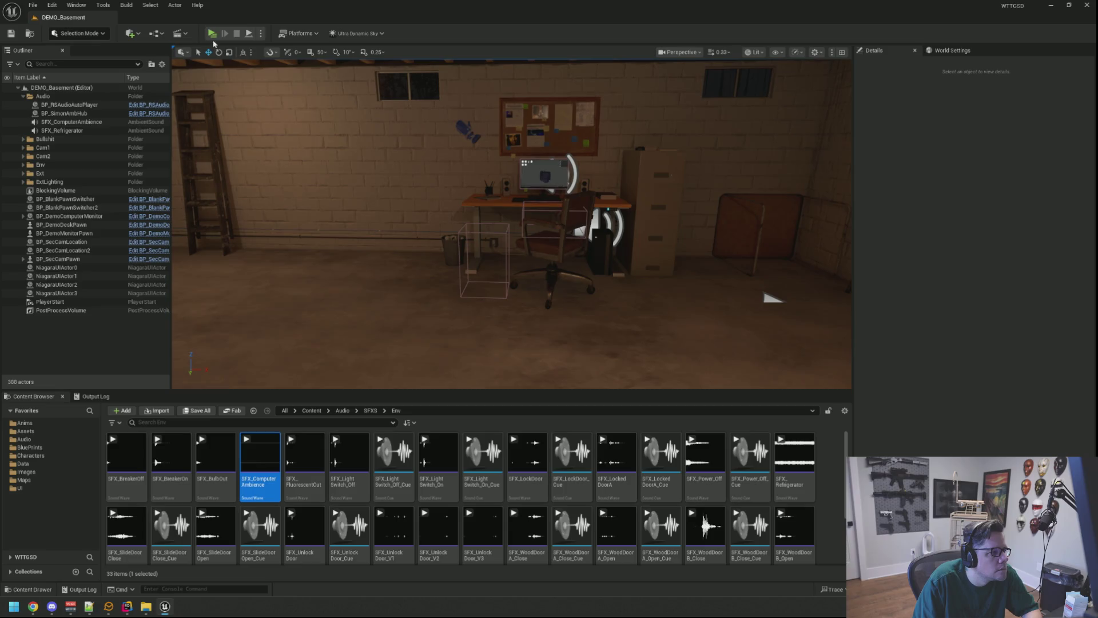
Playtest in Standalone, use and leave the in-game computer, then stop the playtest
left_click(212, 34)
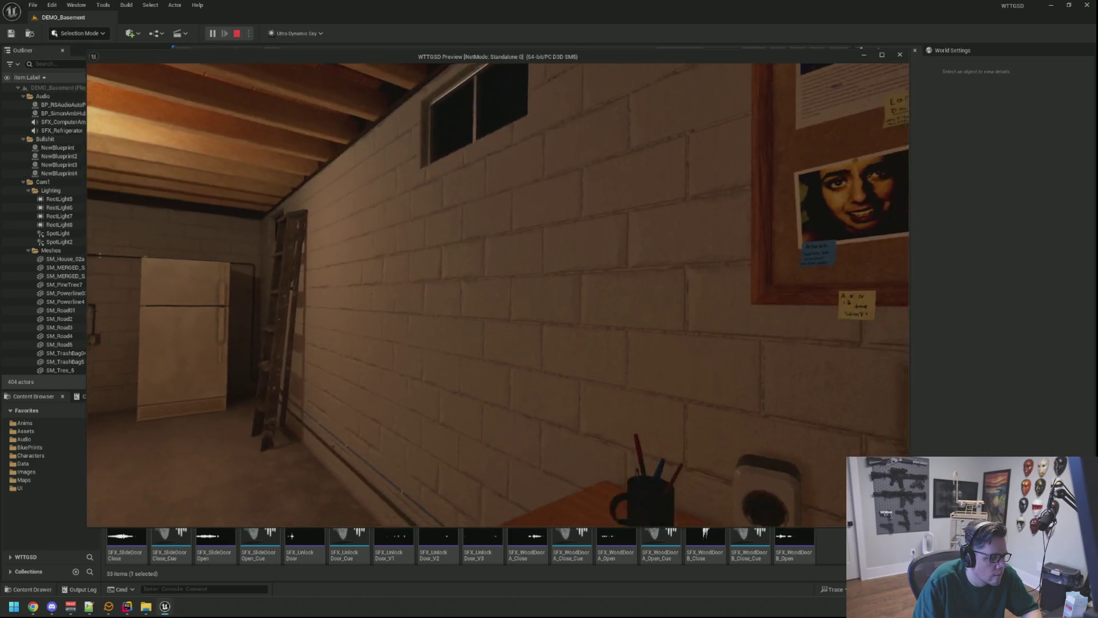
left_click(497, 295)
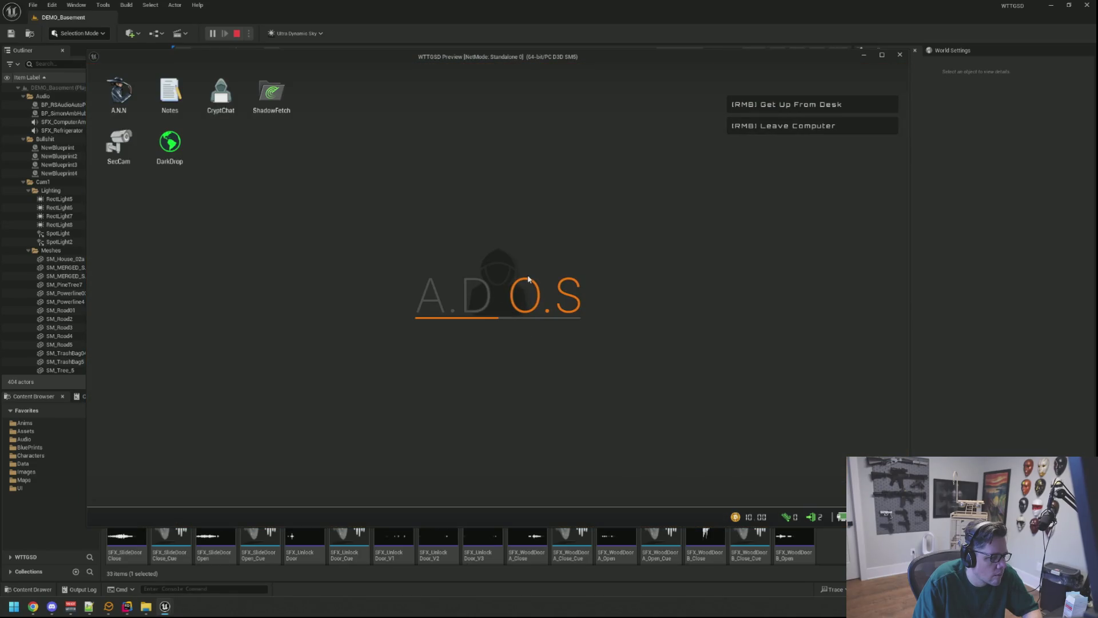
right_click(528, 279)
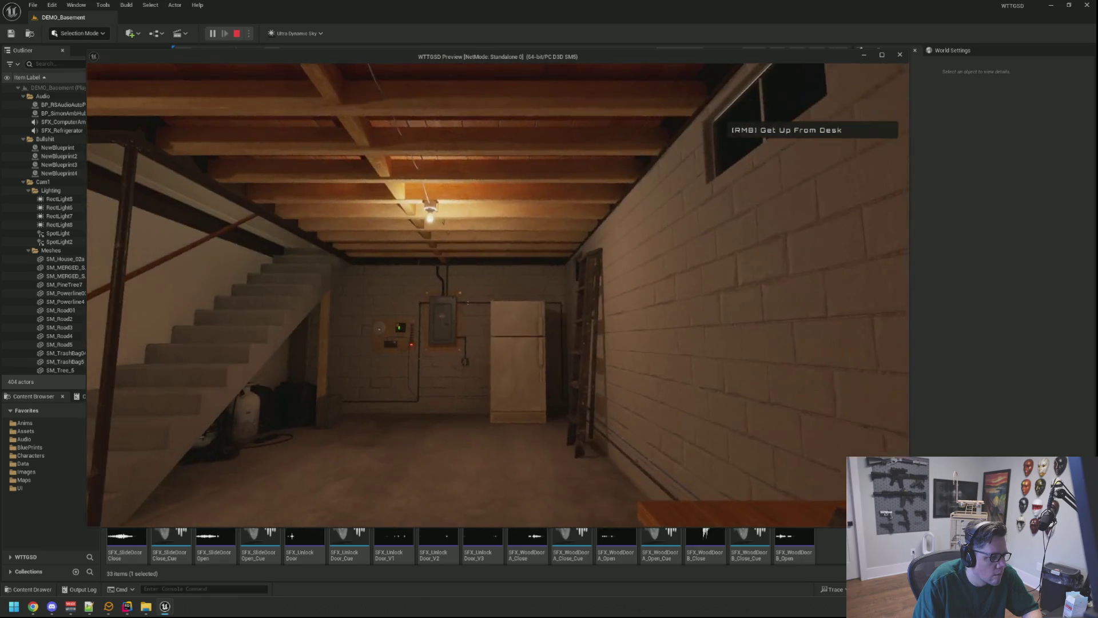
key("Escape")
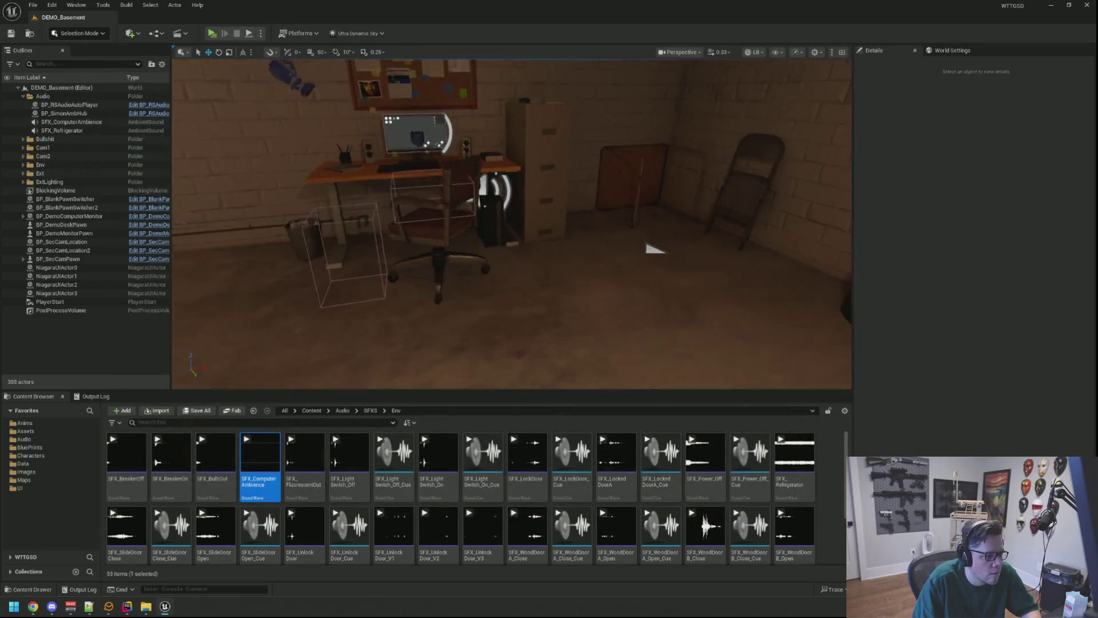
mouse_move(651, 248)
left_mouse_down()
mouse_move(456, 294)
mouse_move(485, 250)
mouse_move(419, 237)
left_mouse_up()
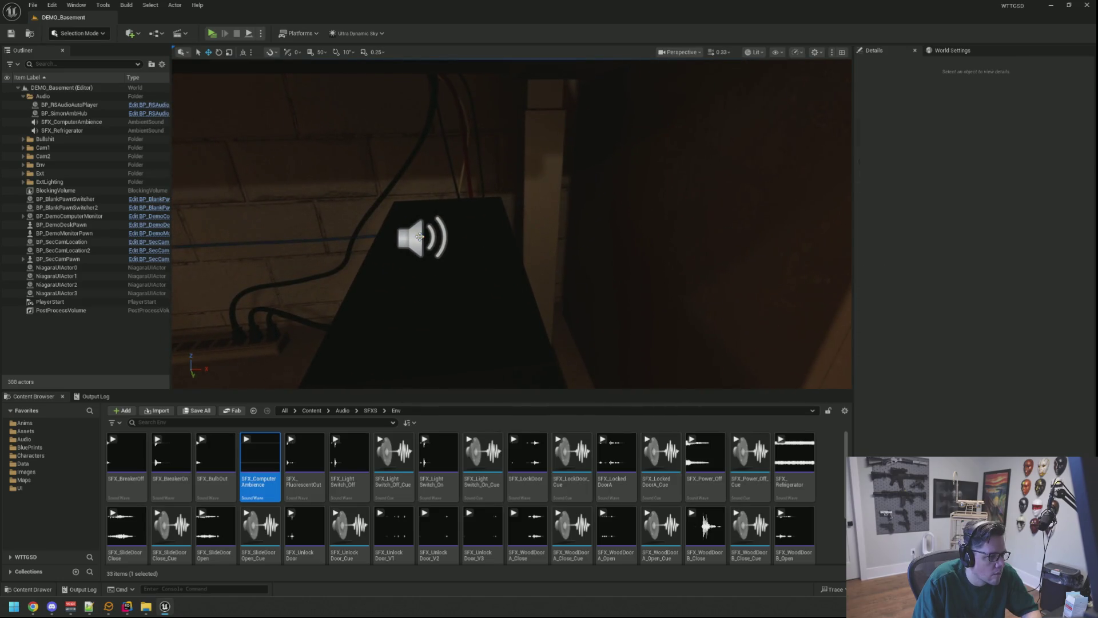
Set SFX_ComputerAmbience Pitch Multiplier 0.9 and Volume Multiplier 0.15, then save the level
left_click(419, 236)
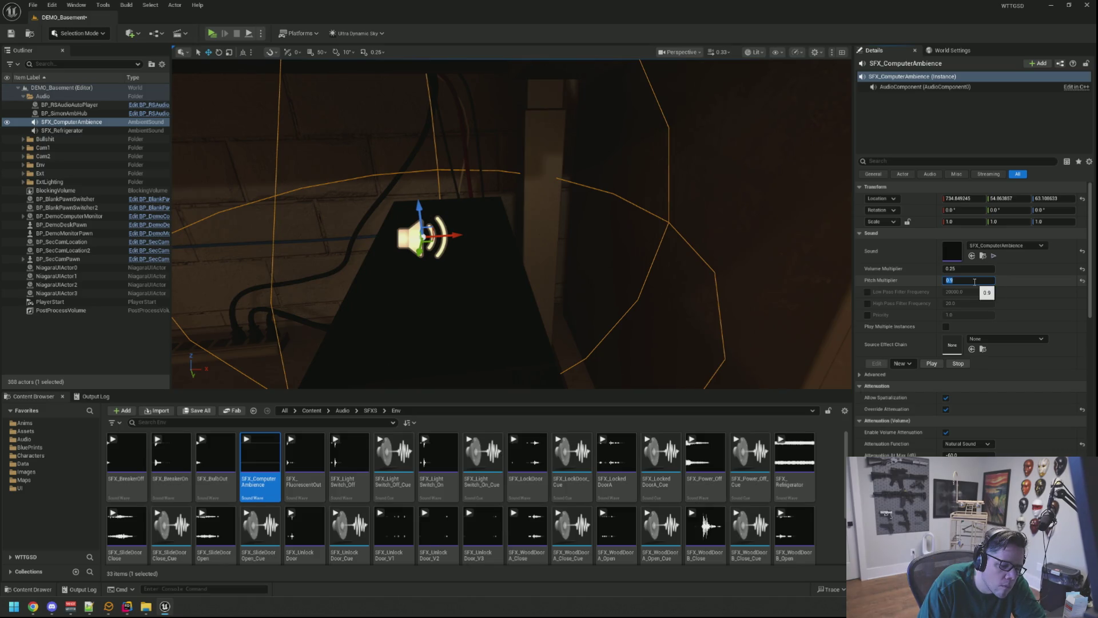
left_click(961, 269)
type("0.15")
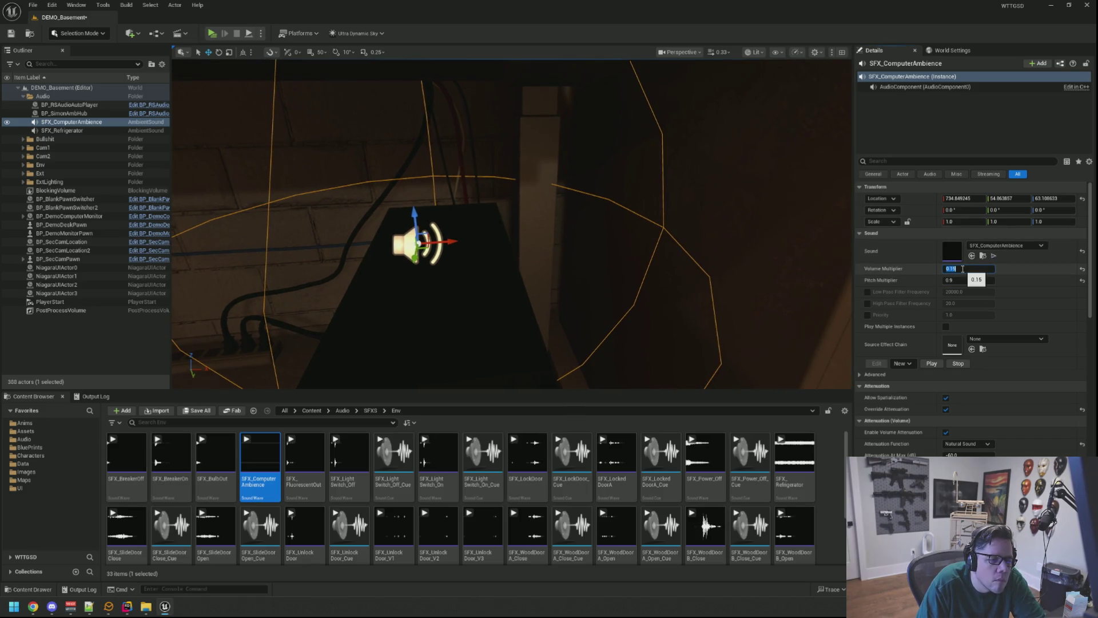
left_click_drag(580, 237, 567, 214)
key("ctrl+s")
left_click(128, 338)
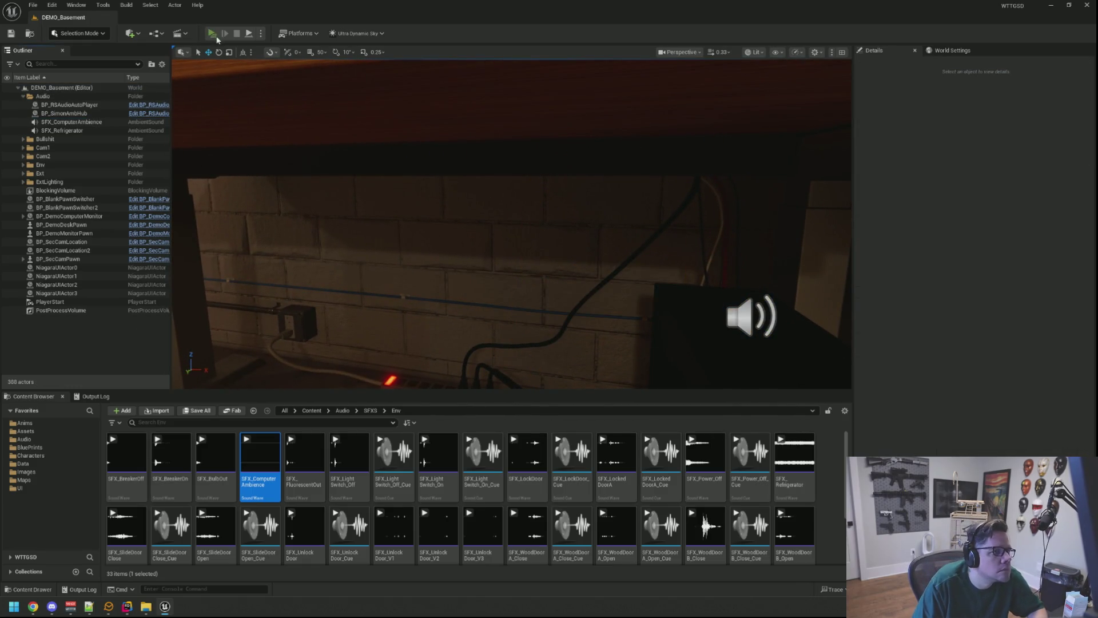
Start another playtest, open the A.N.N browser, and open then close the DarkDrop shop
left_click(213, 35)
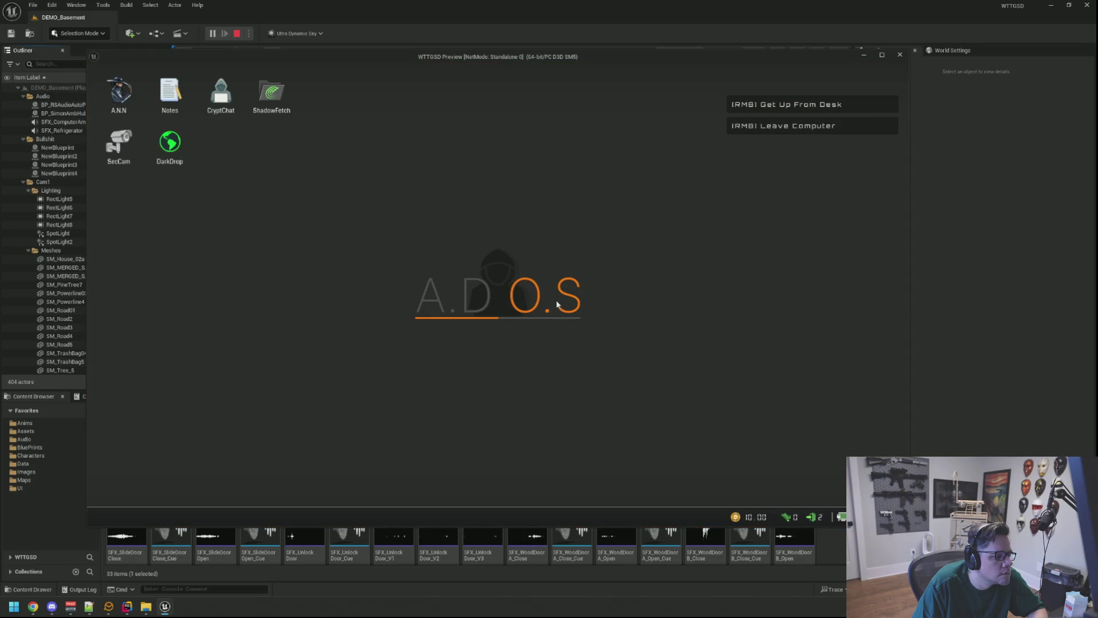
left_click(136, 109)
mouse_move(491, 108)
left_mouse_down()
mouse_move(517, 84)
mouse_move(458, 81)
left_mouse_up()
double_click(170, 143)
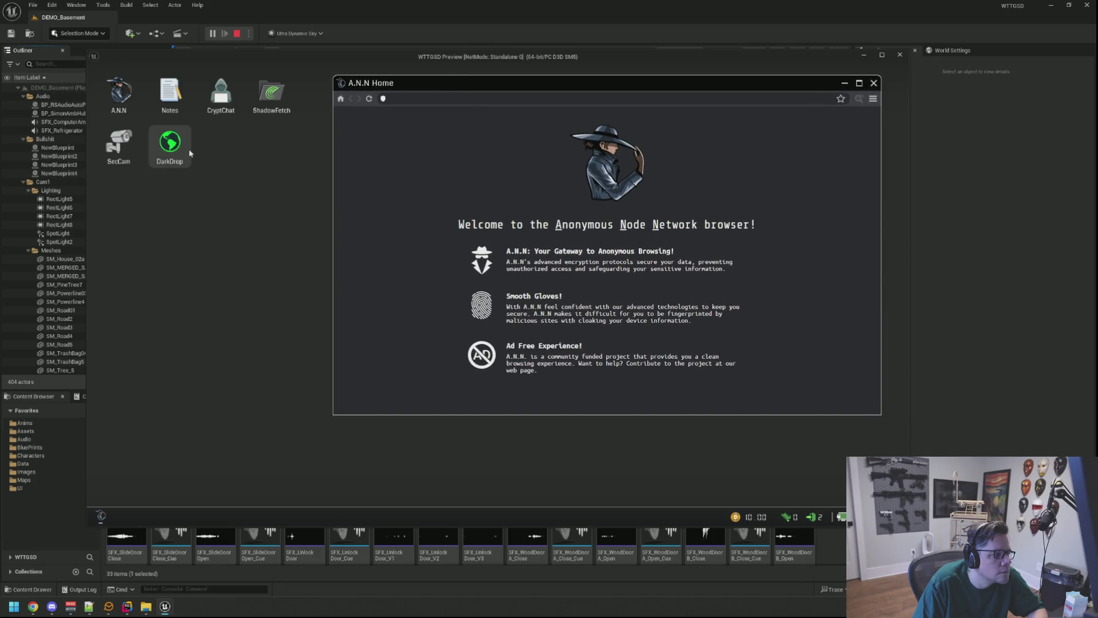
left_click_drag(266, 103, 265, 184)
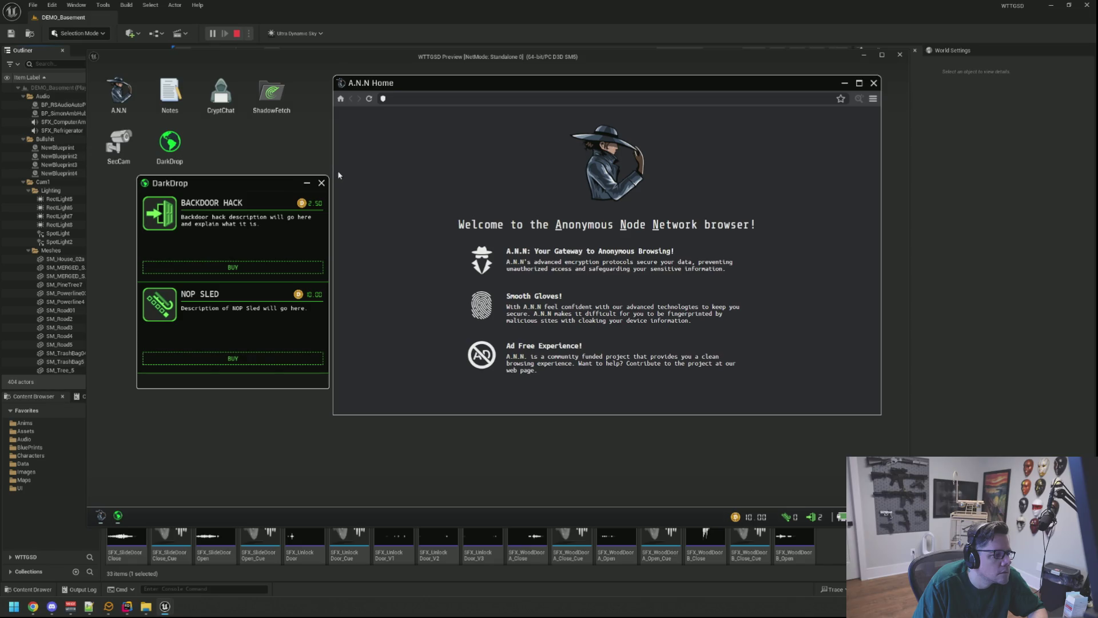
left_click(321, 184)
Type 'adf' into the A.N.N address field, step away from the computer, and return
left_click(581, 101)
type("adf")
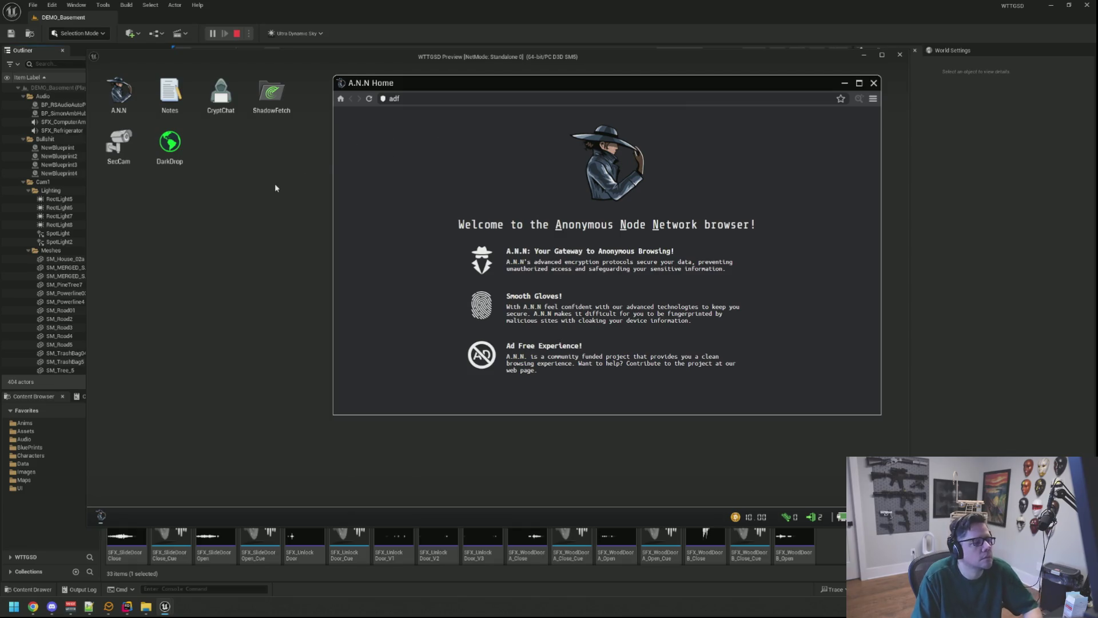
key("Escape")
left_click(498, 295)
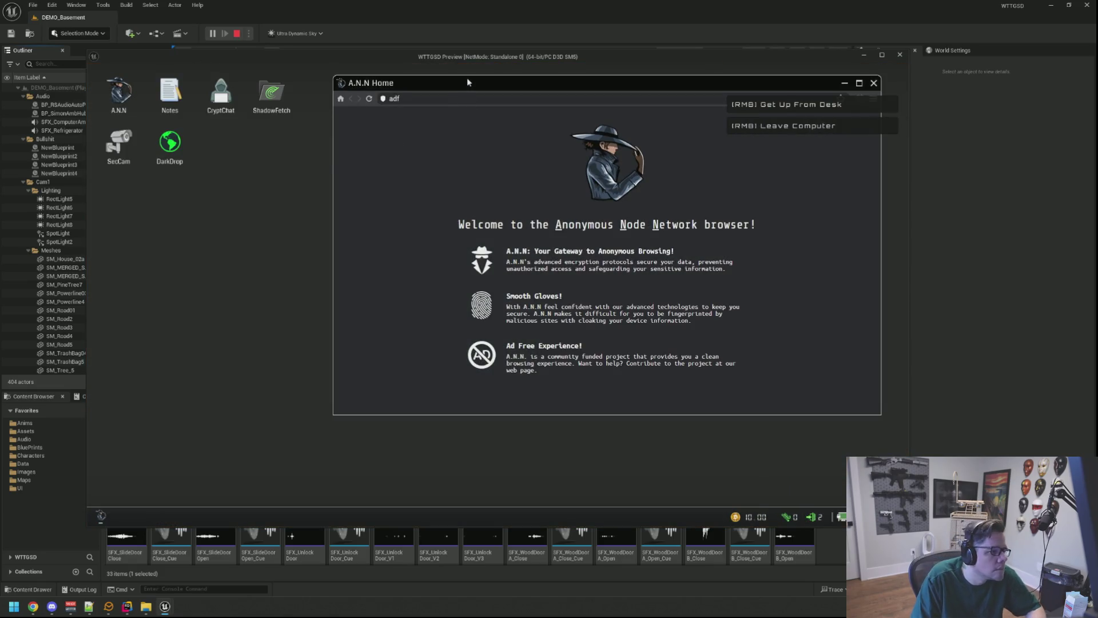
left_click_drag(467, 82, 438, 97)
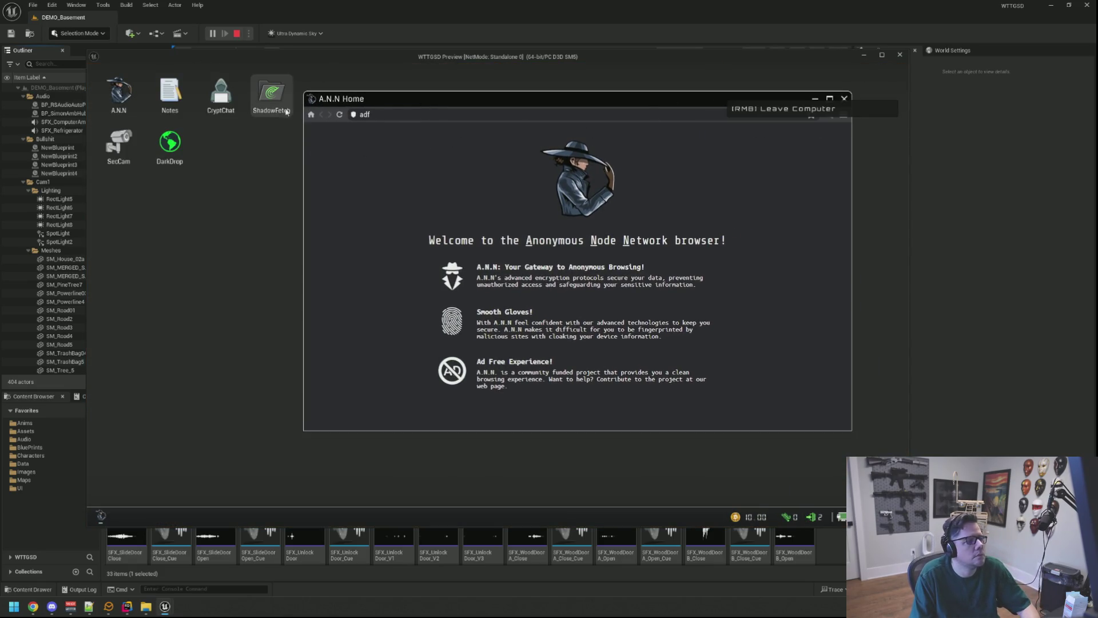
Launch ShadowFetch, arrange it beside the A.N.N browser, then open and close SecCam
double_click(272, 94)
left_click_drag(241, 105, 250, 223)
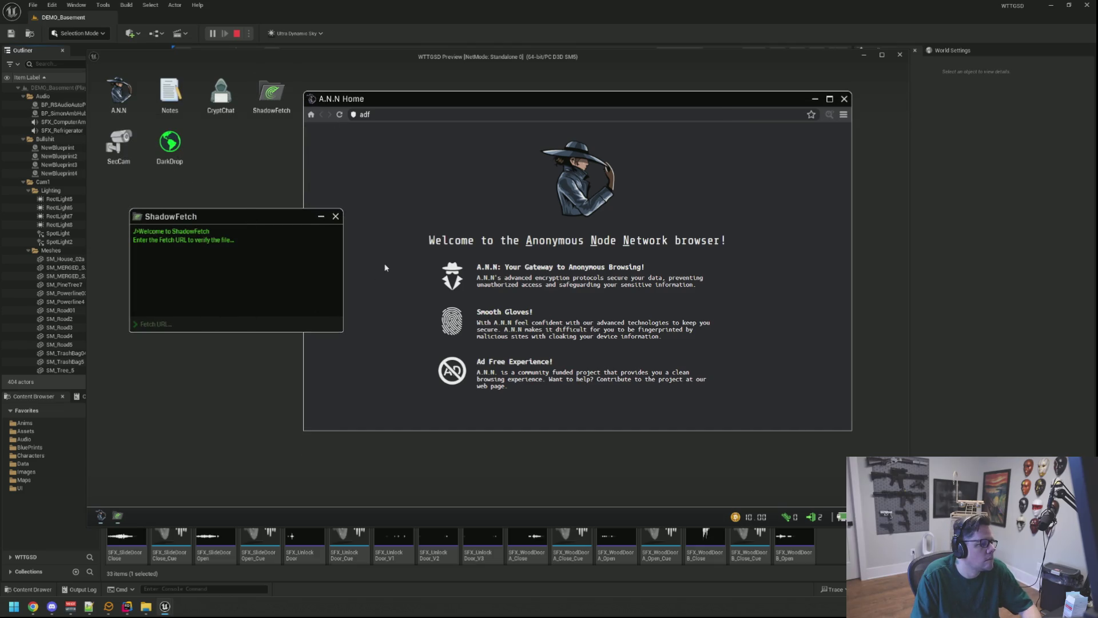
left_click_drag(238, 219, 220, 258)
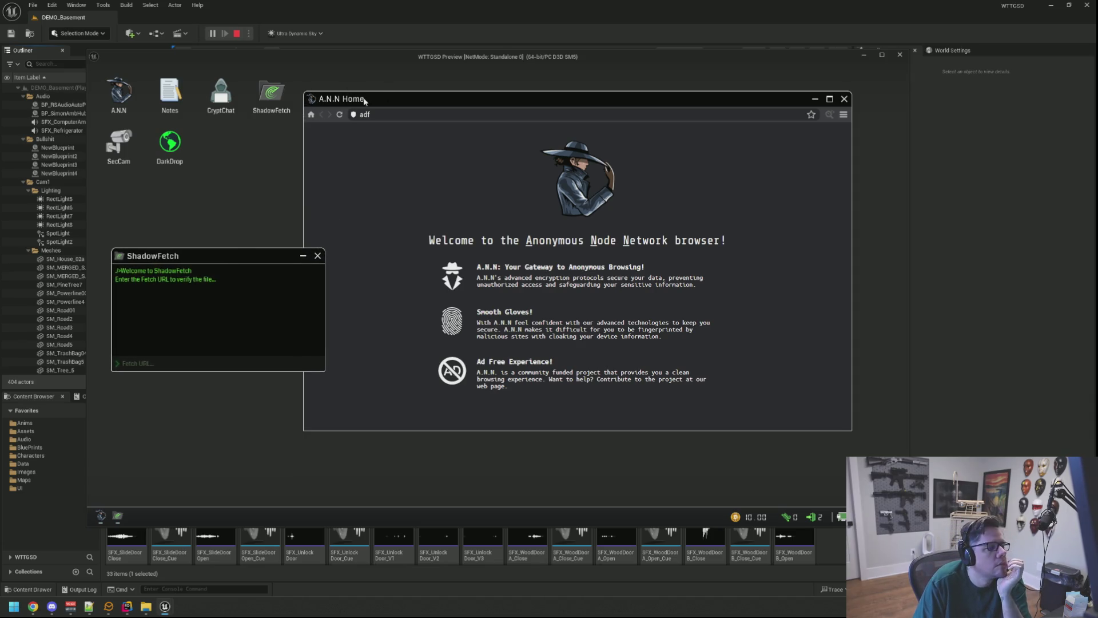
left_click_drag(360, 98, 358, 94)
left_click_drag(845, 422, 777, 434)
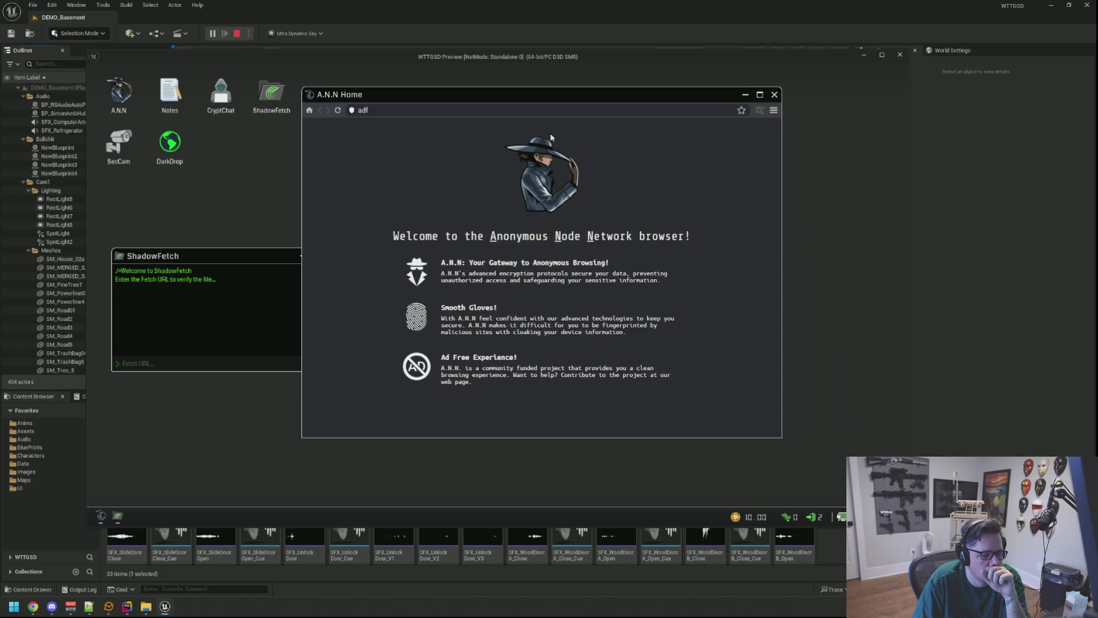
left_click_drag(507, 95, 602, 82)
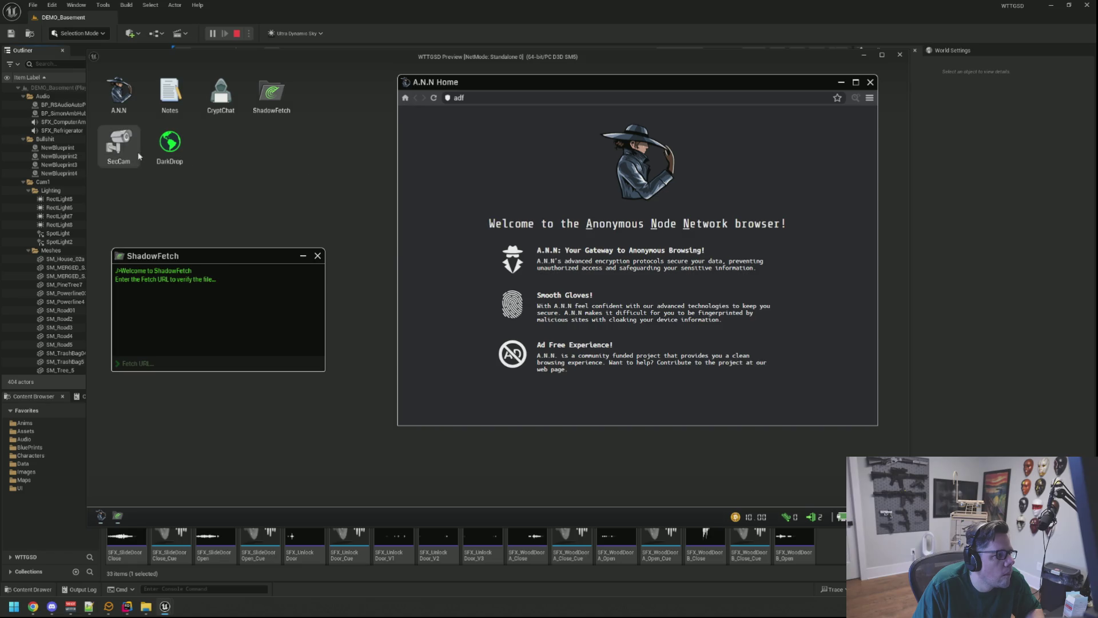
double_click(118, 144)
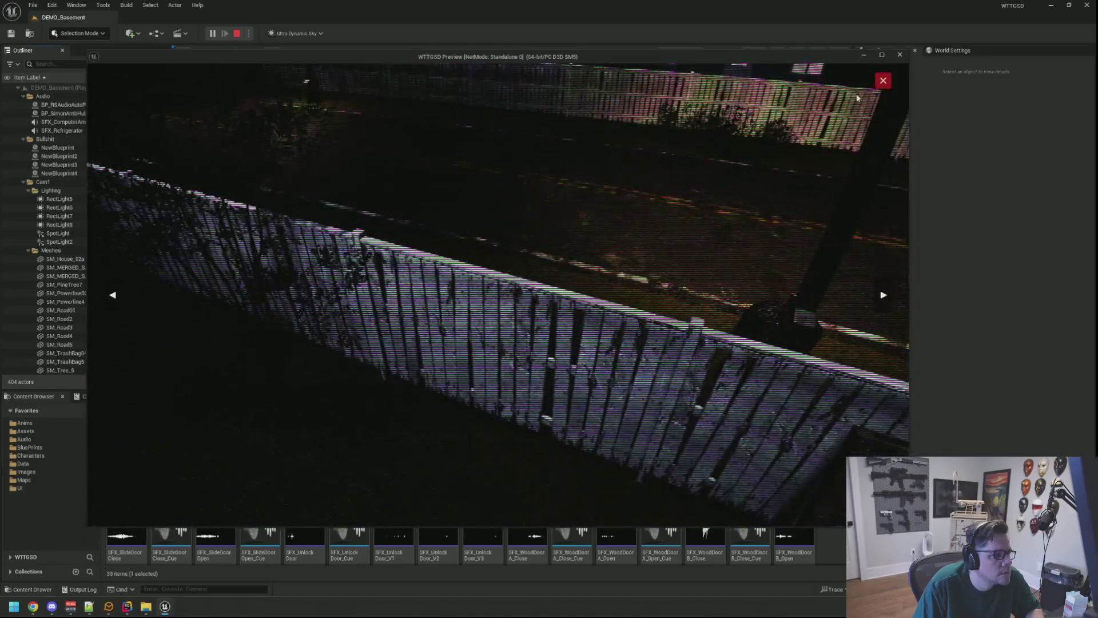
left_click(883, 80)
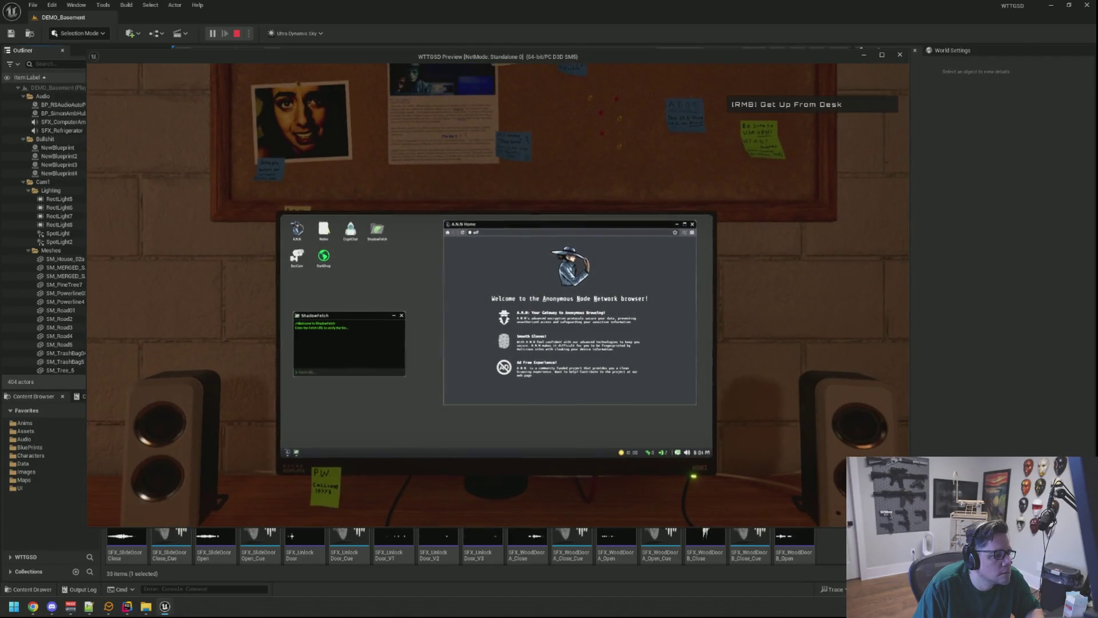
Get up from the desk and walk around the basement, looking up at the ceiling bulb
right_click(498, 295)
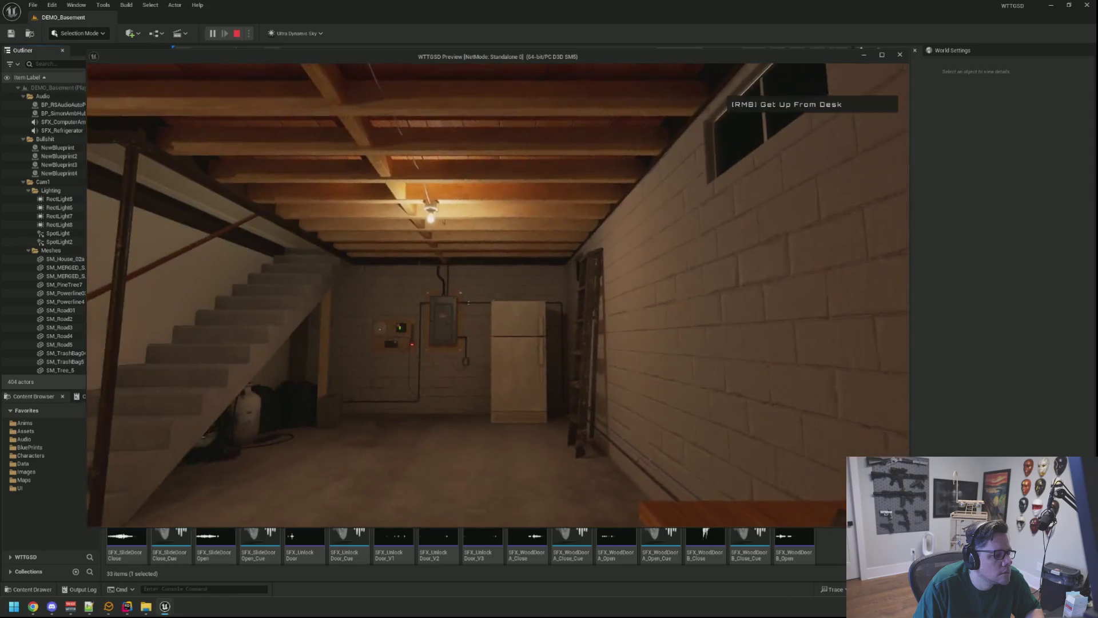
key("w")
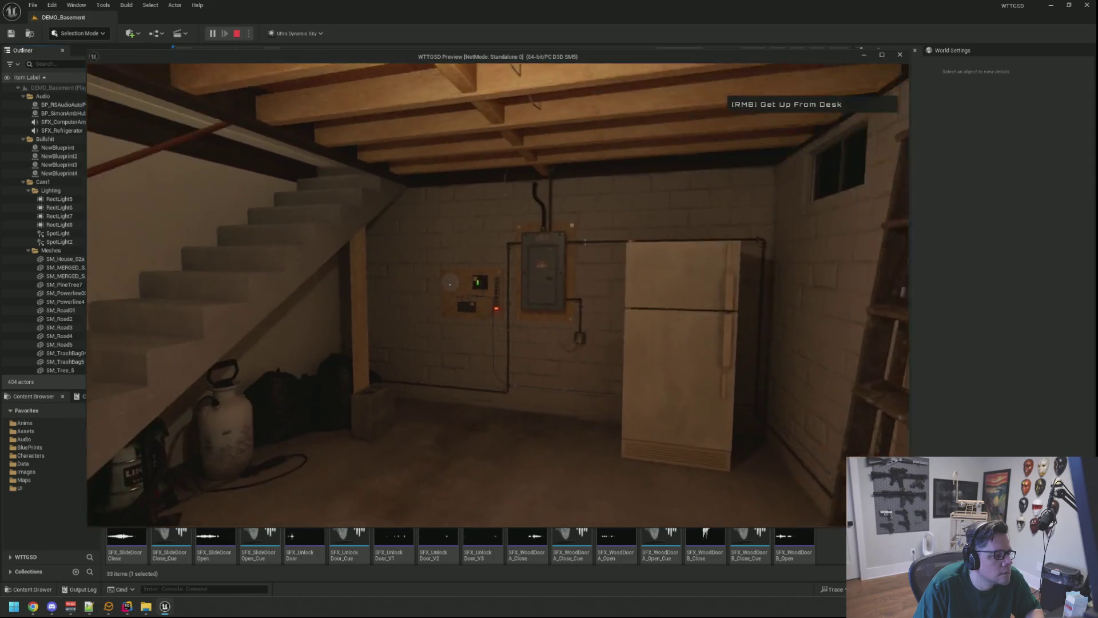
key("w")
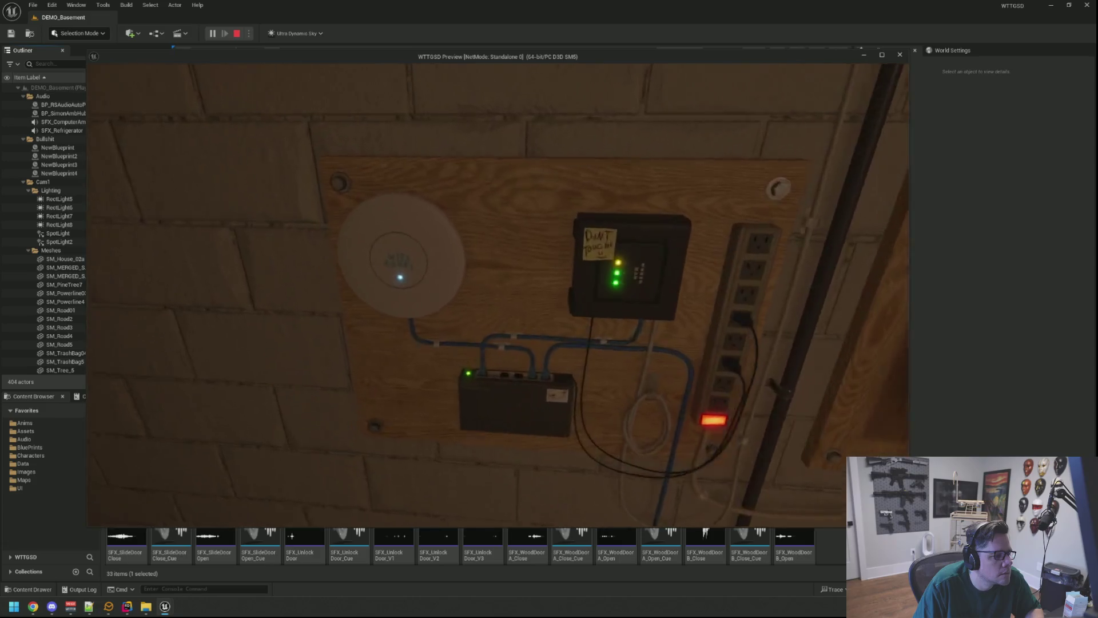
key("w")
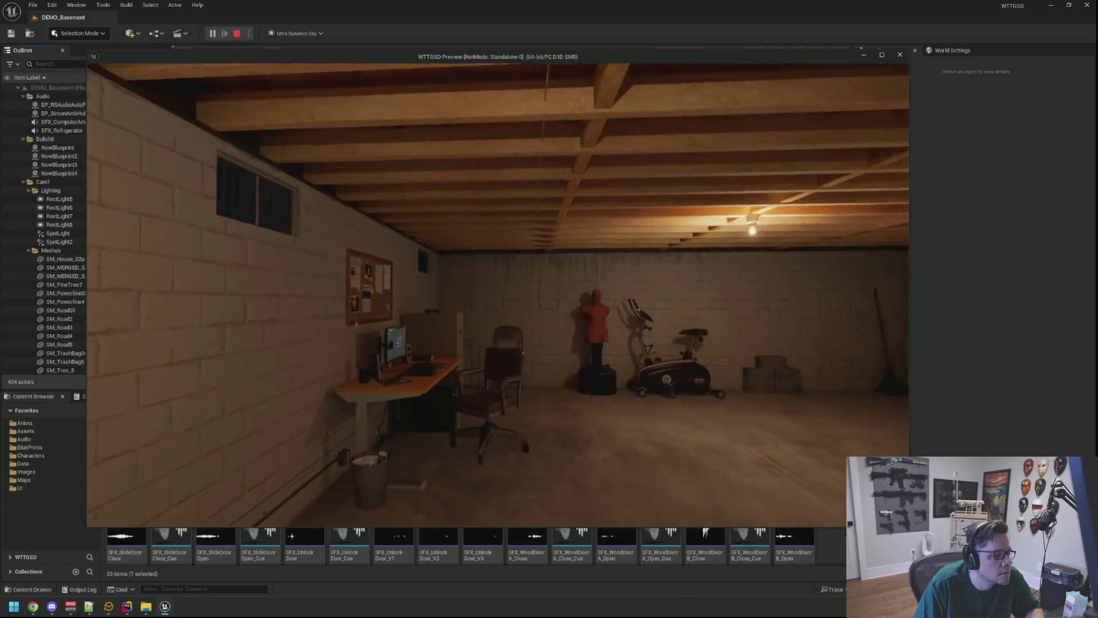
key("w")
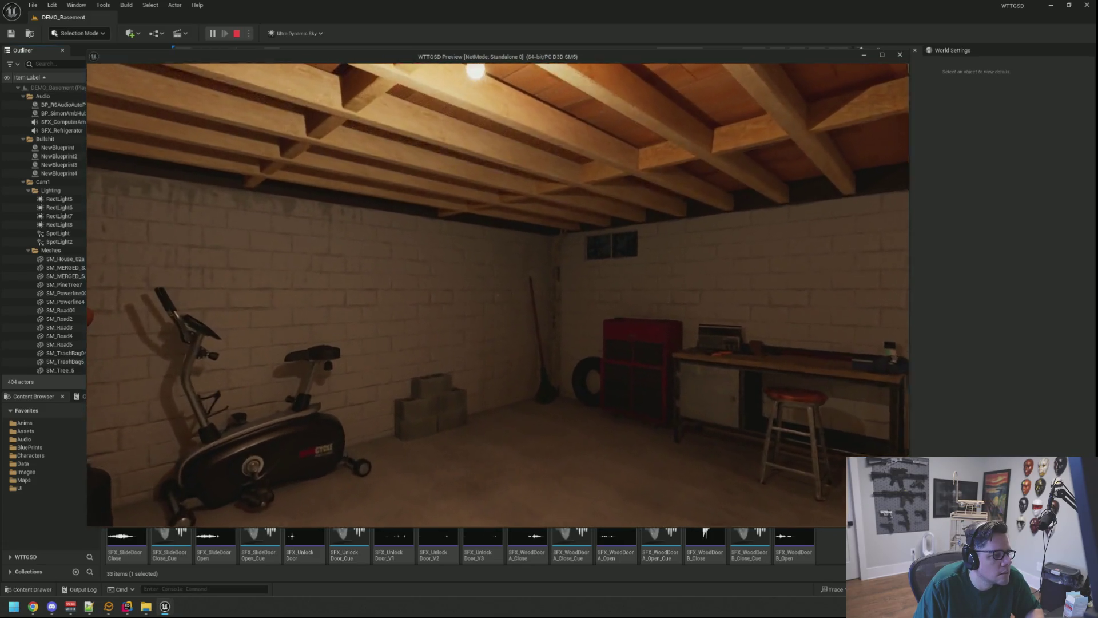
key("w")
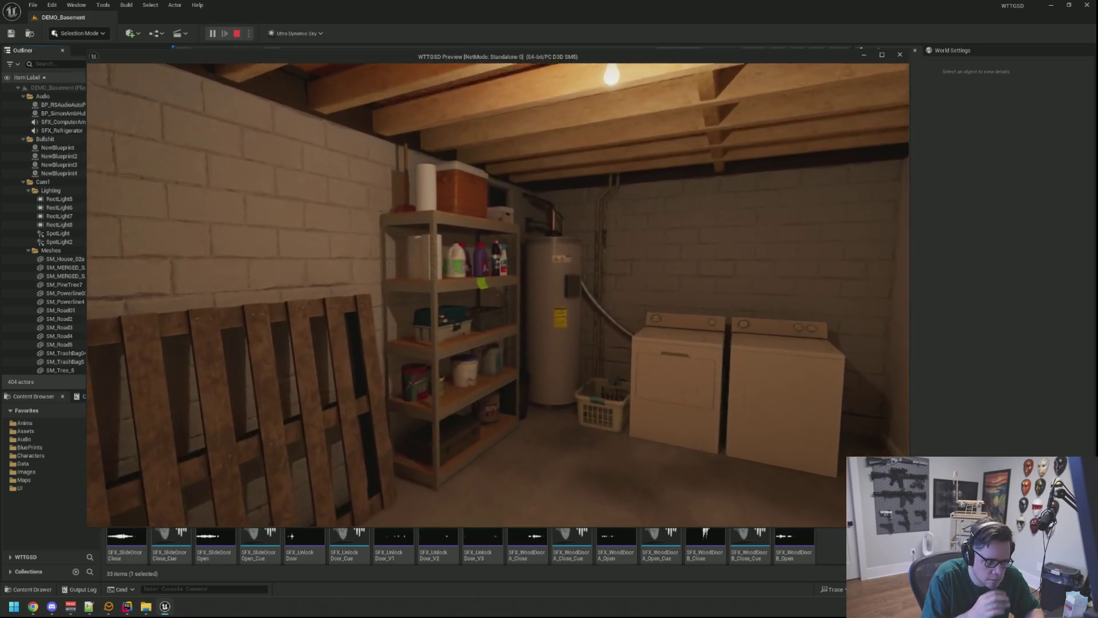
key("w")
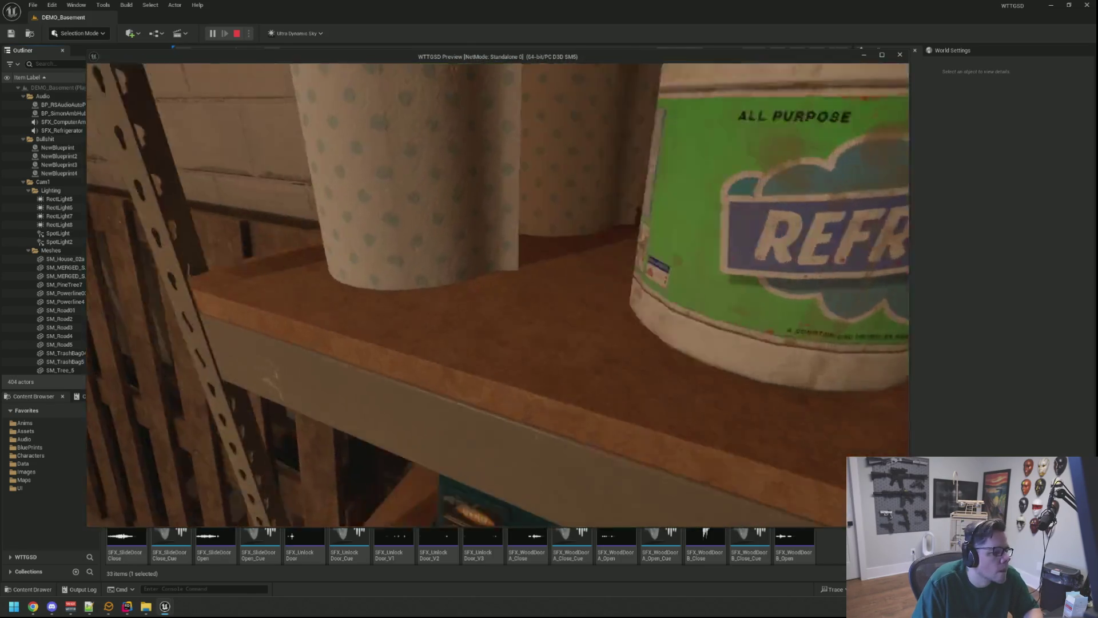
key("w")
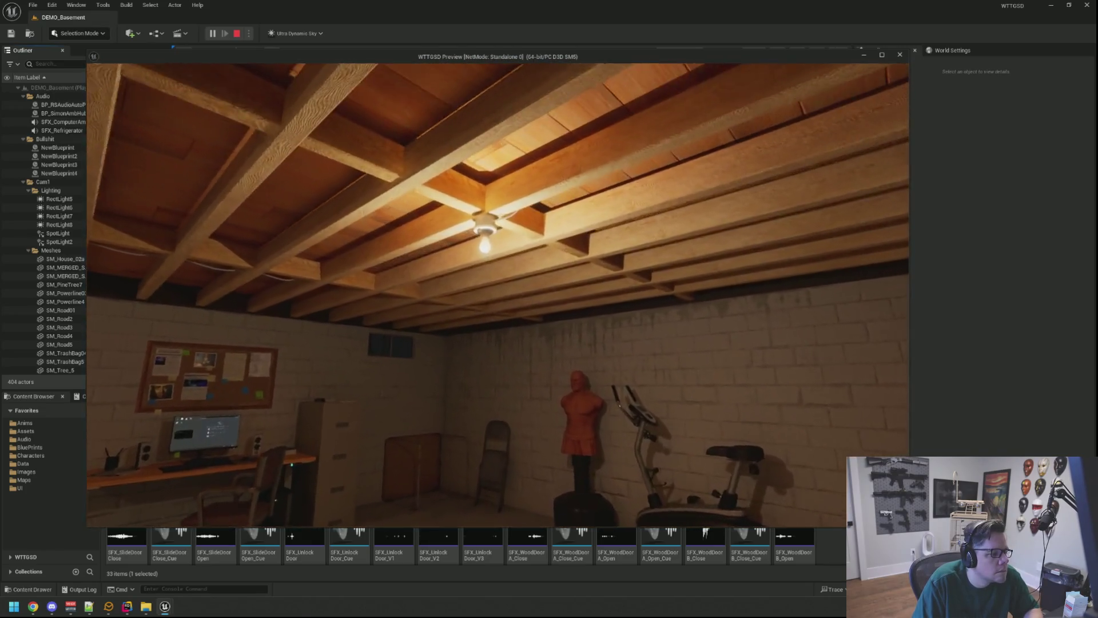
Return to the desk computer, step away, end the preview, and fly toward the ceiling bulb
key("w")
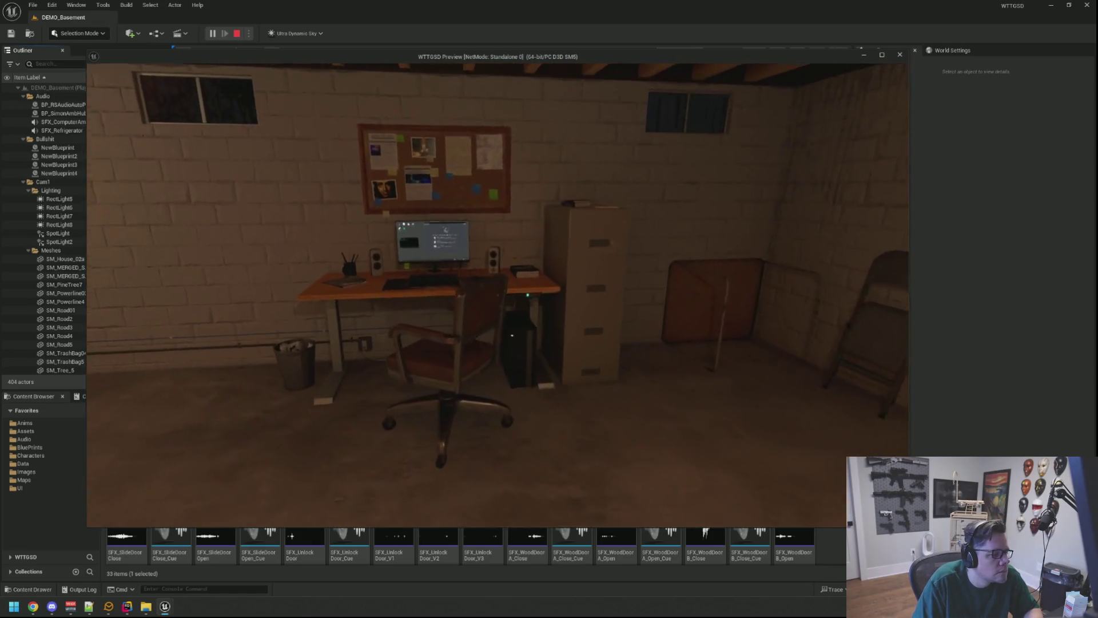
key("w")
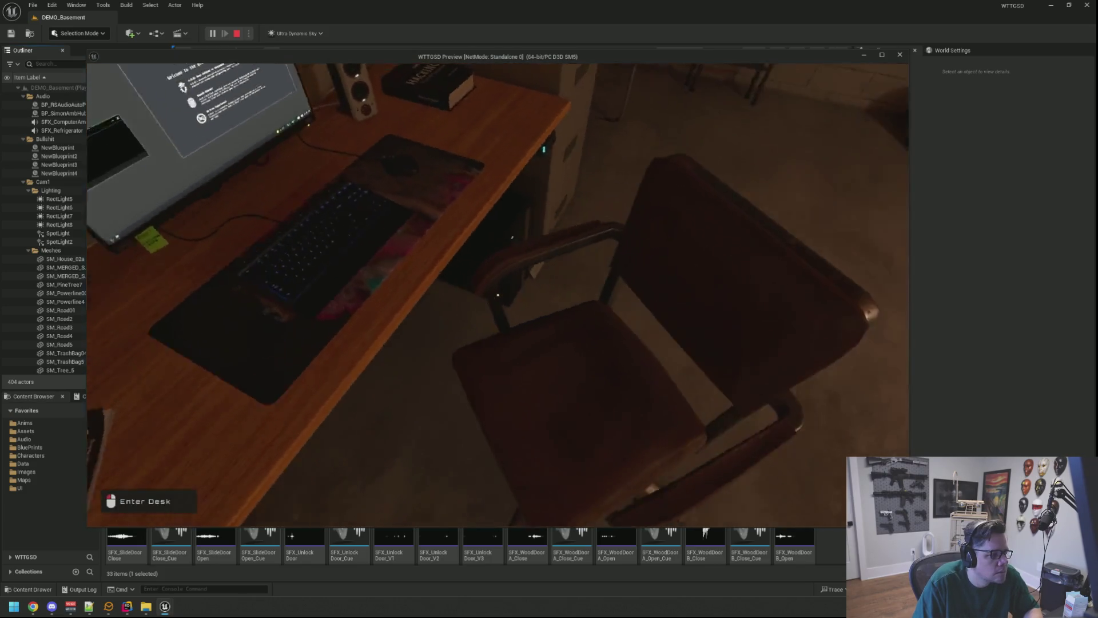
key("w")
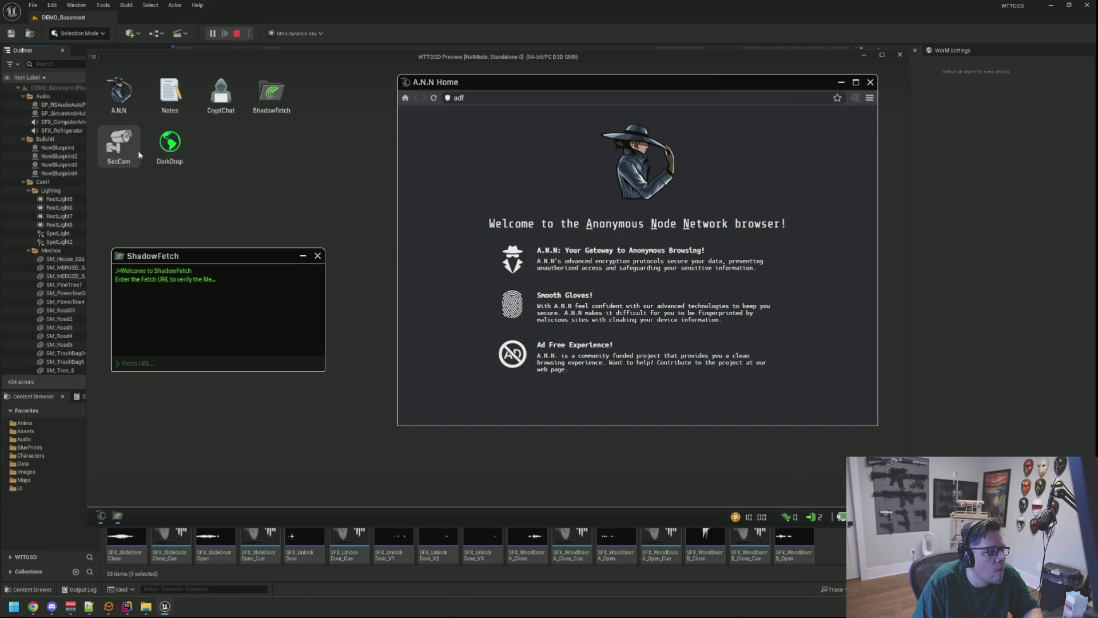
right_click(331, 206)
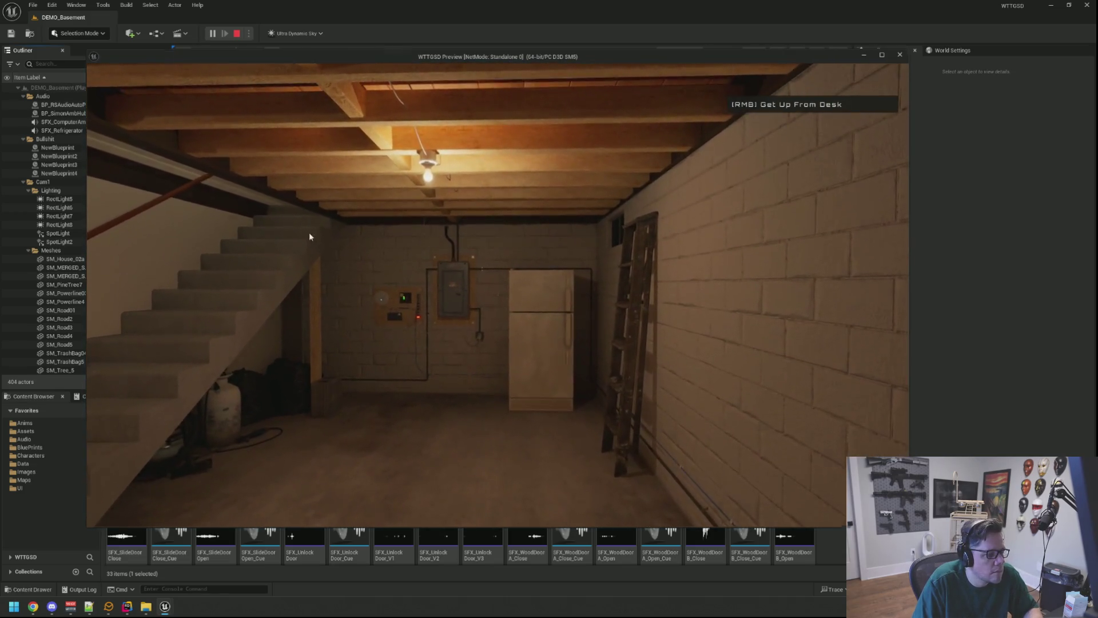
key("Escape")
left_click_drag(477, 213, 487, 219)
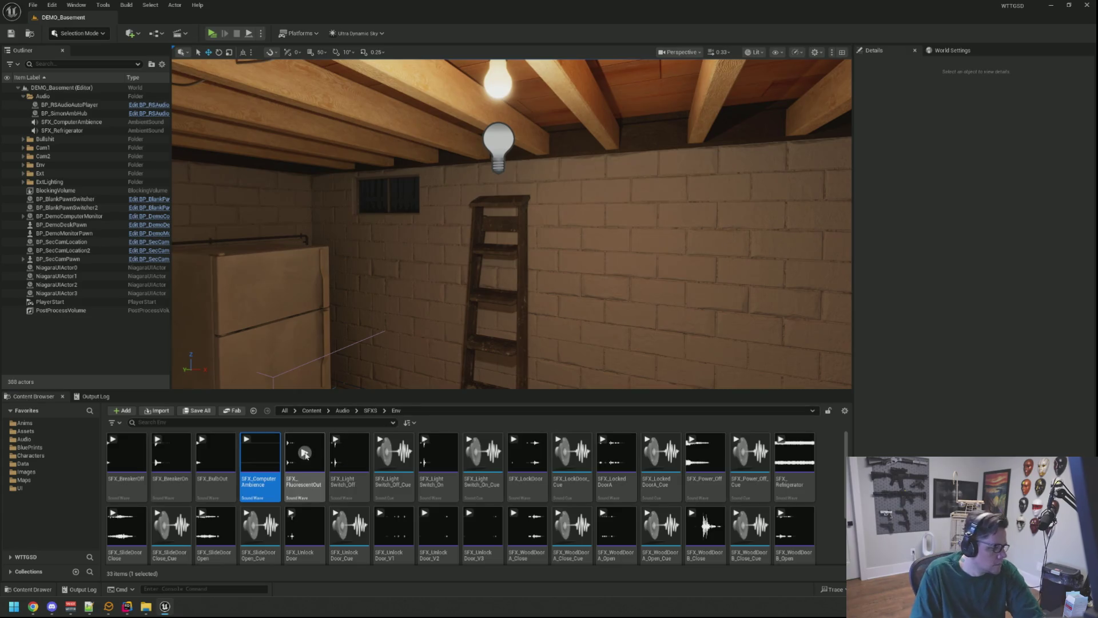
key("Right")
key("Right")
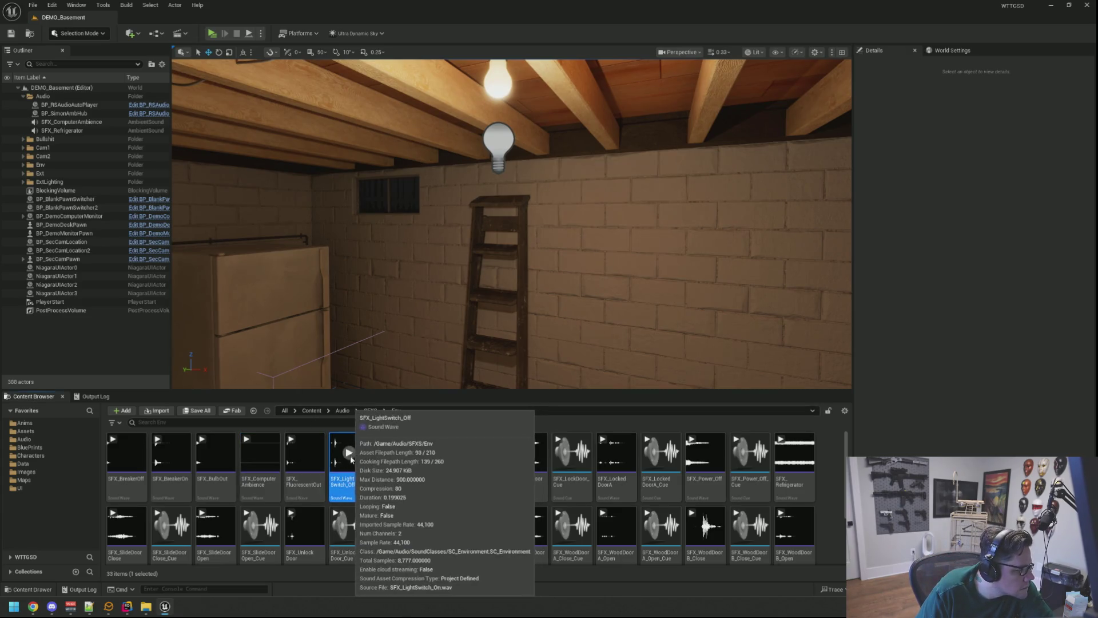
left_click(514, 439)
scroll(547, 474, "down", 1)
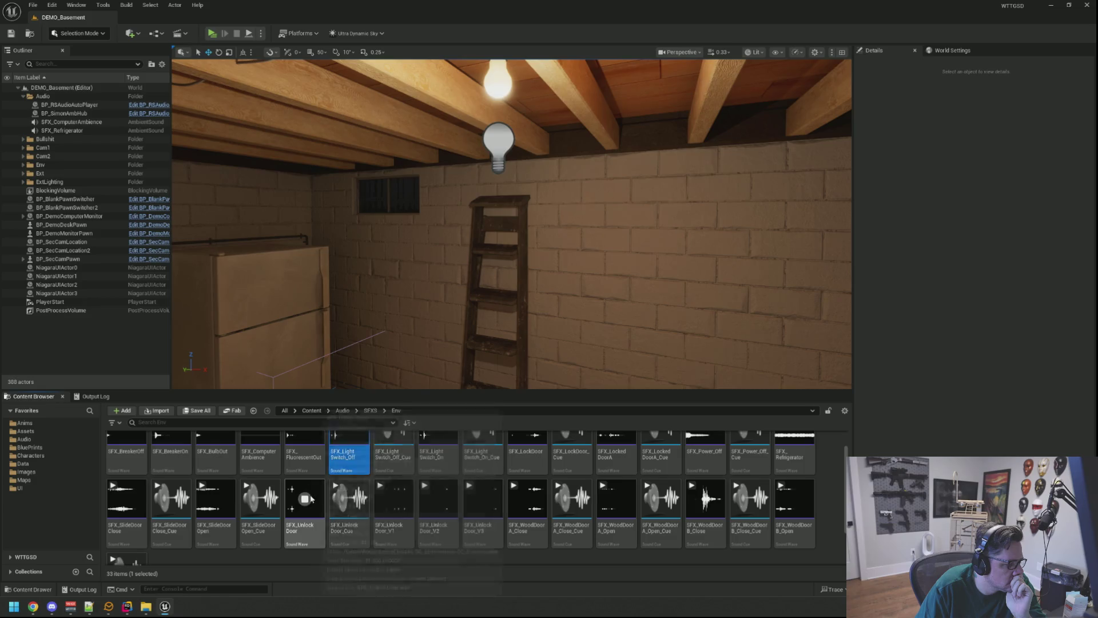
left_click(213, 490)
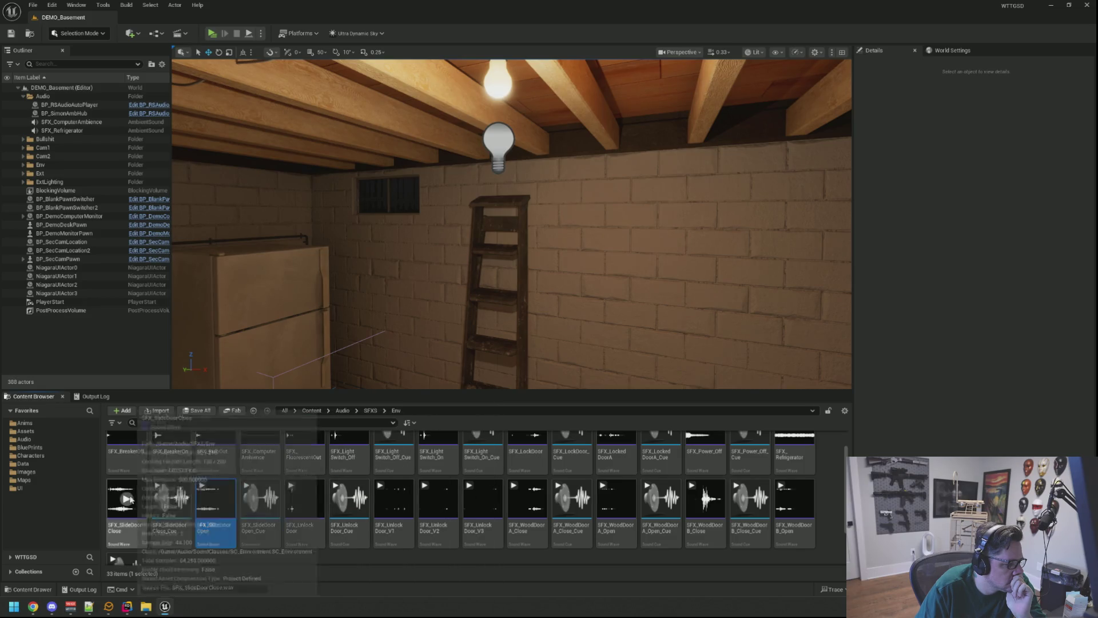
scroll(546, 515, "down", 2)
left_click(618, 459)
left_click(797, 466)
left_click(603, 541)
left_click_drag(522, 351, 532, 324)
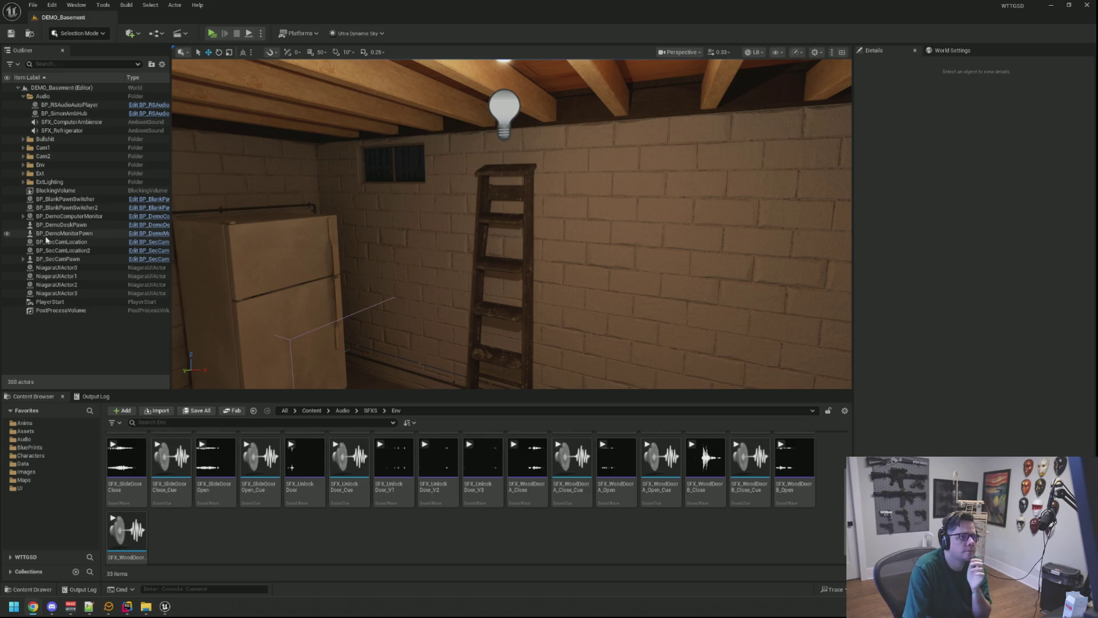
left_click_drag(363, 230, 326, 176)
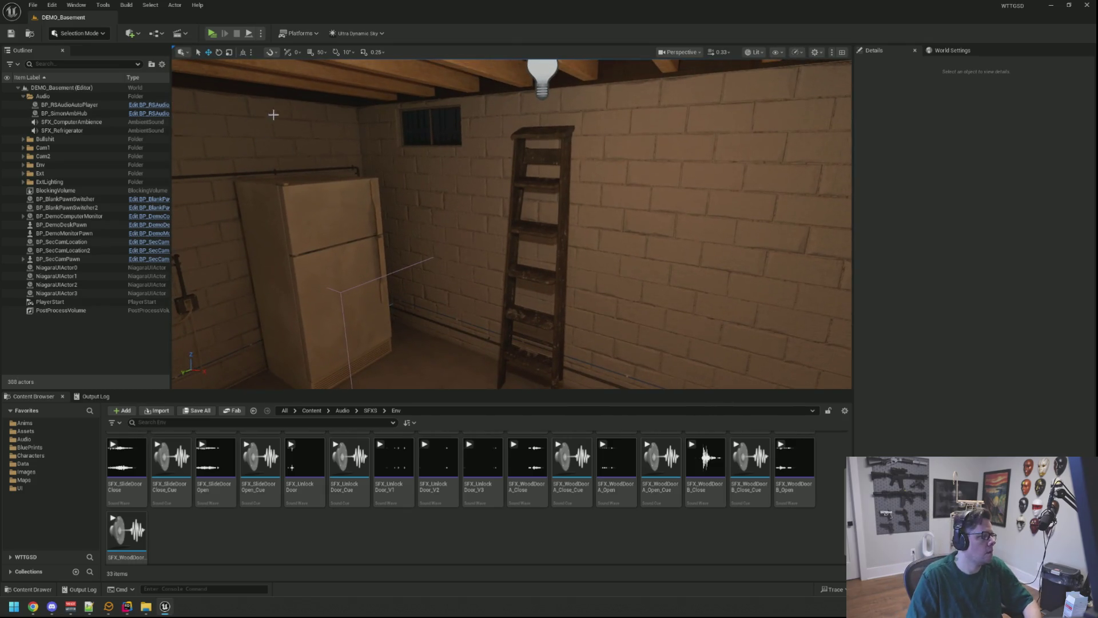
left_click(213, 35)
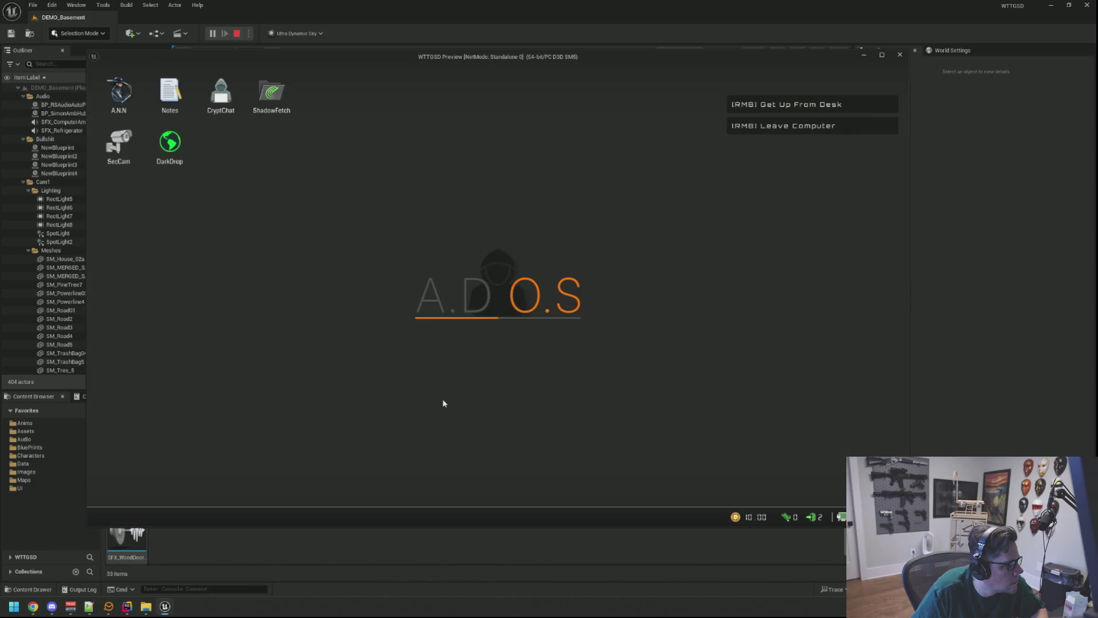
right_click(437, 253)
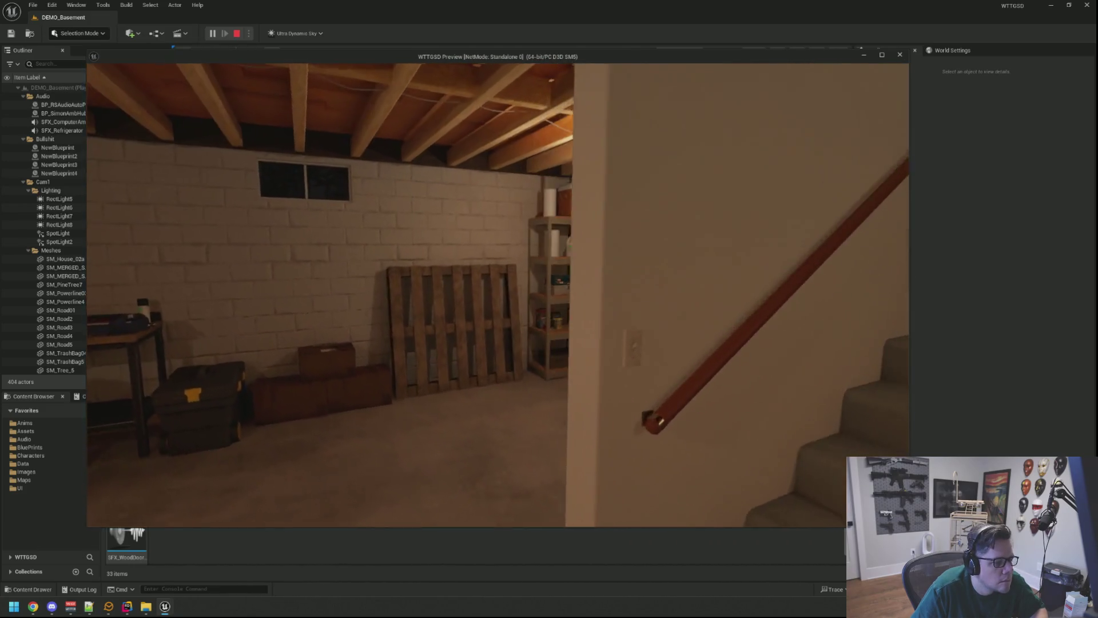
key("Escape")
left_click(1051, 5)
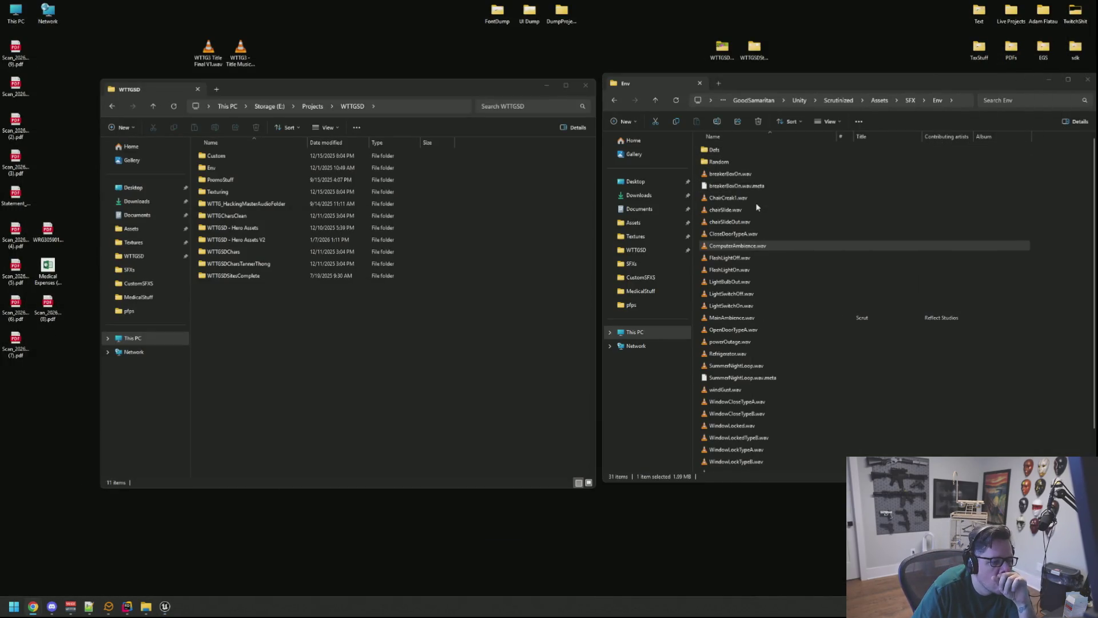
Play LightBulbOut.wav from the Env folder in VLC, then close the player
scroll(761, 198, "down", 1)
double_click(755, 238)
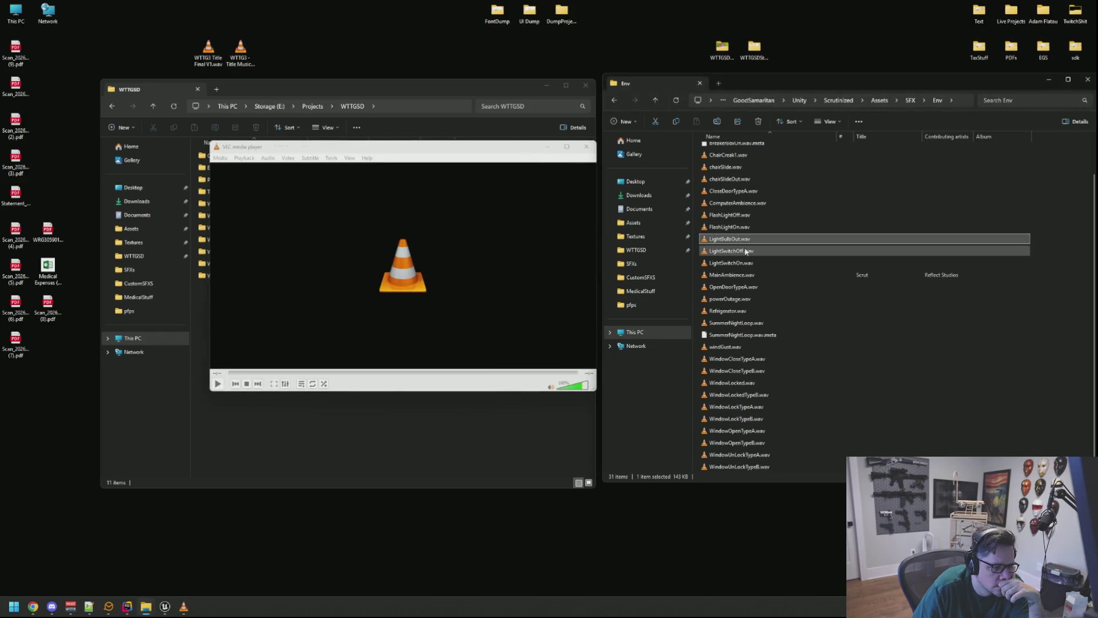
left_click(586, 146)
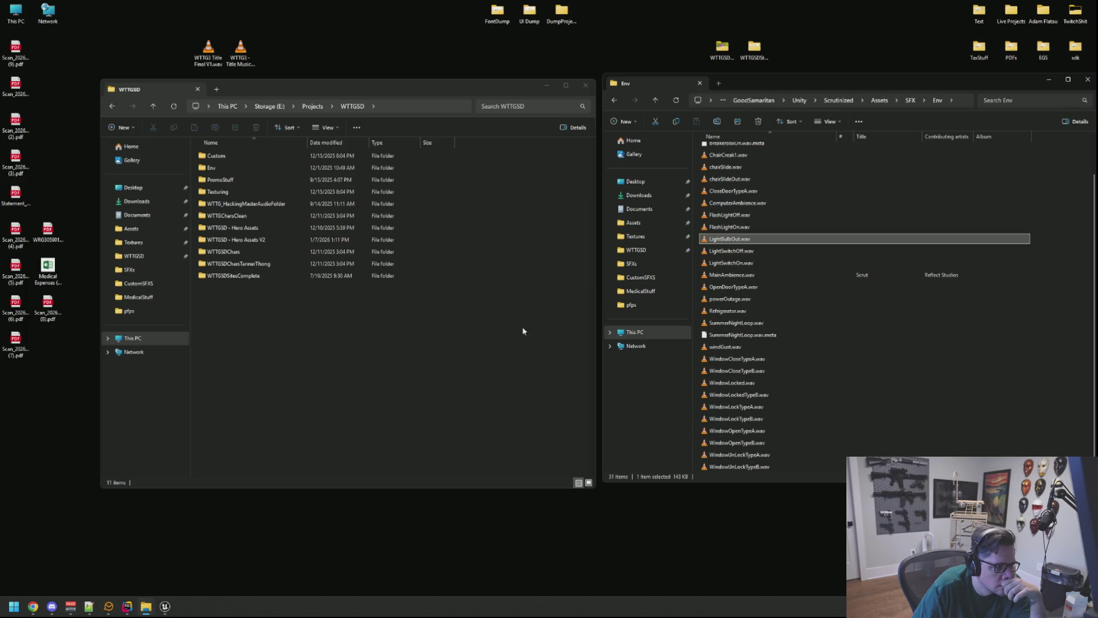
Open and close the WTTGSDSteamAssets folder, then open the WTTGSDDump folder
double_click(745, 53)
left_click_drag(915, 83, 778, 147)
left_click(776, 132)
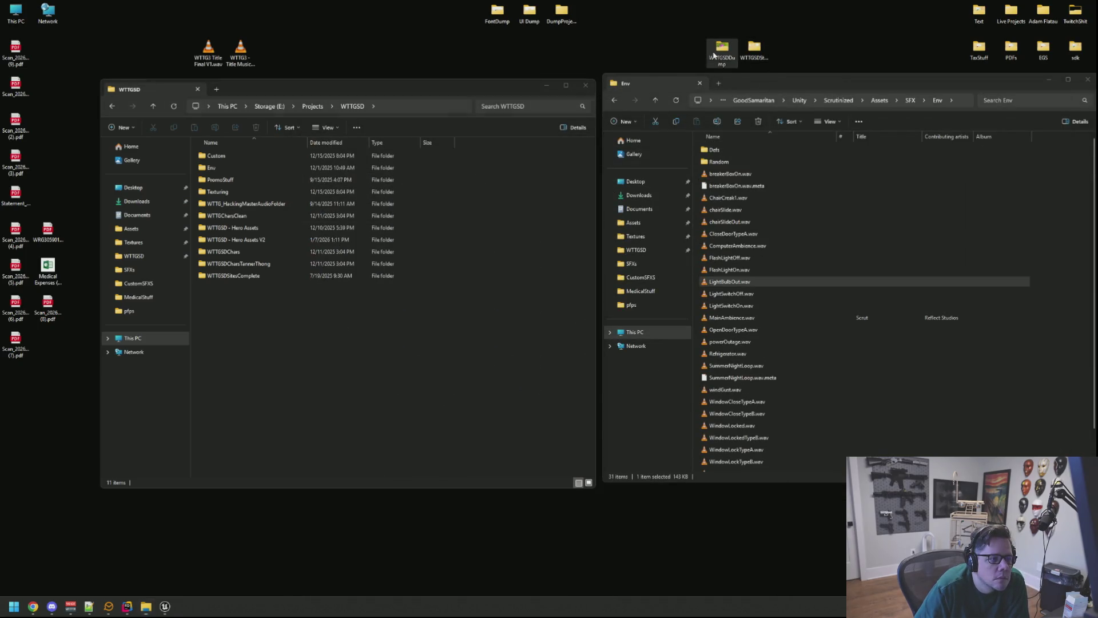
double_click(714, 54)
Open the SFXs folder and audition Fluorescent Lamp Flicker, Lightbulb Dying and Glitch Static 1
left_click_drag(583, 135, 593, 47)
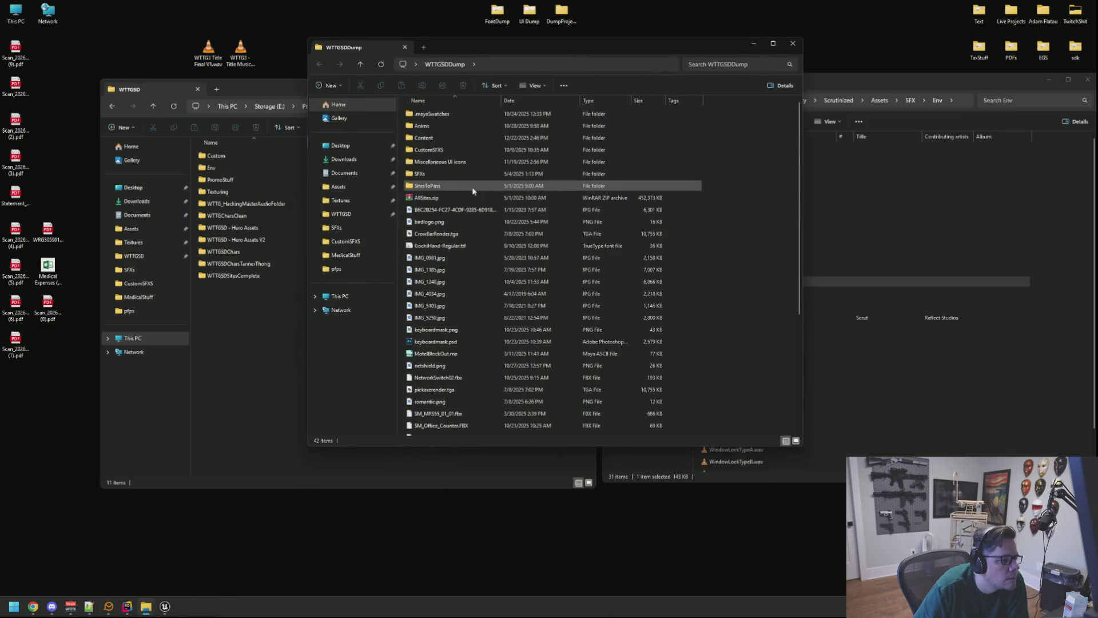
double_click(468, 173)
double_click(464, 139)
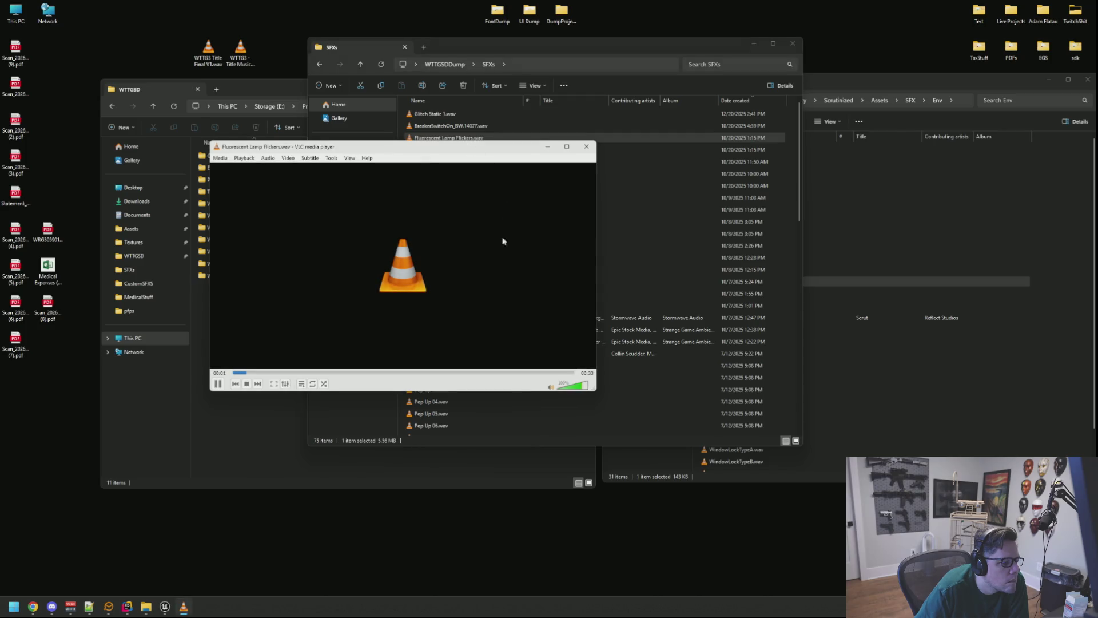
left_click(587, 147)
double_click(481, 162)
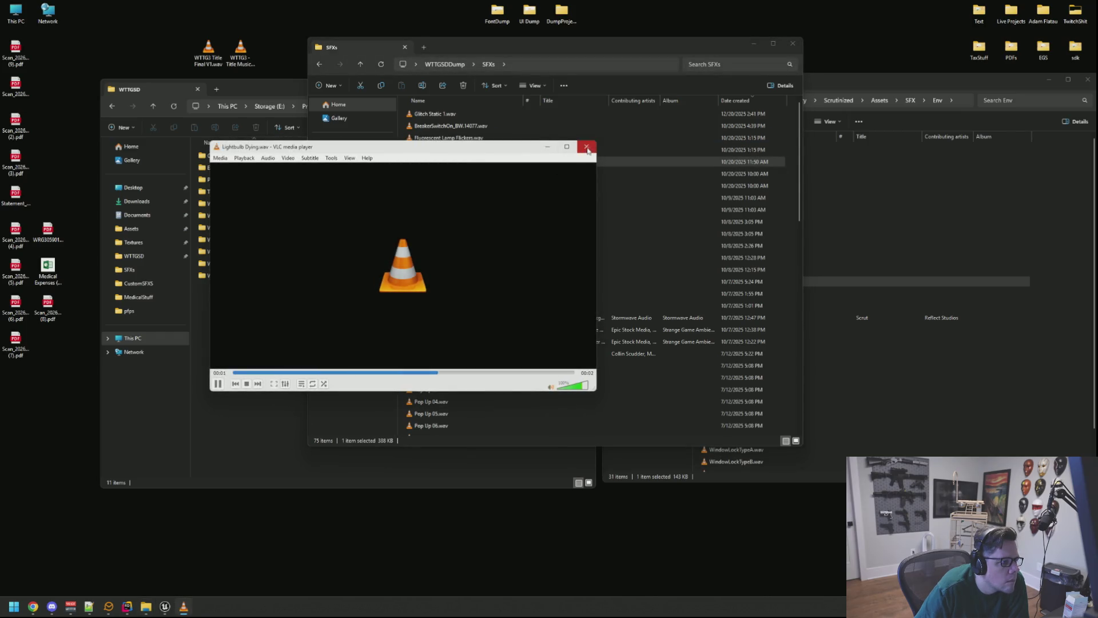
left_click(587, 147)
double_click(464, 114)
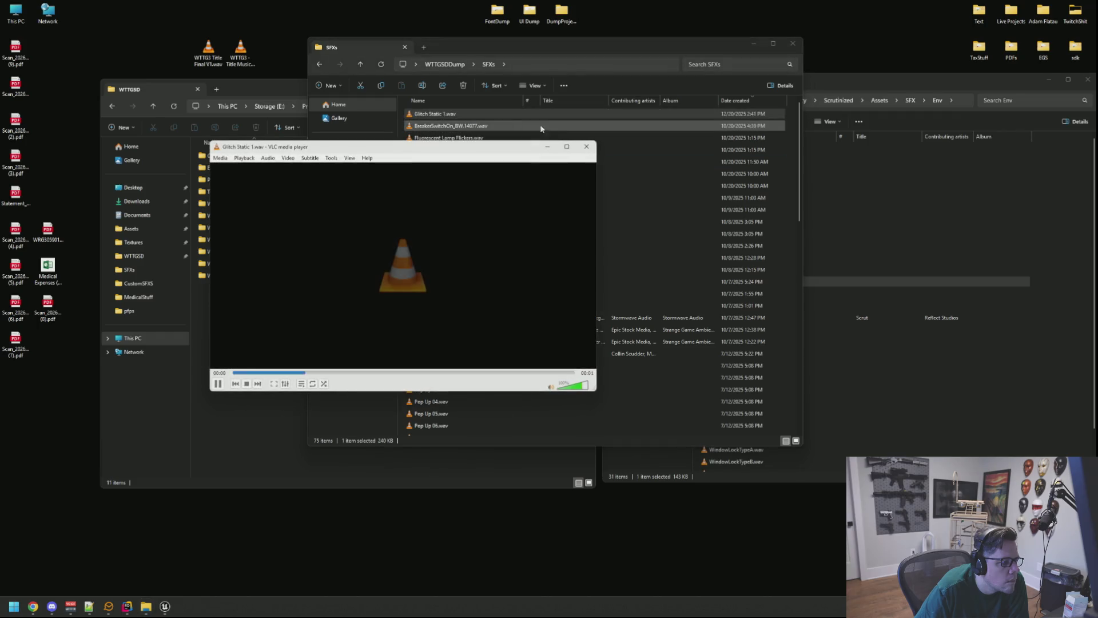
left_click(587, 147)
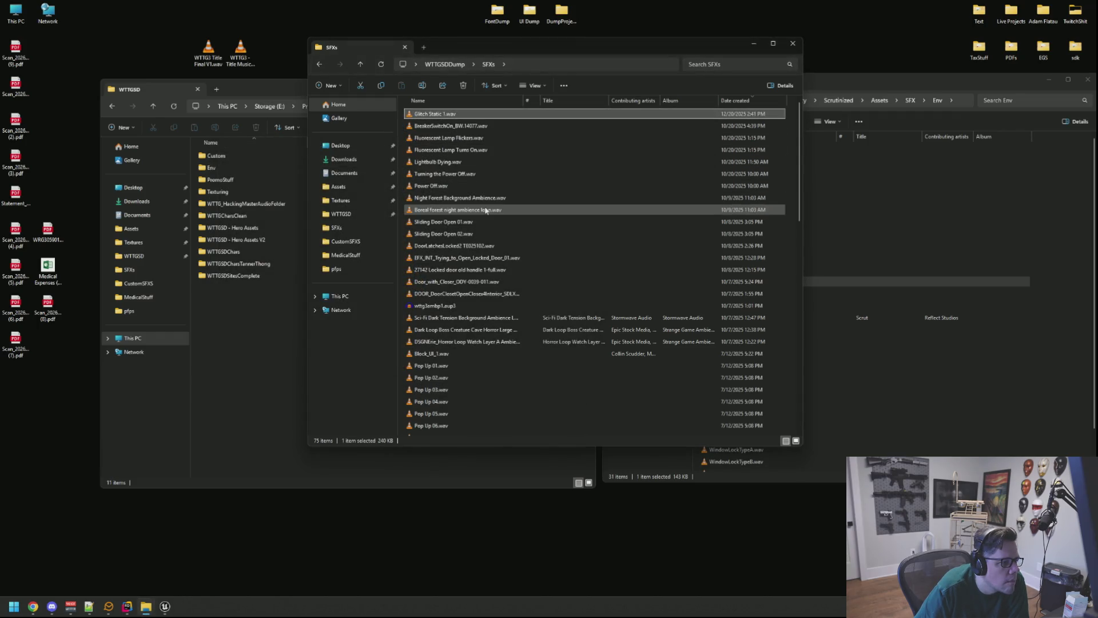
Audition Night Forest Background Ambience, DoorLatchesLocked2, Door_with_Closer and the DOOR closet sounds
double_click(491, 197)
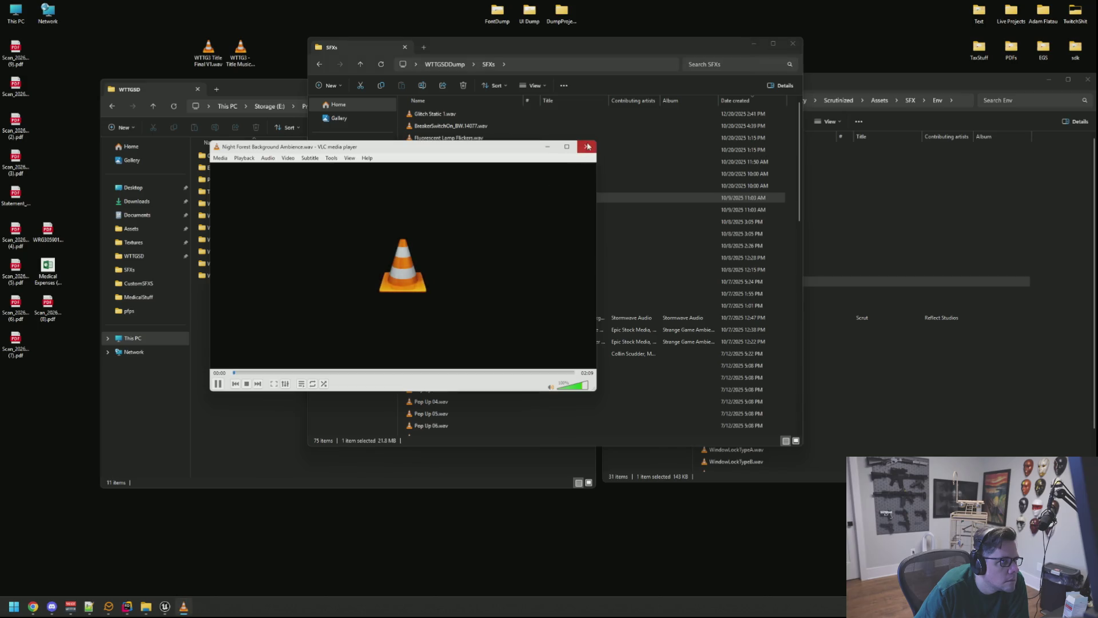
left_click(587, 147)
double_click(496, 245)
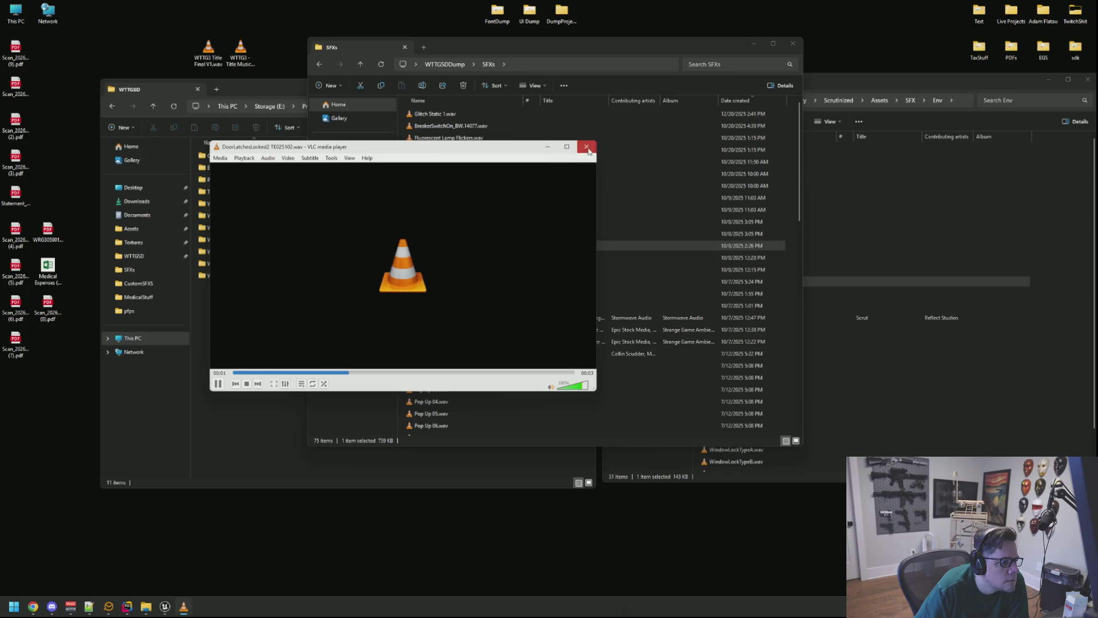
left_click(587, 147)
scroll(476, 255, "down", 2)
double_click(452, 214)
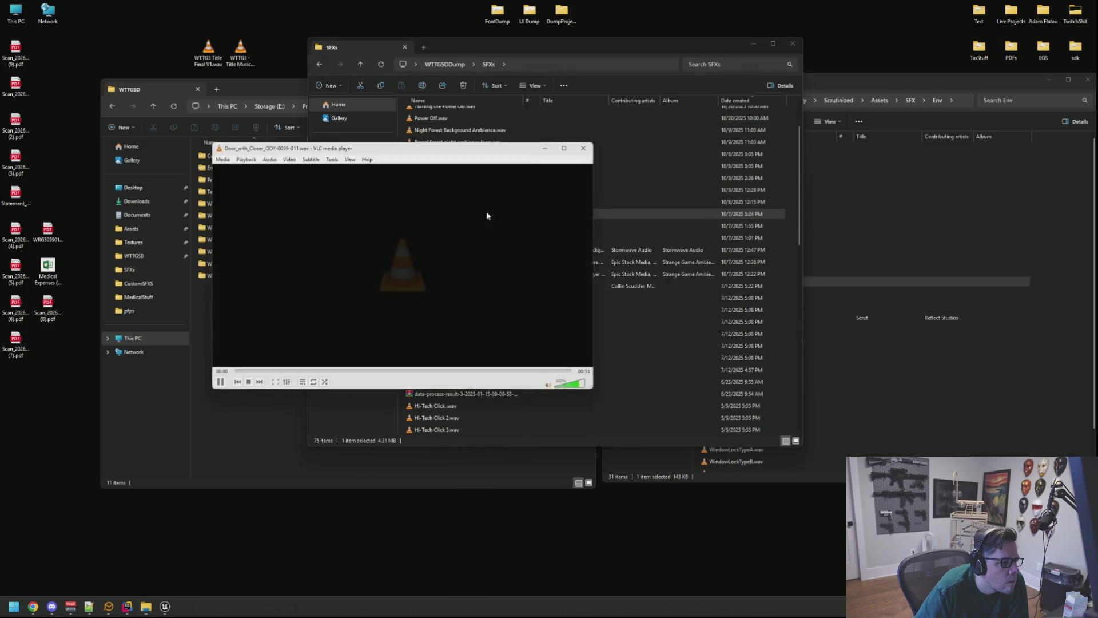
left_click(586, 148)
double_click(500, 227)
left_click(586, 148)
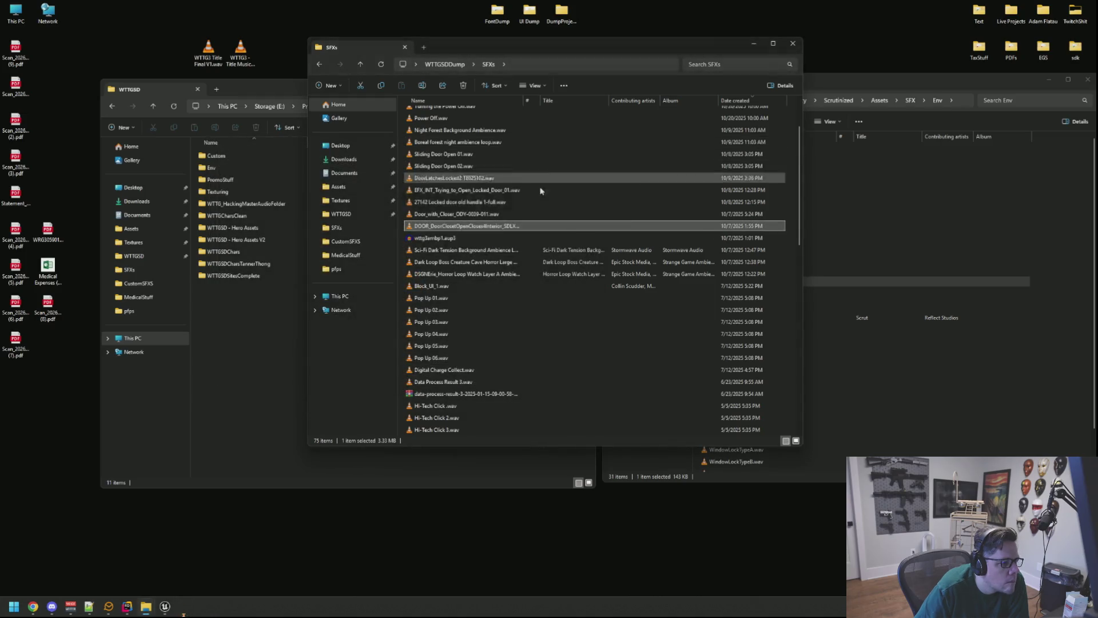
Play Data Process Result 3.wav and scroll further through the SFXs list
scroll(486, 237, "down", 3)
double_click(472, 274)
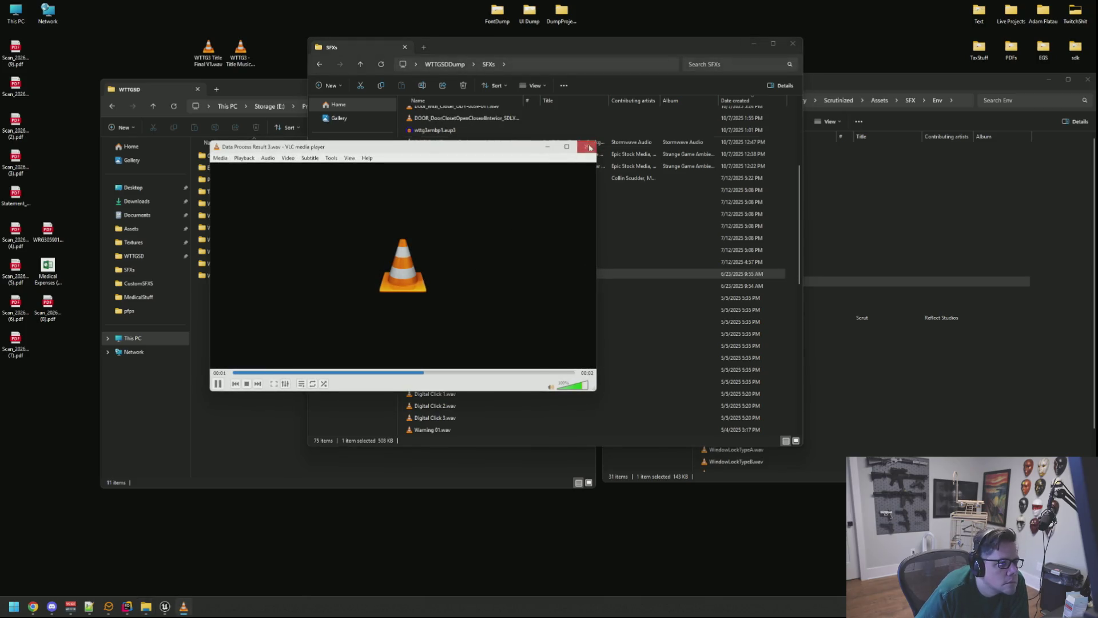
left_click(586, 147)
scroll(475, 240, "down", 2)
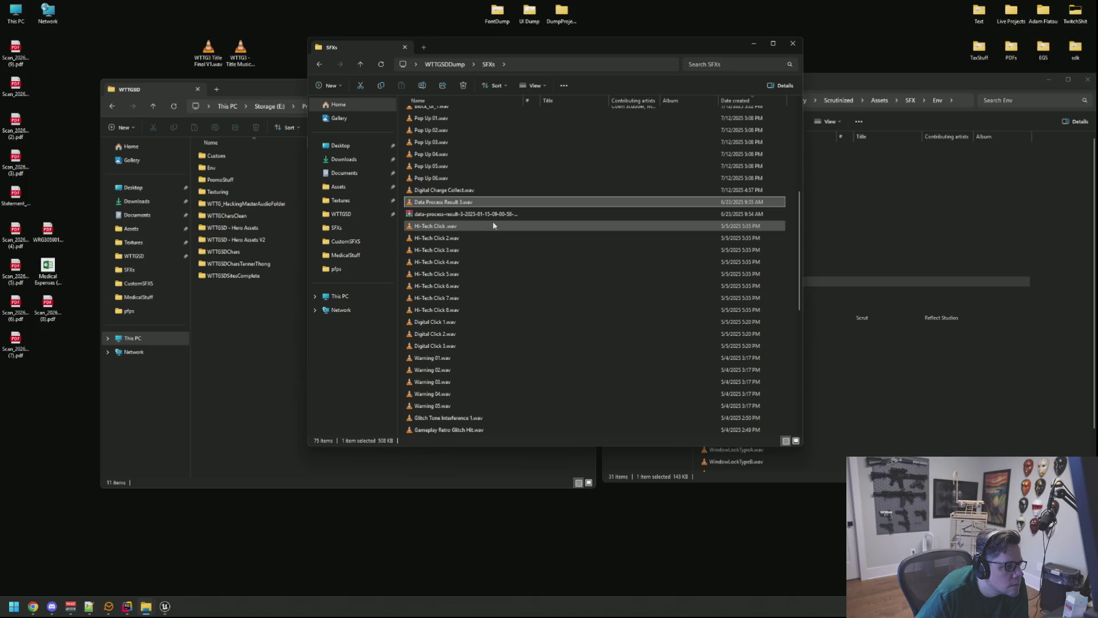
scroll(487, 229, "down", 2)
scroll(469, 278, "down", 6)
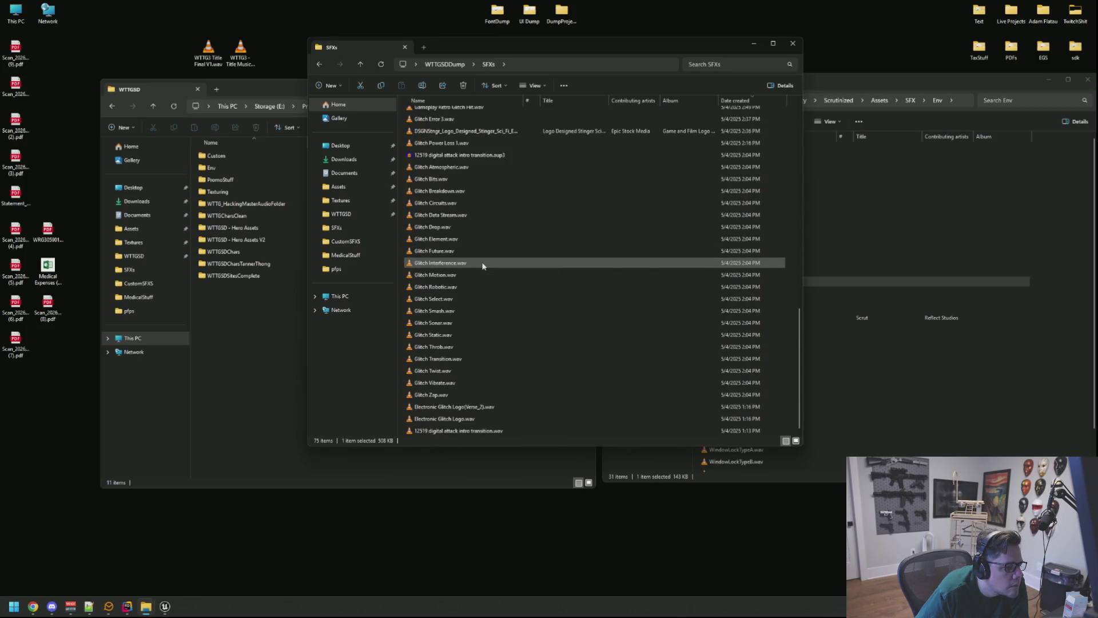
scroll(489, 286, "down", 1)
scroll(492, 286, "up", 18)
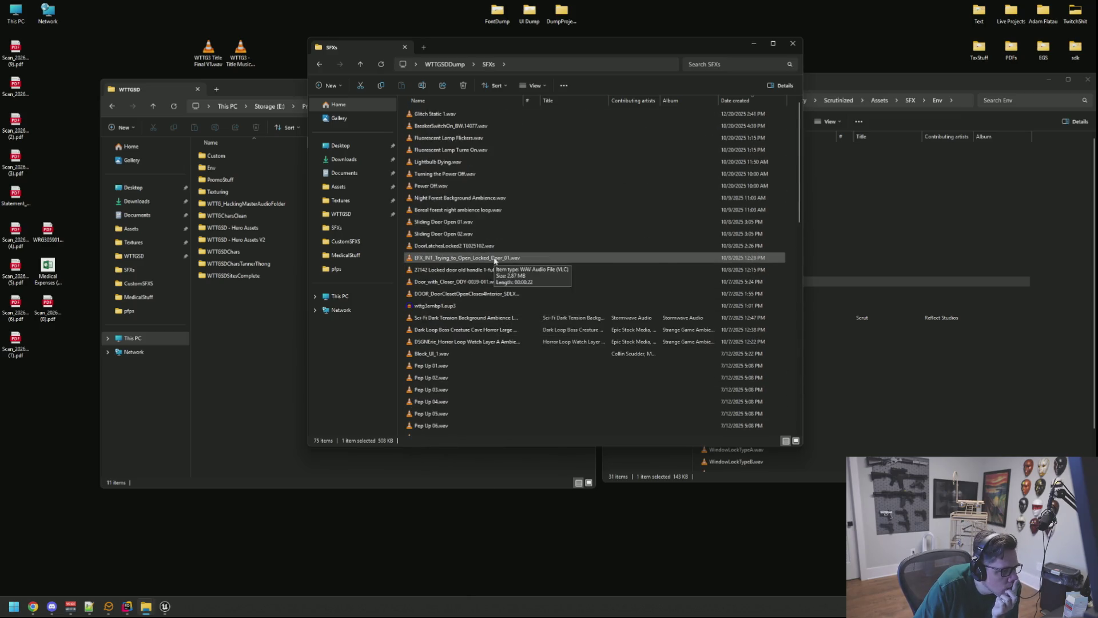
Audition Turning the Power Off.wav and Lightbulb Dying.wav again, then bring the Env folder window into view
left_click(481, 175)
double_click(481, 175)
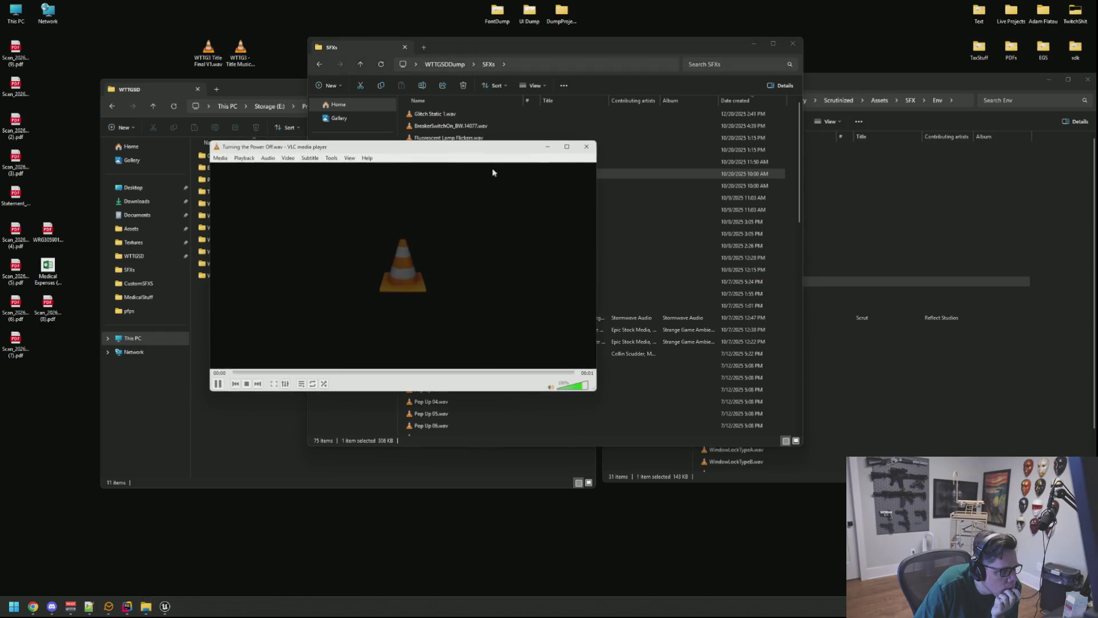
left_click(469, 152)
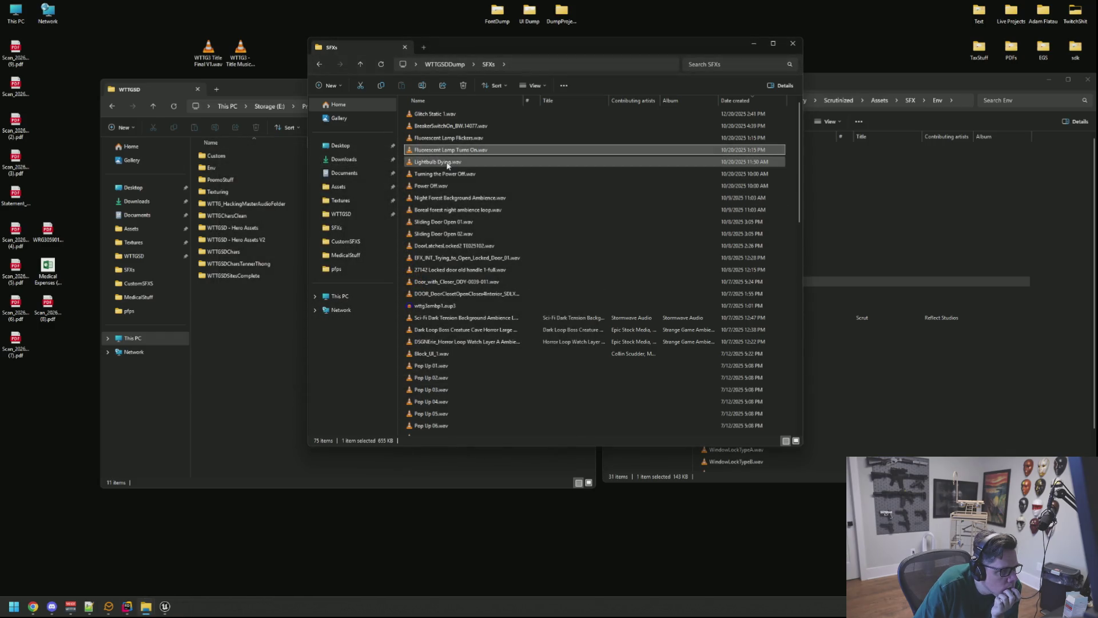
double_click(448, 163)
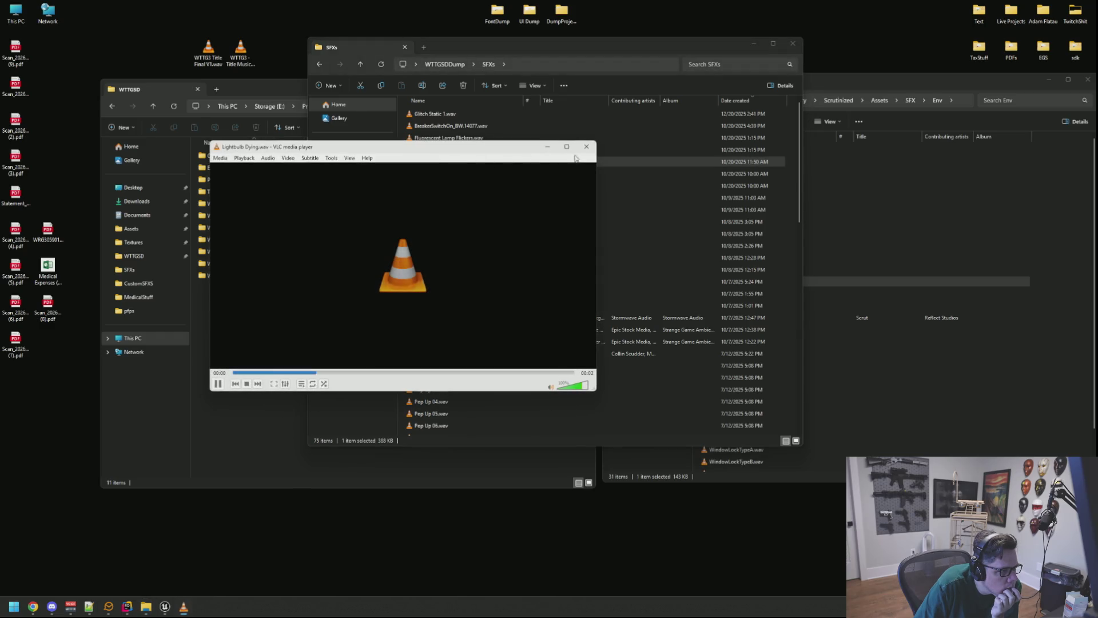
left_click(587, 147)
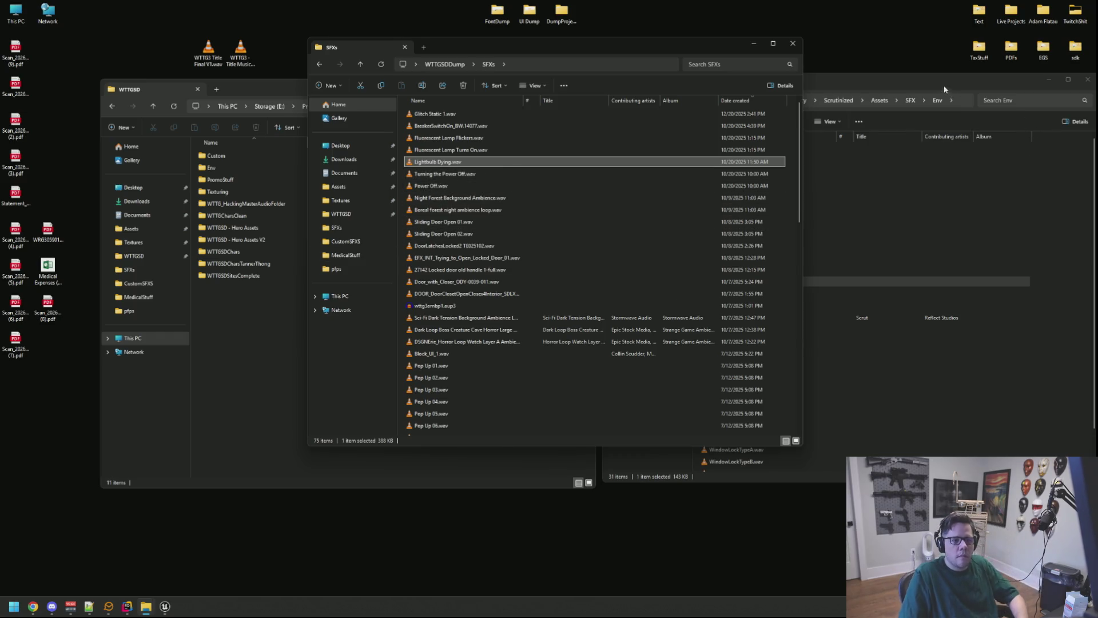
left_click_drag(945, 89, 845, 109)
key("alt+Tab")
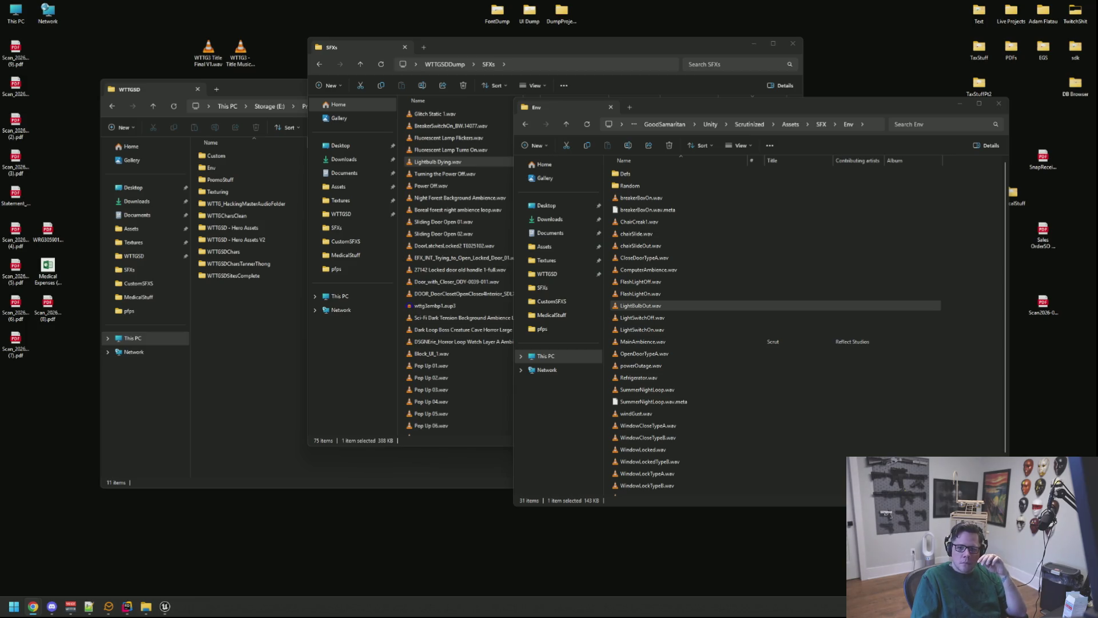
In Chrome, dismiss the licenses tip and close the Wood Door From Inside sound page
key("alt+Tab")
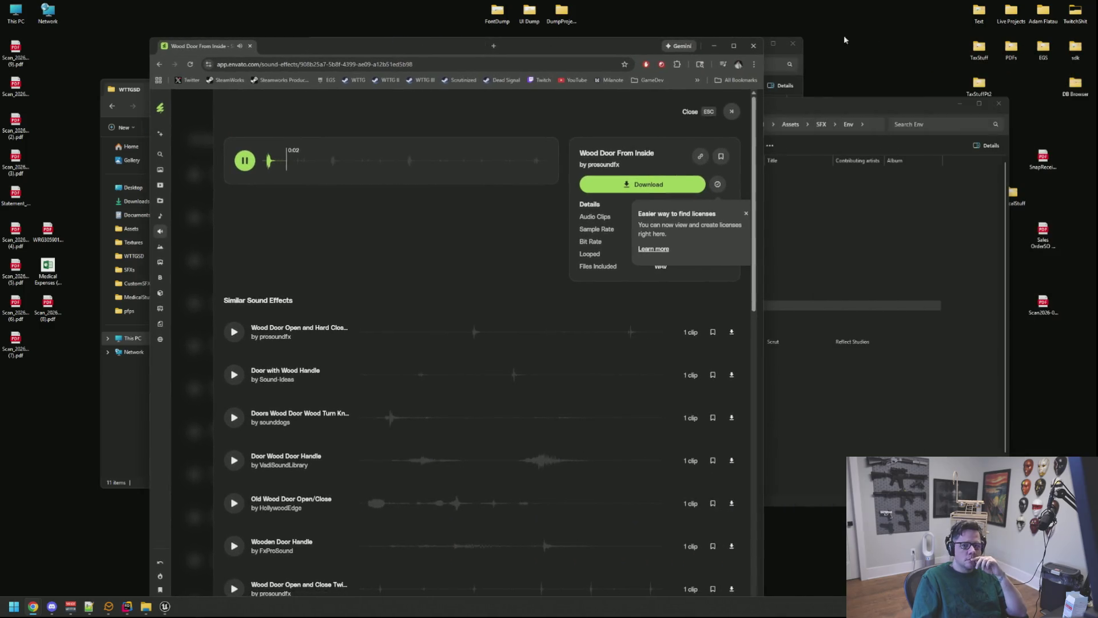
left_click(428, 123)
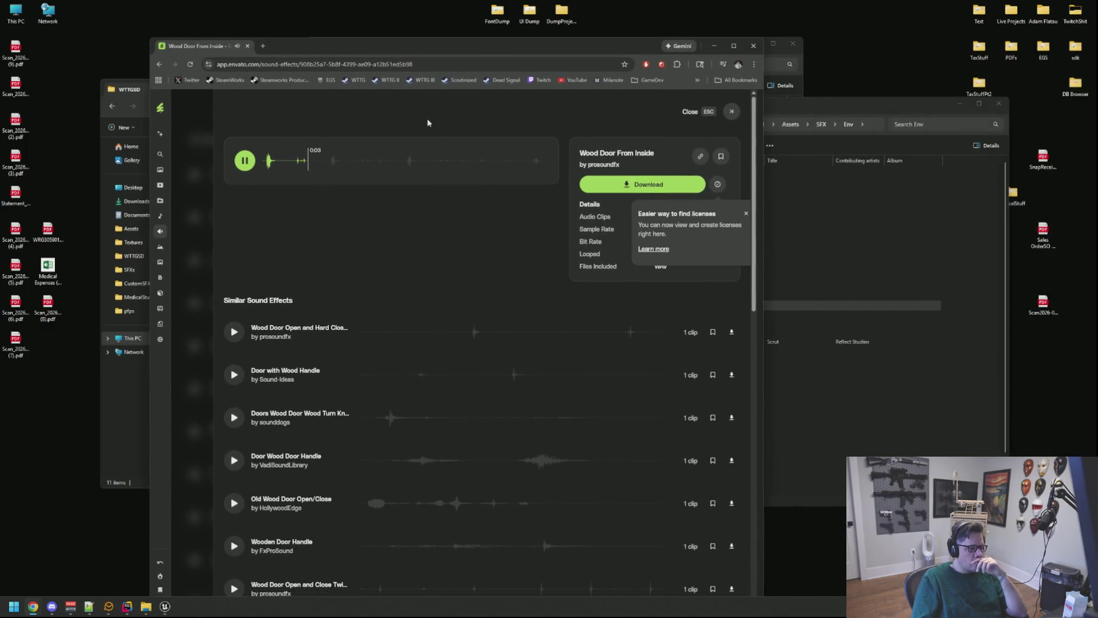
left_click(746, 213)
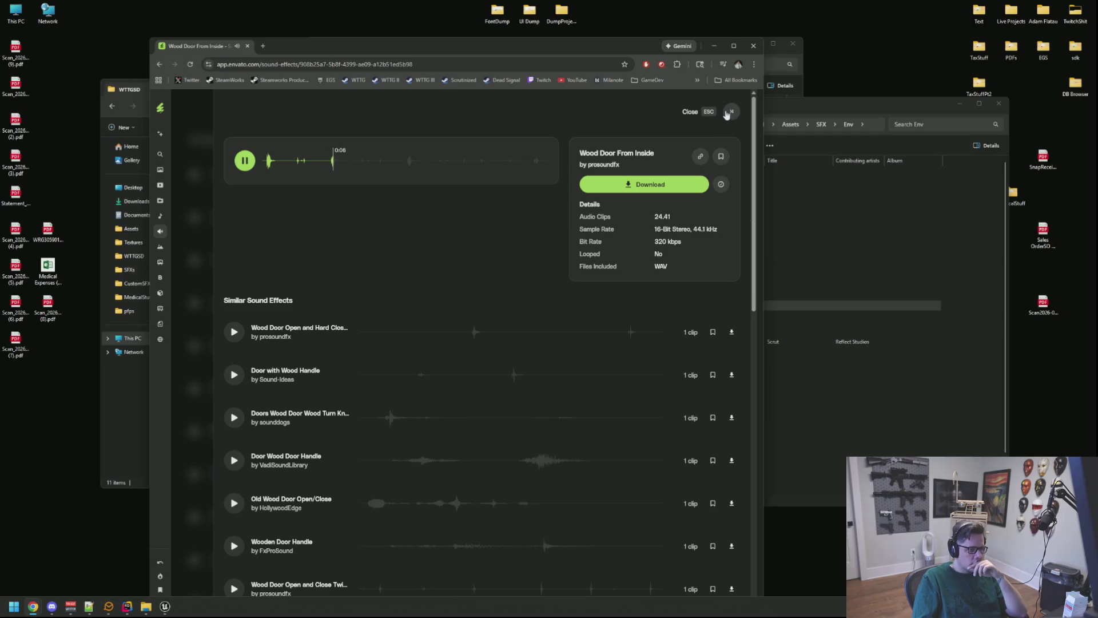
left_click(689, 112)
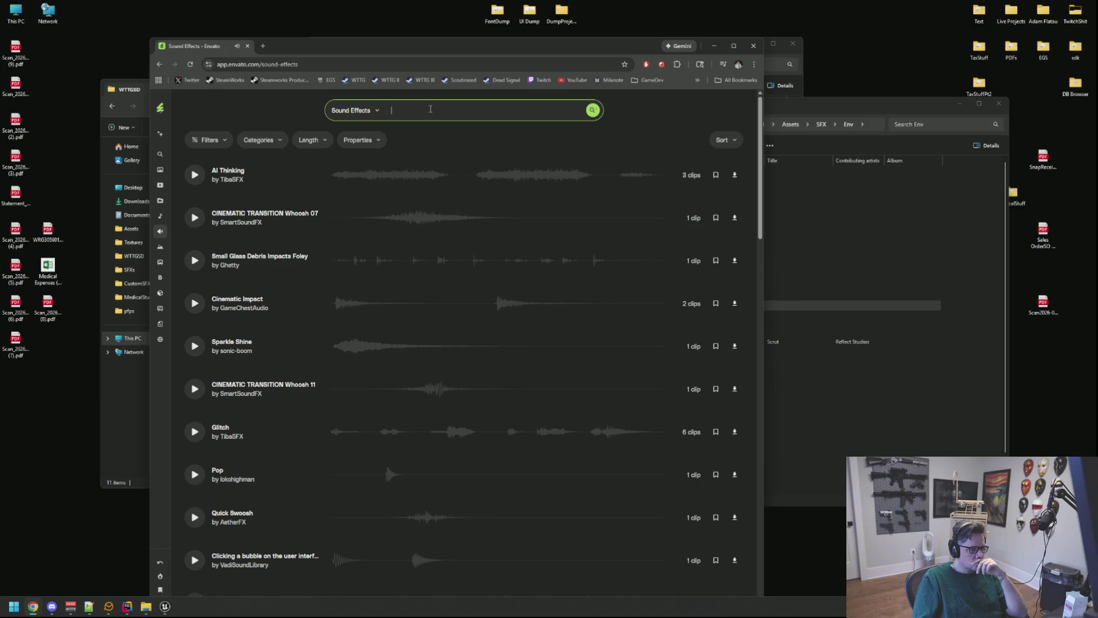
left_click(430, 109)
type("lightbulb hu")
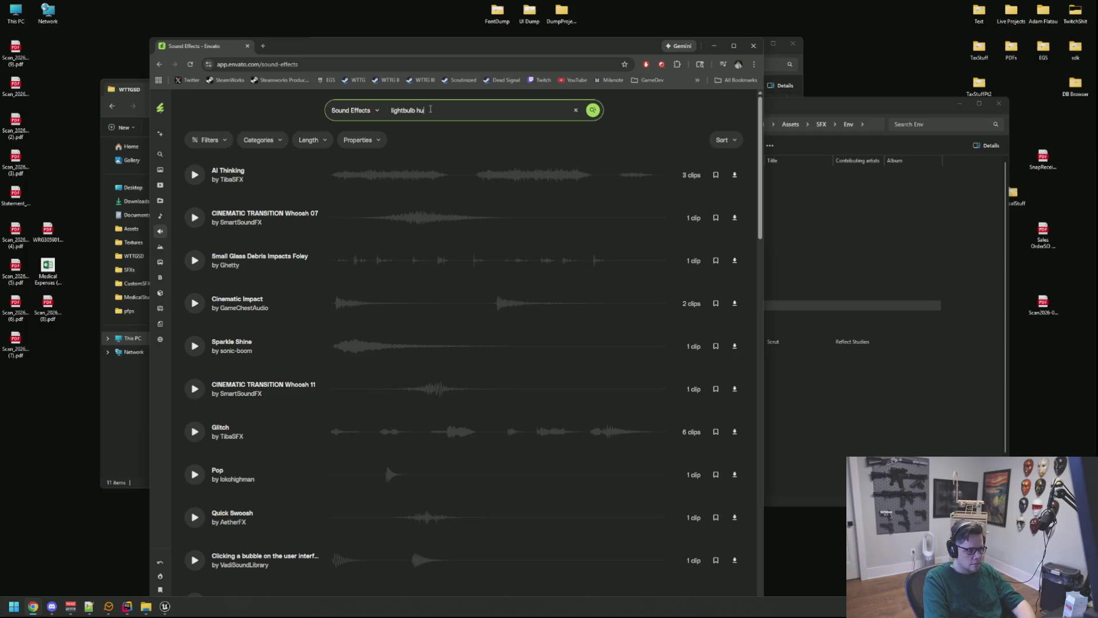
Search 'lightbulb hum' and preview Fluorescent Light Bulb Hum, Fluorescent Light Hum and the household bulb result
type("m")
key("Return")
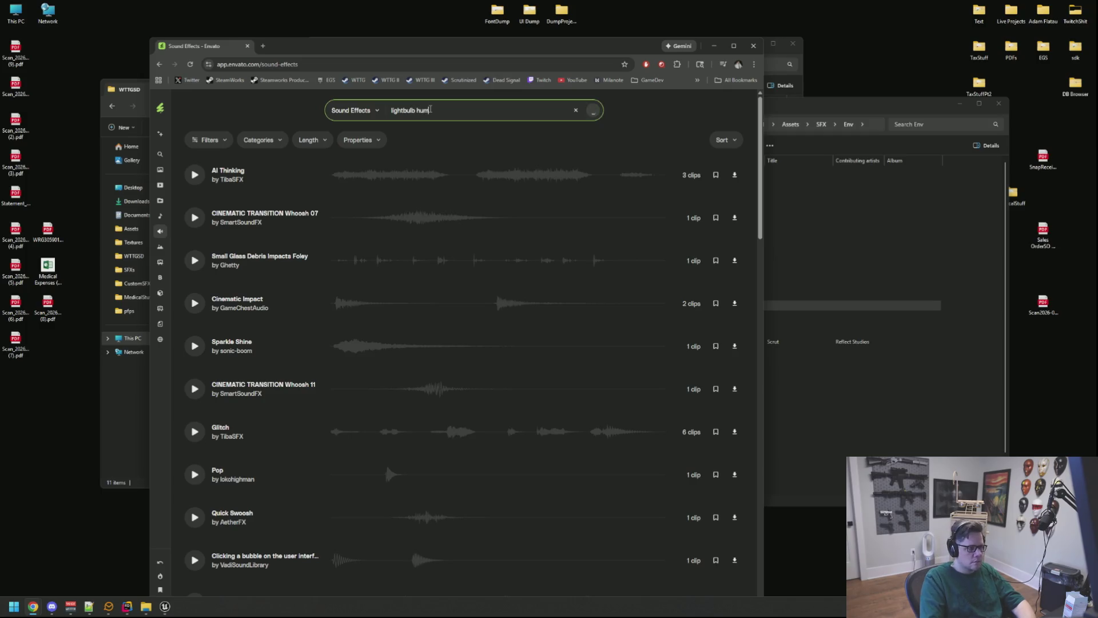
left_click(186, 179)
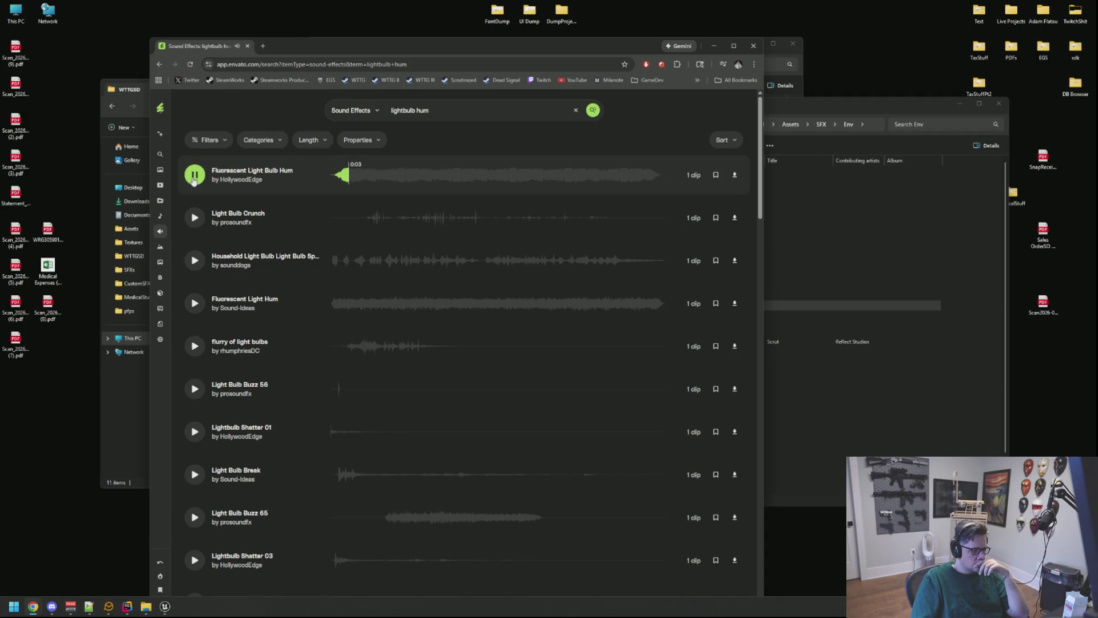
left_click(190, 303)
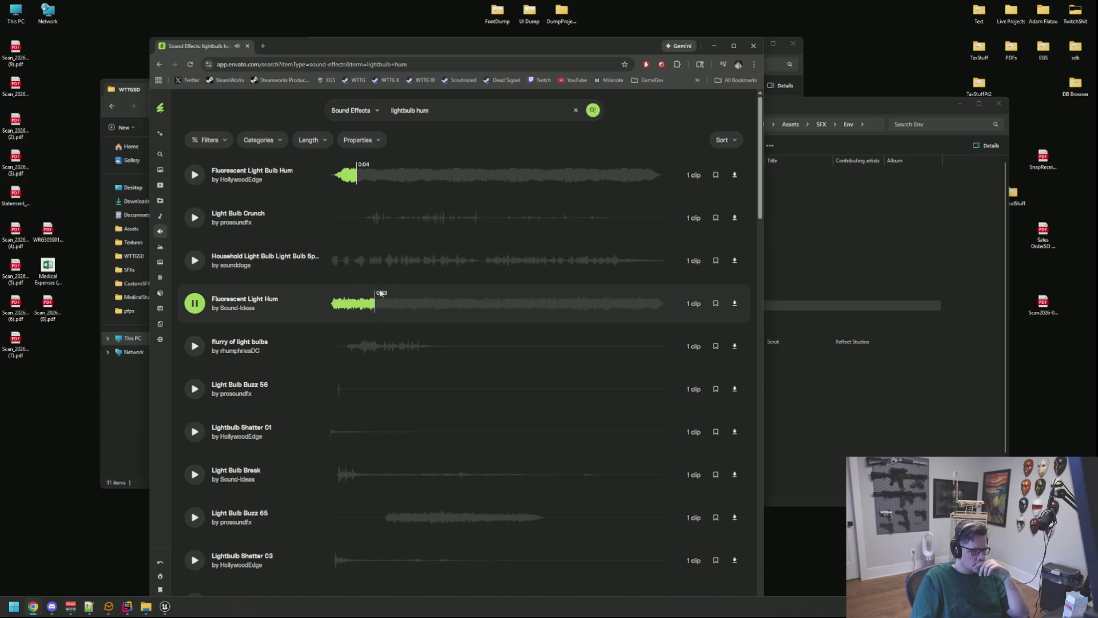
left_click(195, 260)
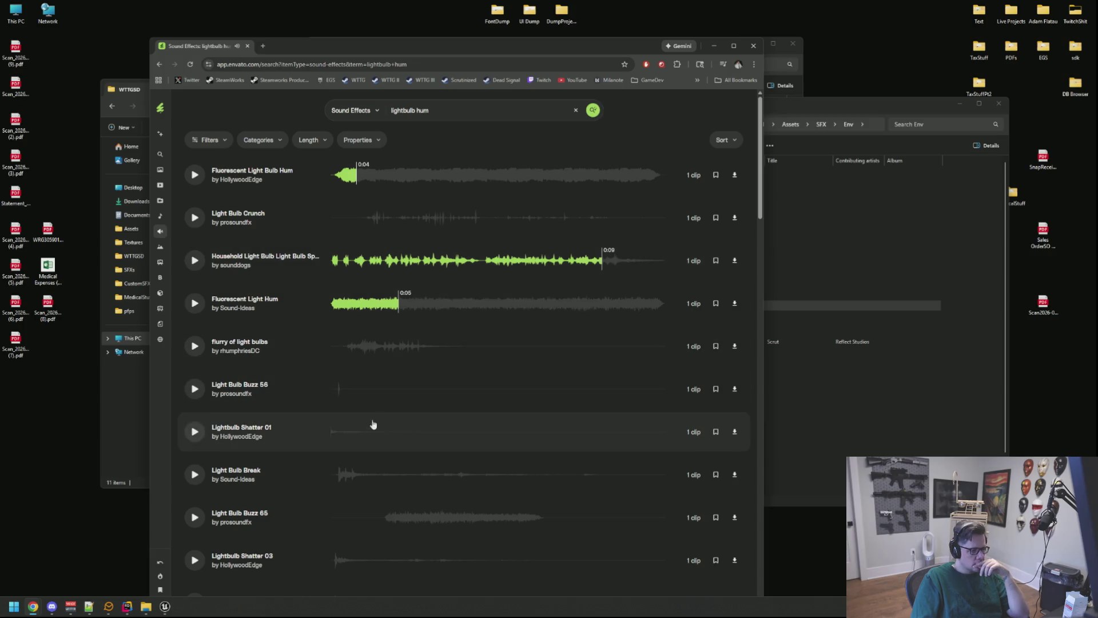
scroll(377, 401, "down", 5)
Preview Light Bulb Buzz 1 to its end, download the zip and show it in its folder
left_click(195, 432)
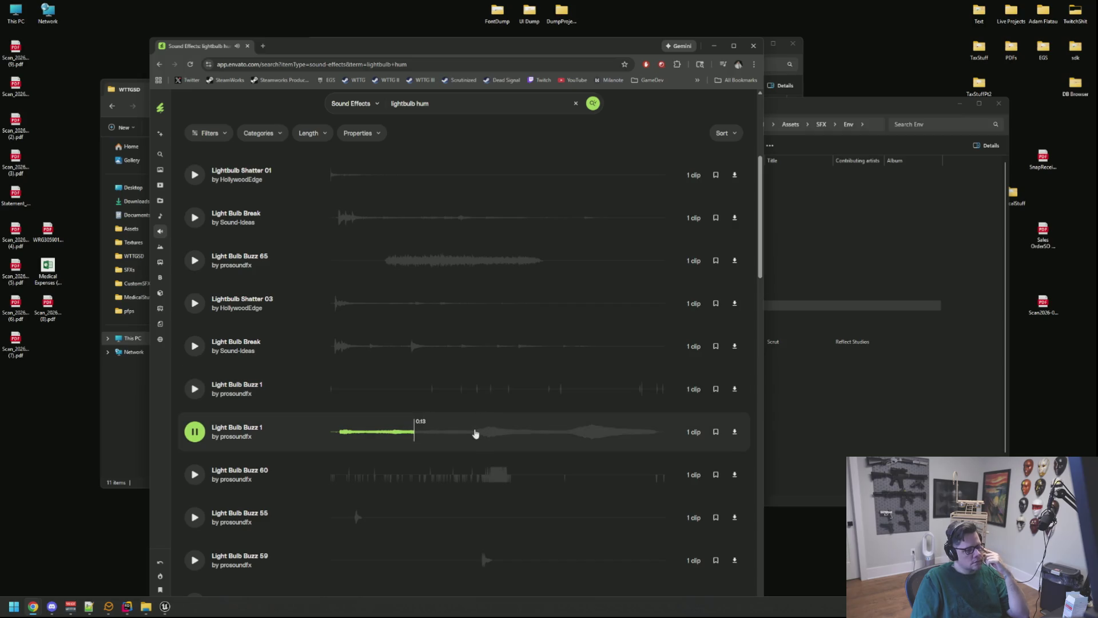
left_click(477, 435)
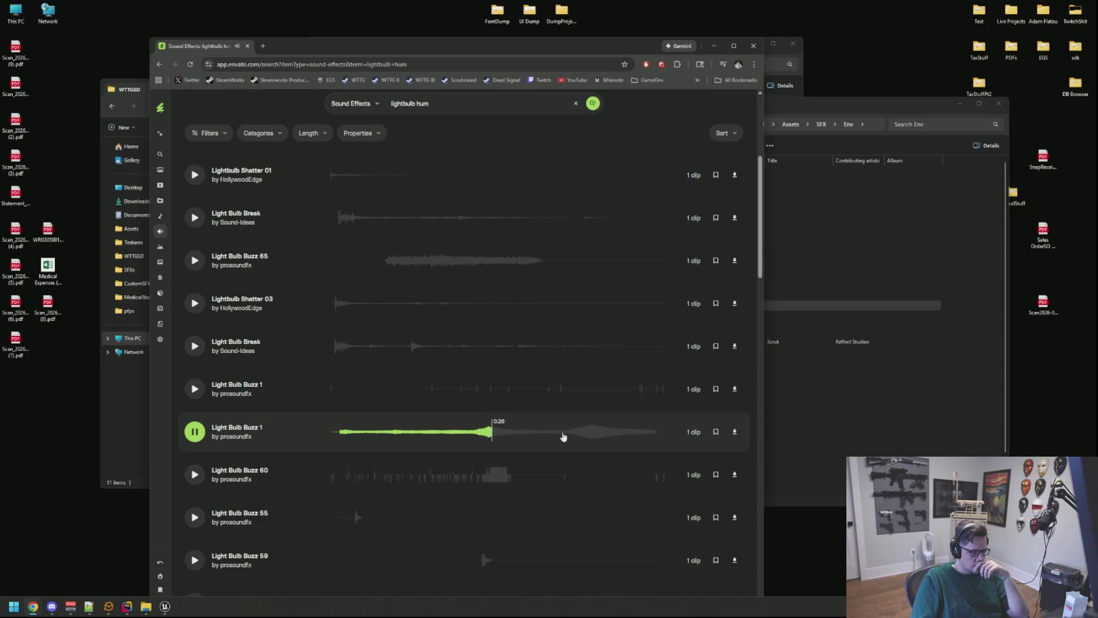
left_click(566, 436)
left_click(595, 437)
left_click(650, 439)
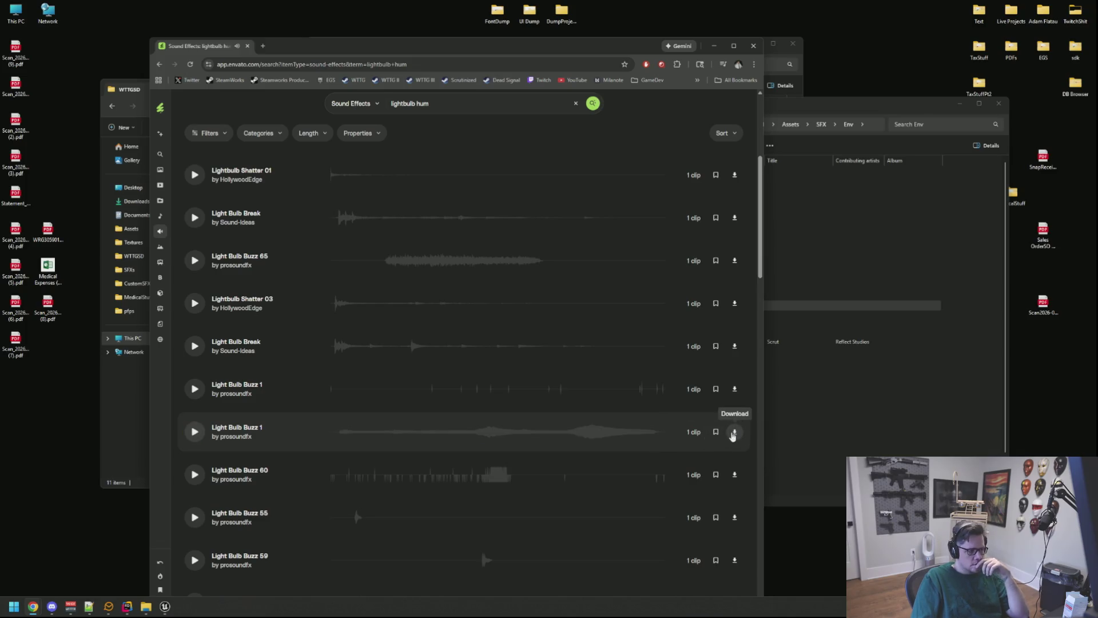
left_click(732, 434)
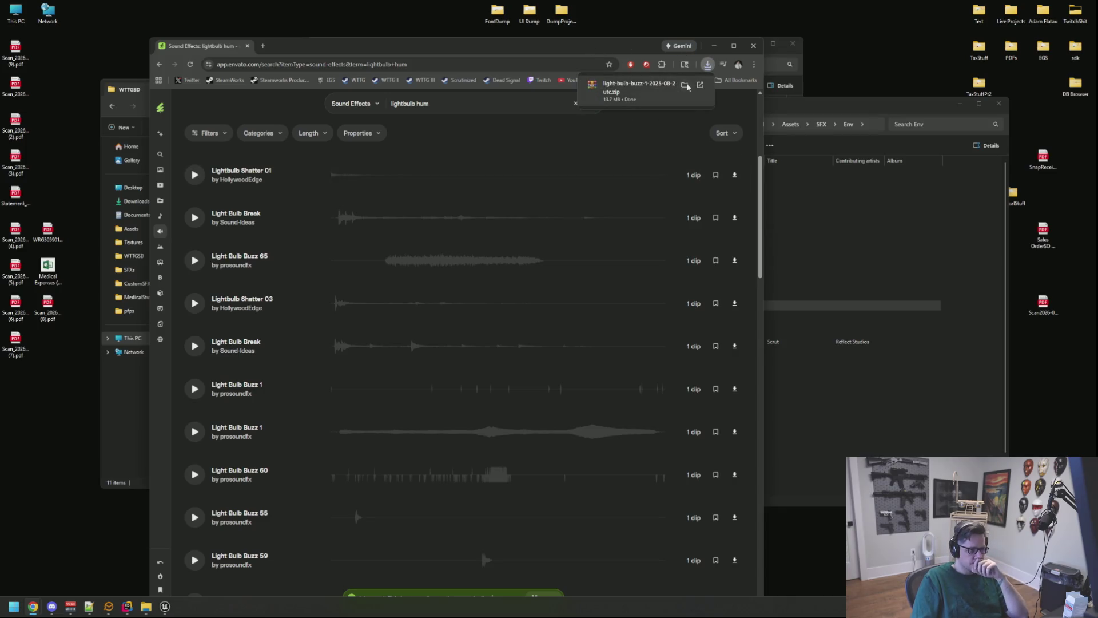
left_click(685, 89)
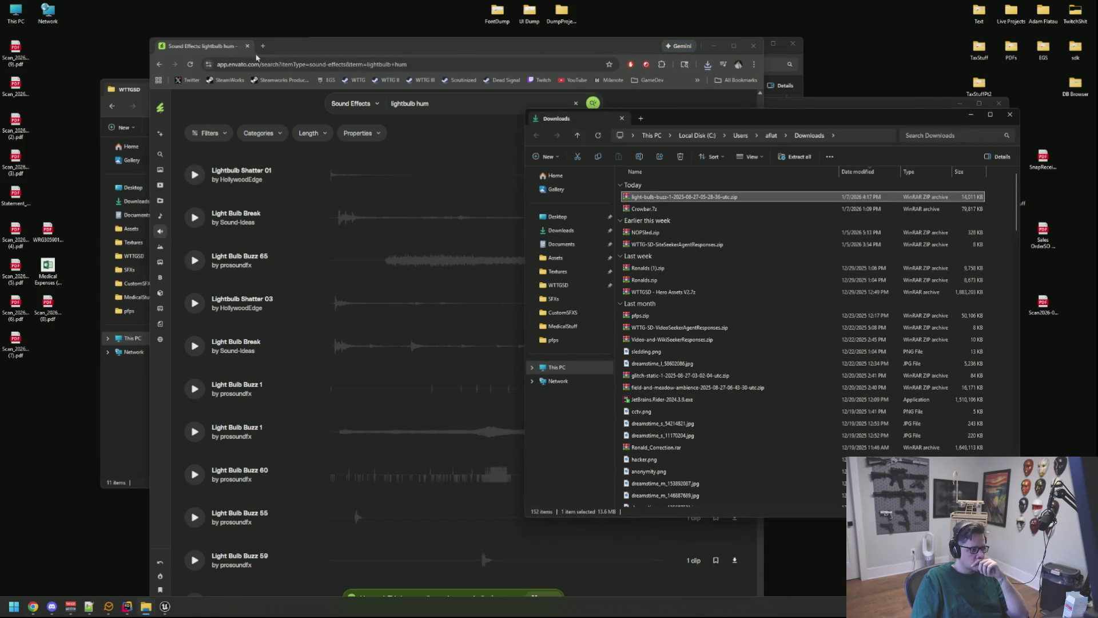
Unzip LightBulbBuzz_2HaCy_01.wav from the downloaded archive into the SFXs folder using WinRAR
left_click(597, 50)
left_click(714, 46)
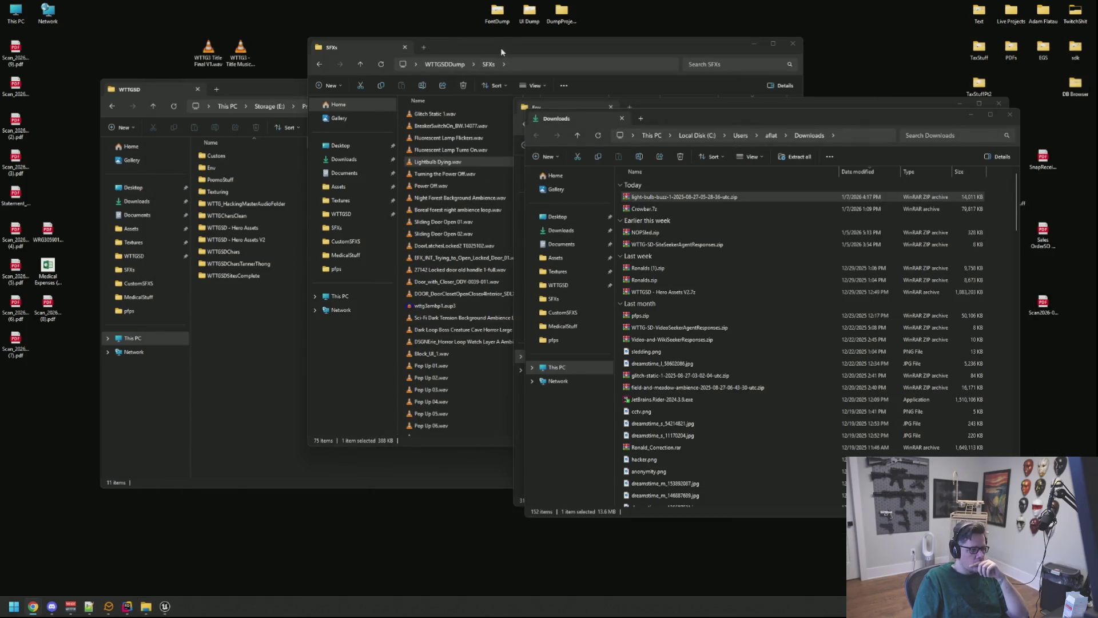
left_click_drag(501, 50, 308, 76)
left_click(664, 118)
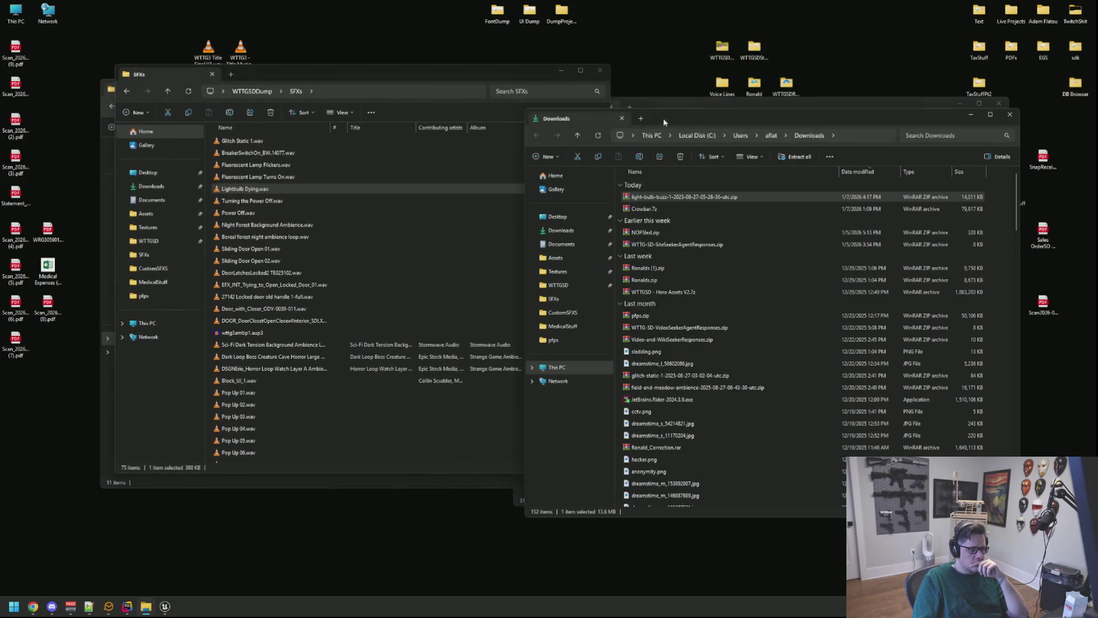
double_click(635, 198)
left_click_drag(524, 250, 398, 246)
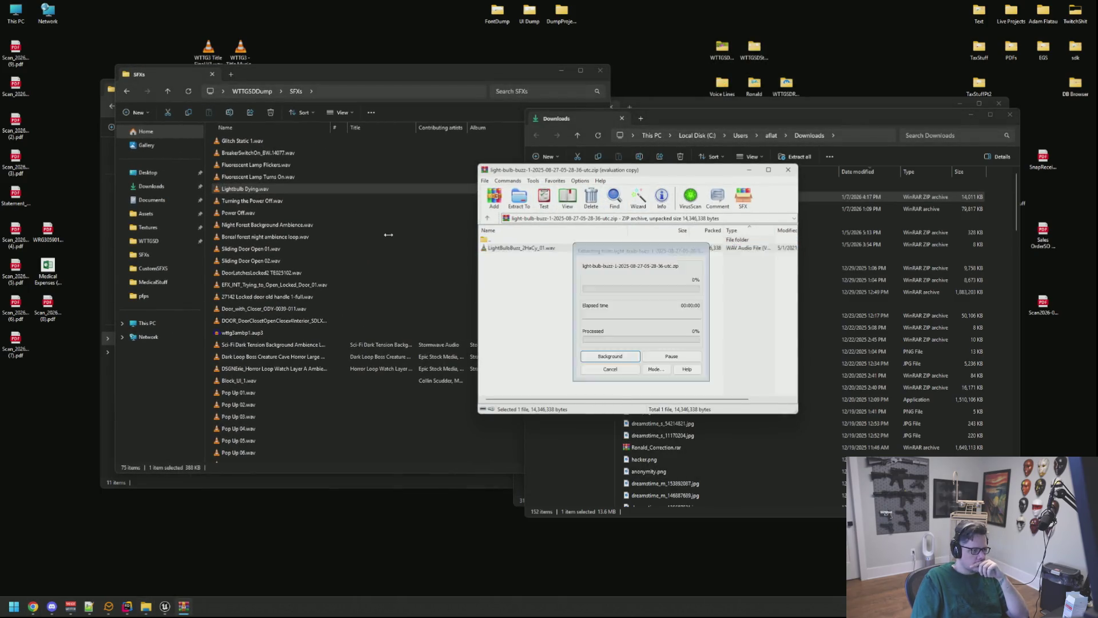
left_click(779, 169)
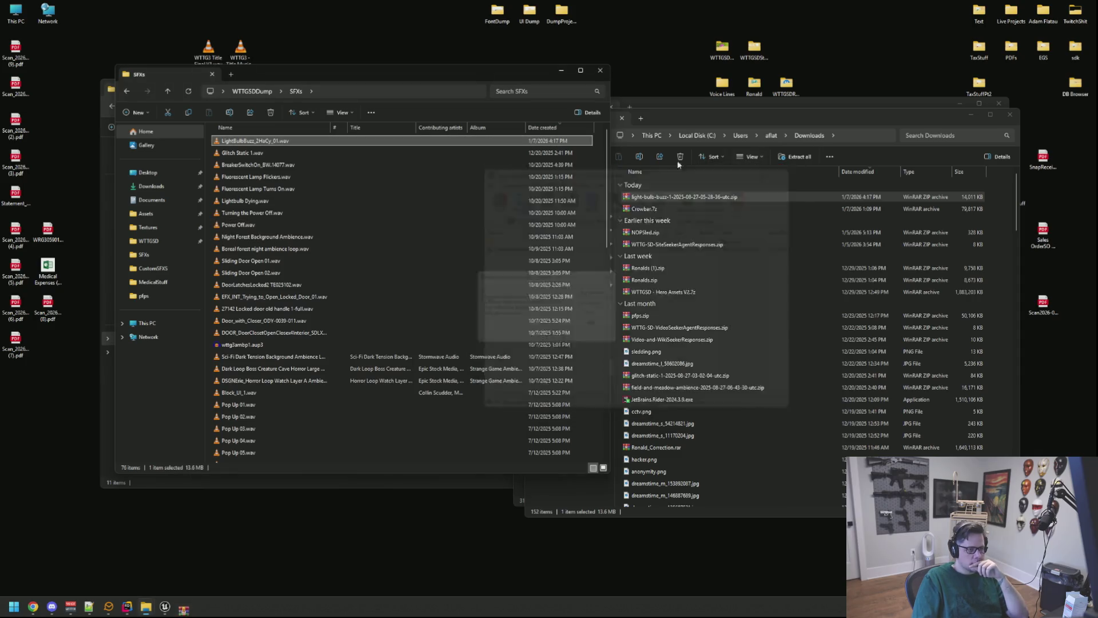
left_click_drag(348, 78, 293, 99)
key("super")
Launch Audacity with the buzz recording, move it right, and play the whole track
type("audacity")
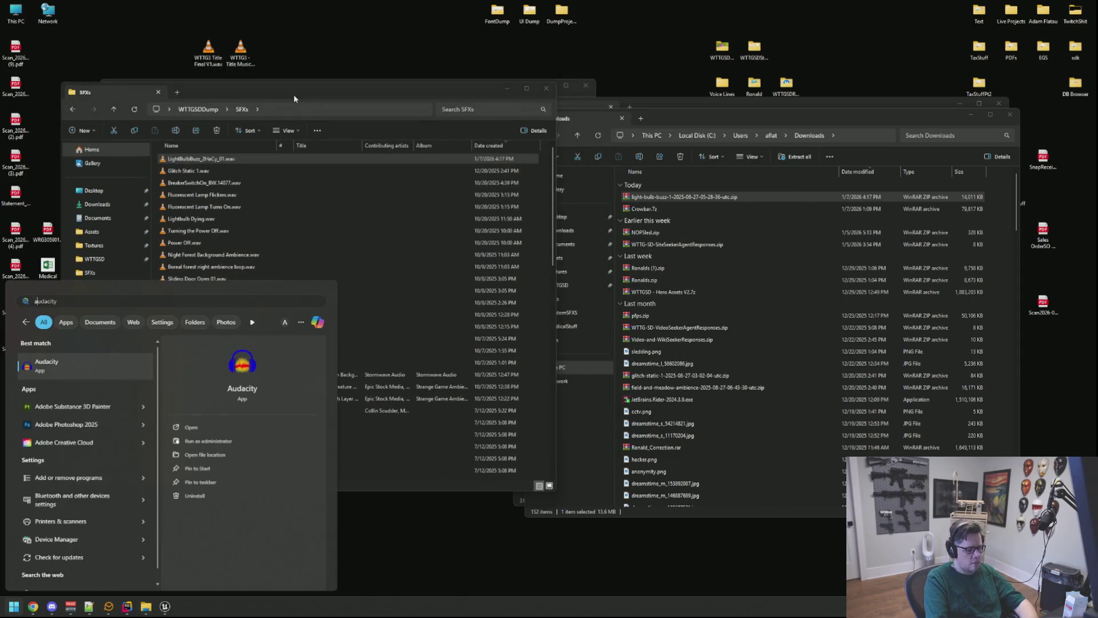
key("Return")
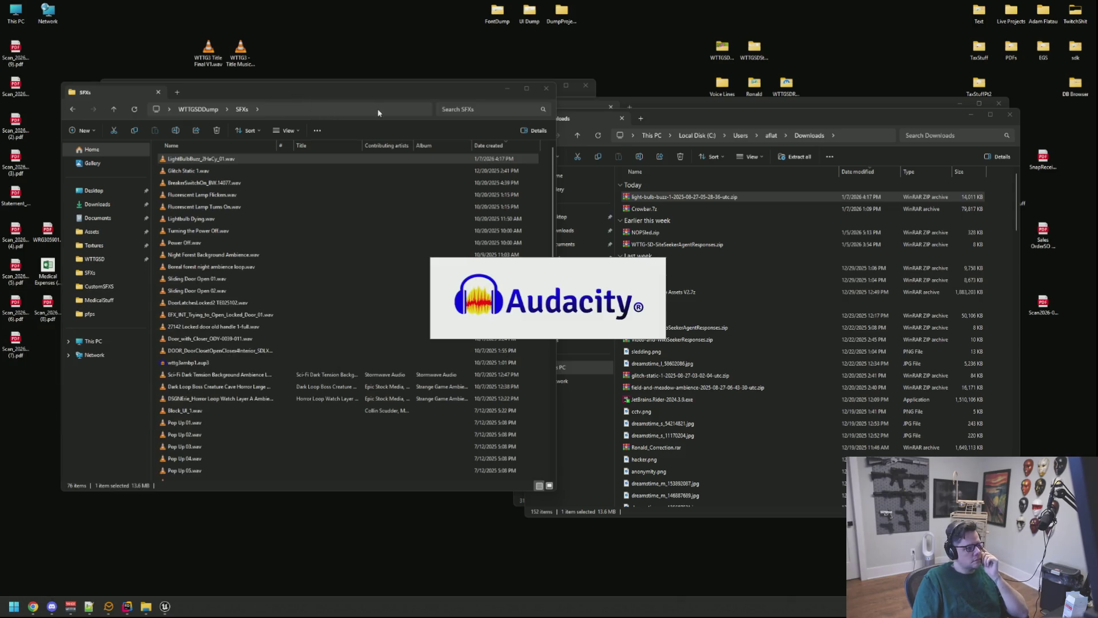
left_click_drag(360, 122, 676, 117)
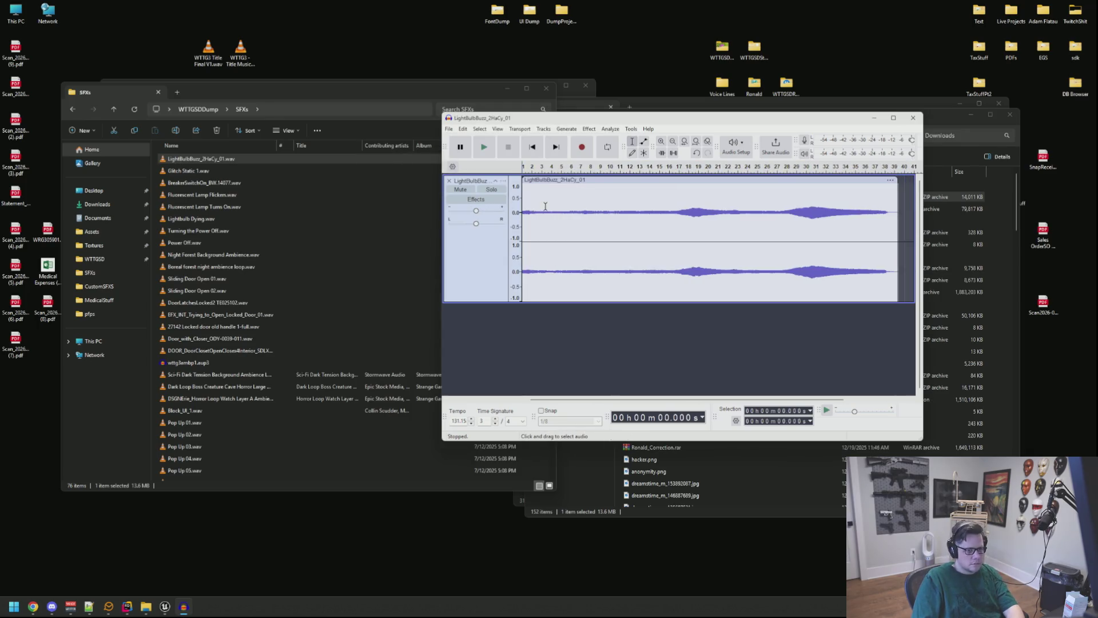
key("ctrl+a")
key("space")
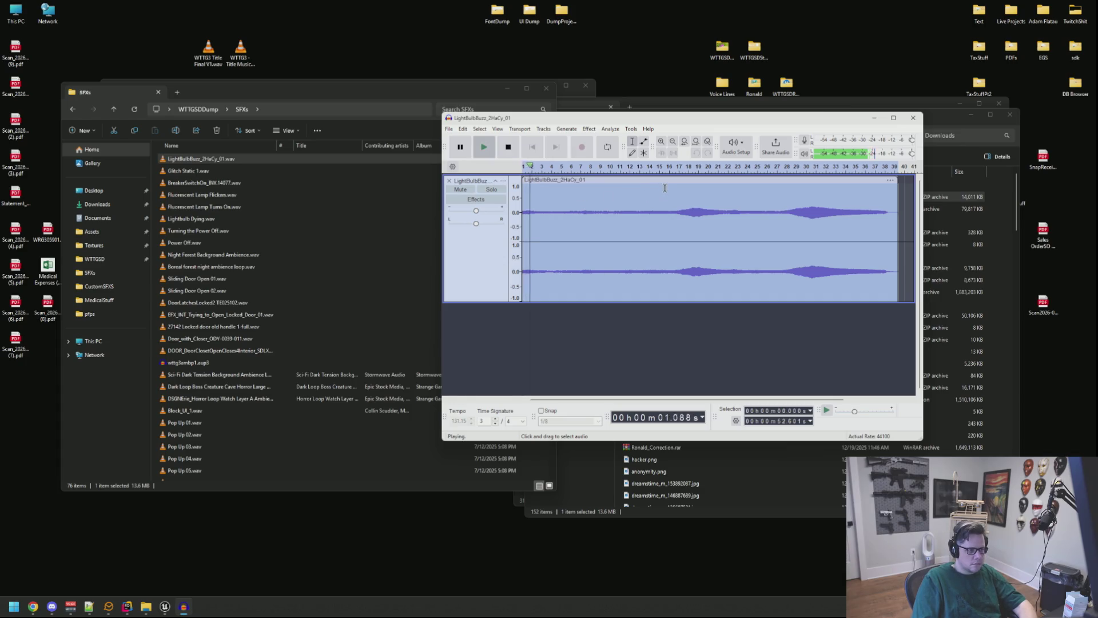
Listen from about 38 s and to the ending near 50 s, then bring up the loop tutorial window
left_click(794, 217)
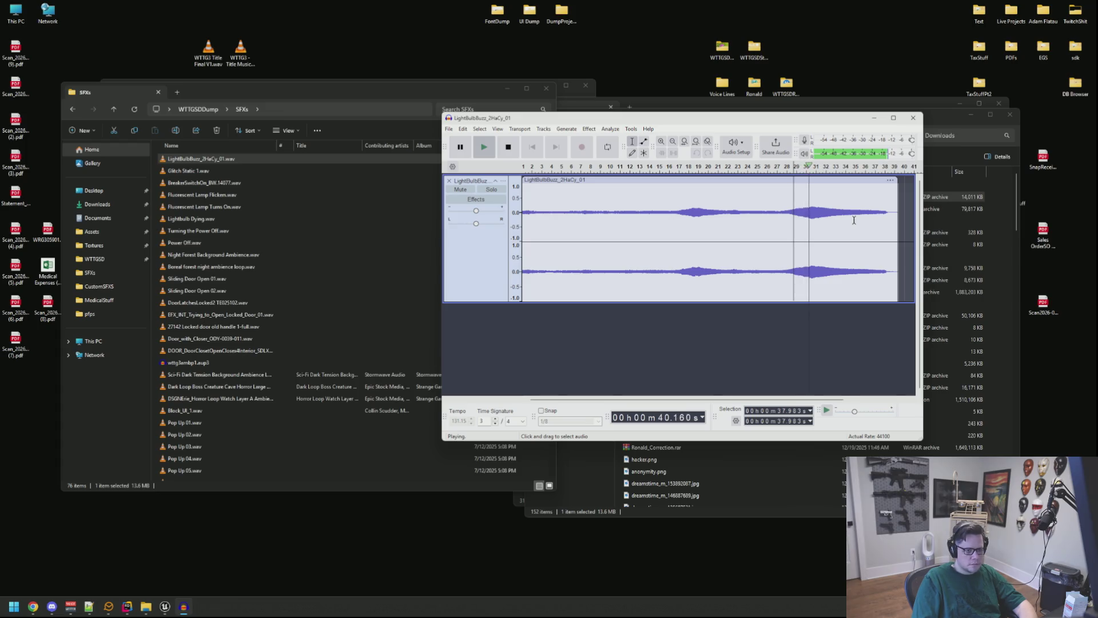
left_click(880, 226)
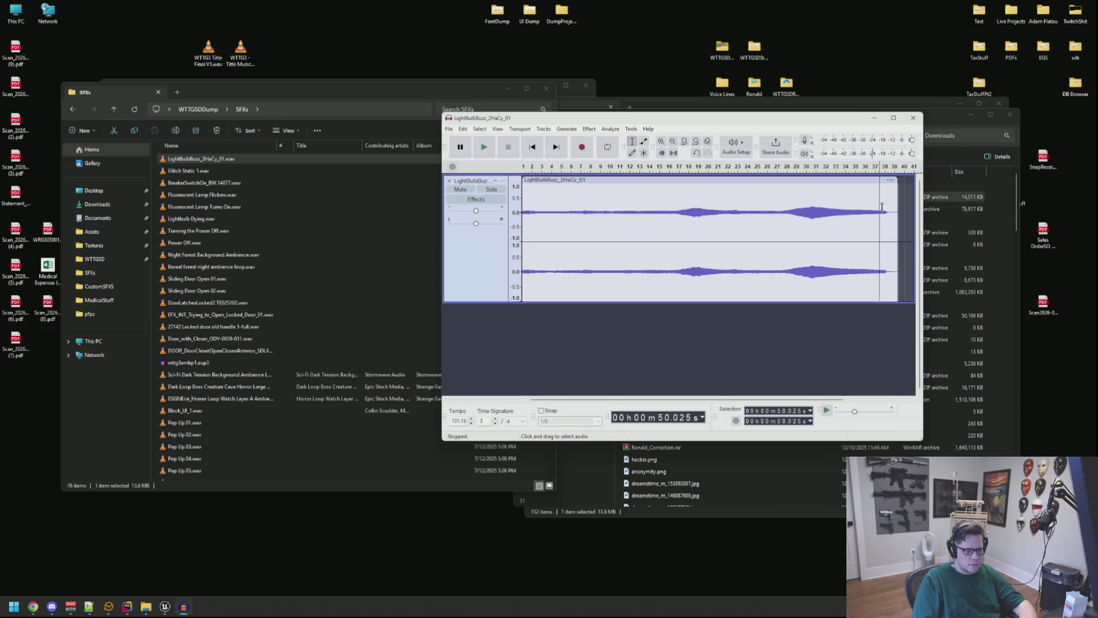
left_click_drag(887, 194, 912, 195)
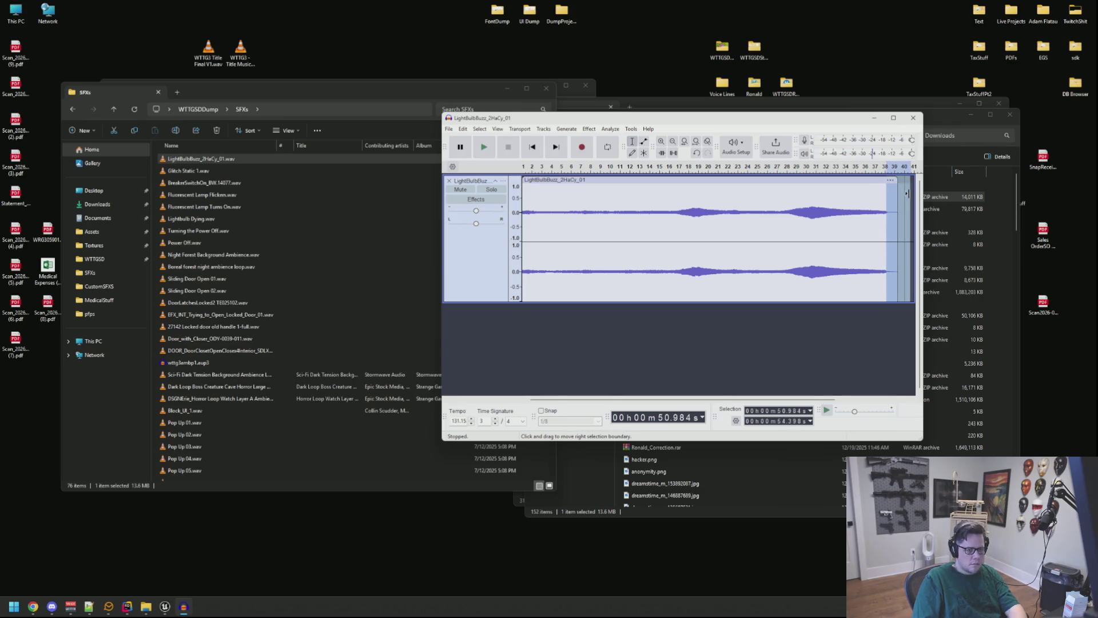
left_click(851, 203)
key("ctrl+a")
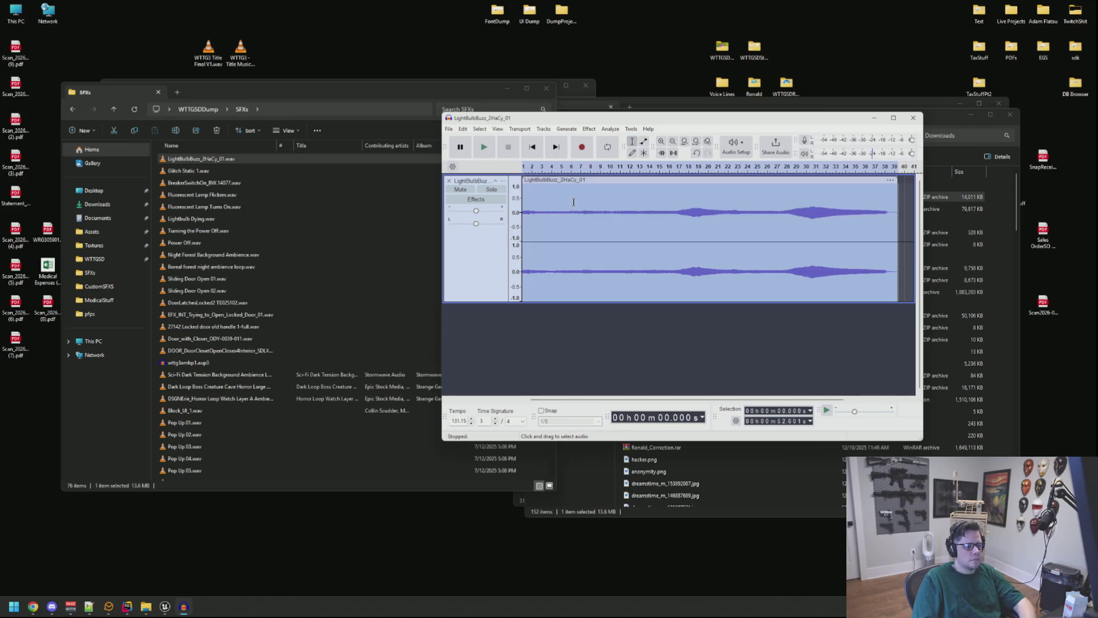
key("space")
key("space")
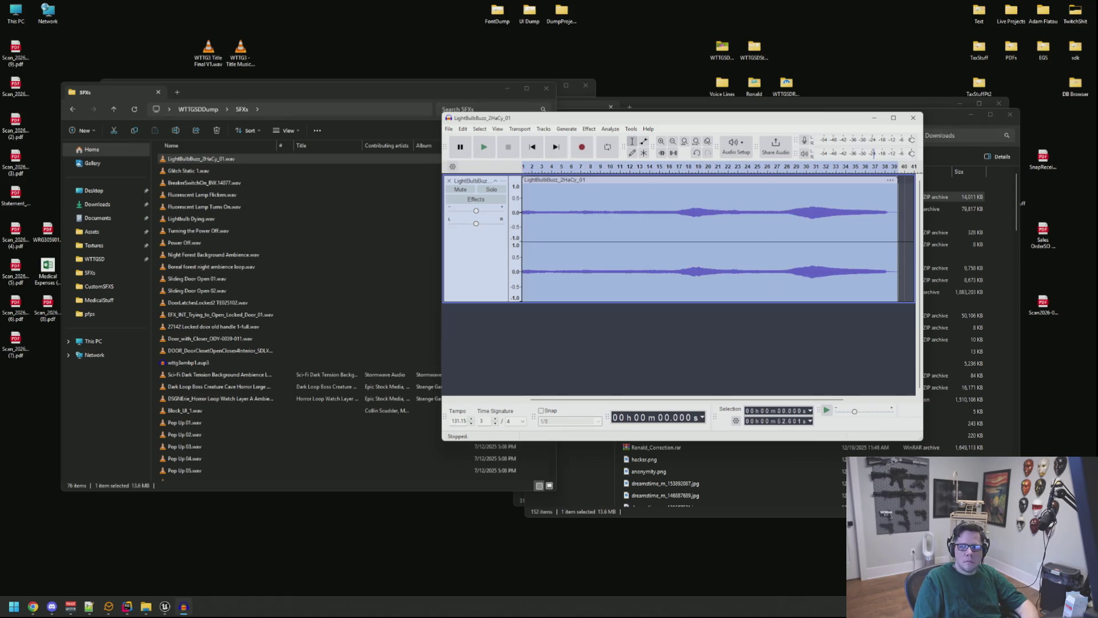
key("alt+Tab")
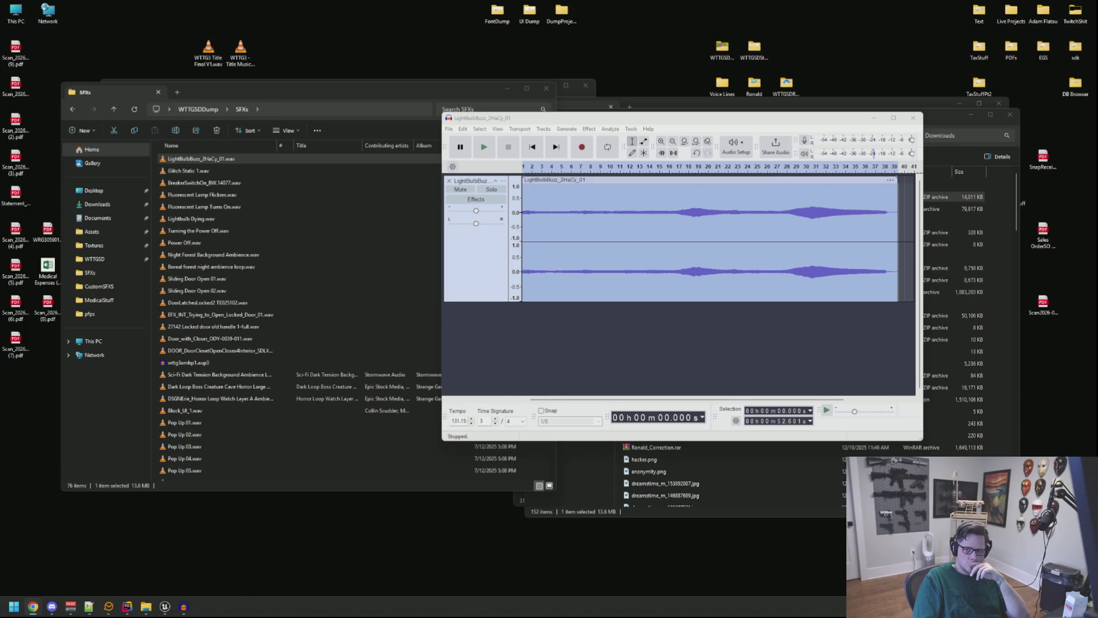
mouse_move(1097, 79)
left_mouse_down()
mouse_move(317, 94)
mouse_move(310, 47)
mouse_move(286, 101)
mouse_move(234, 9)
left_mouse_up()
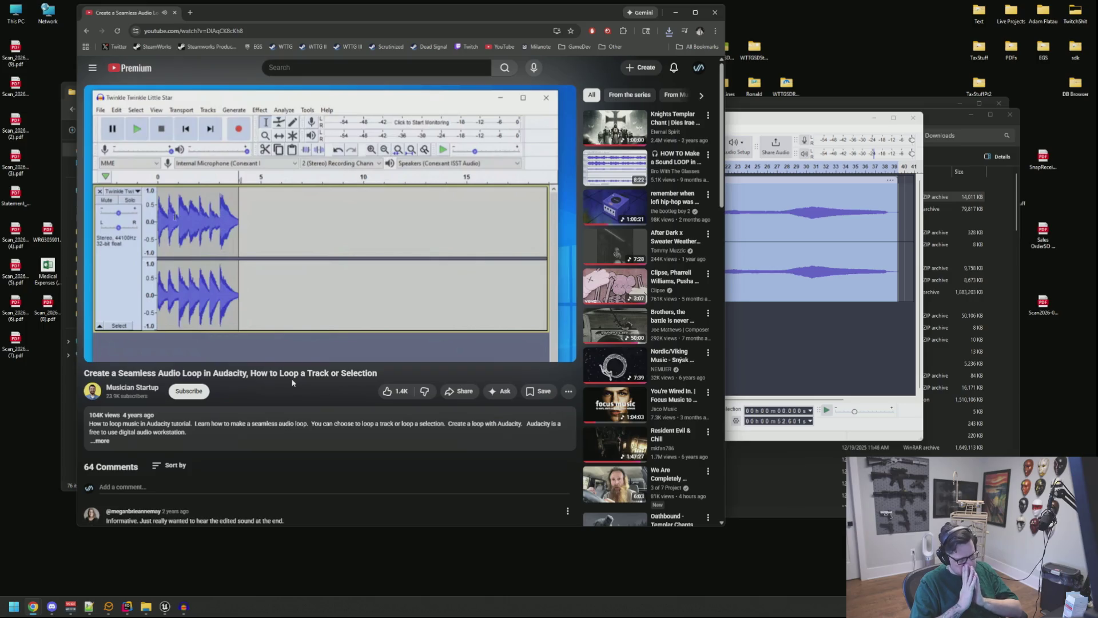
Open and skim the How to Loop Audio in Audacity video, then pause it
key("alt+Left")
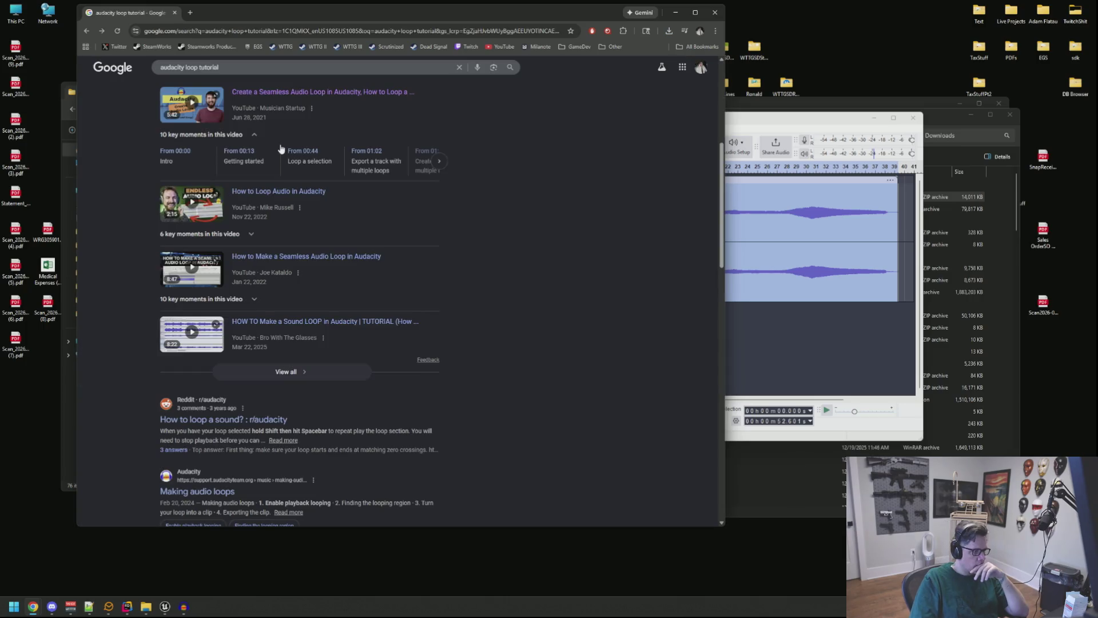
left_click(294, 200)
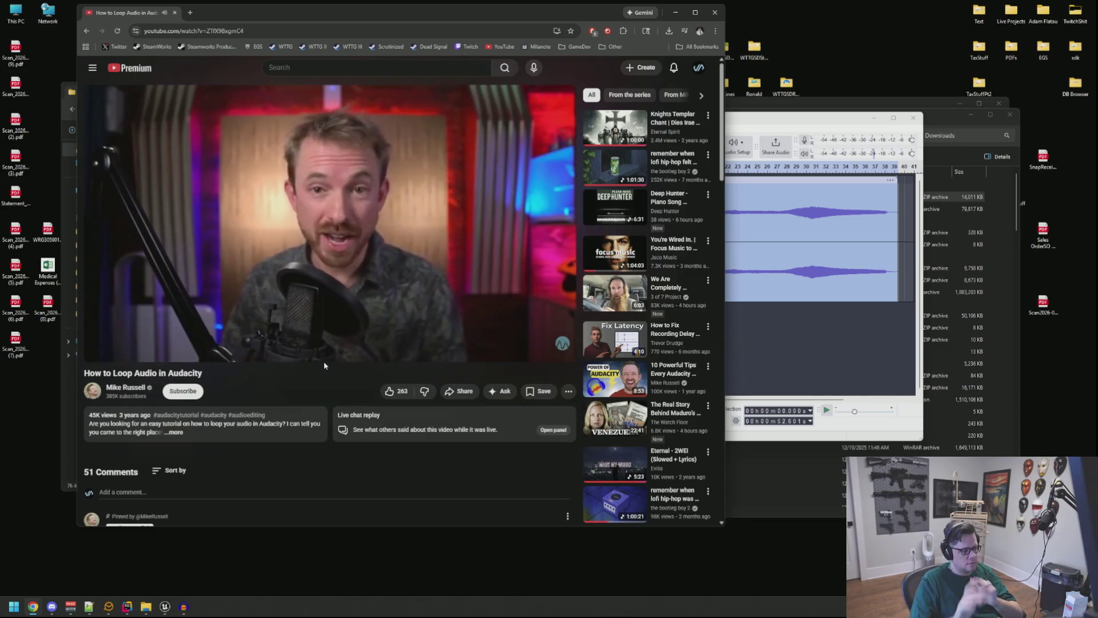
key("Right")
key("Right")
key("Right")
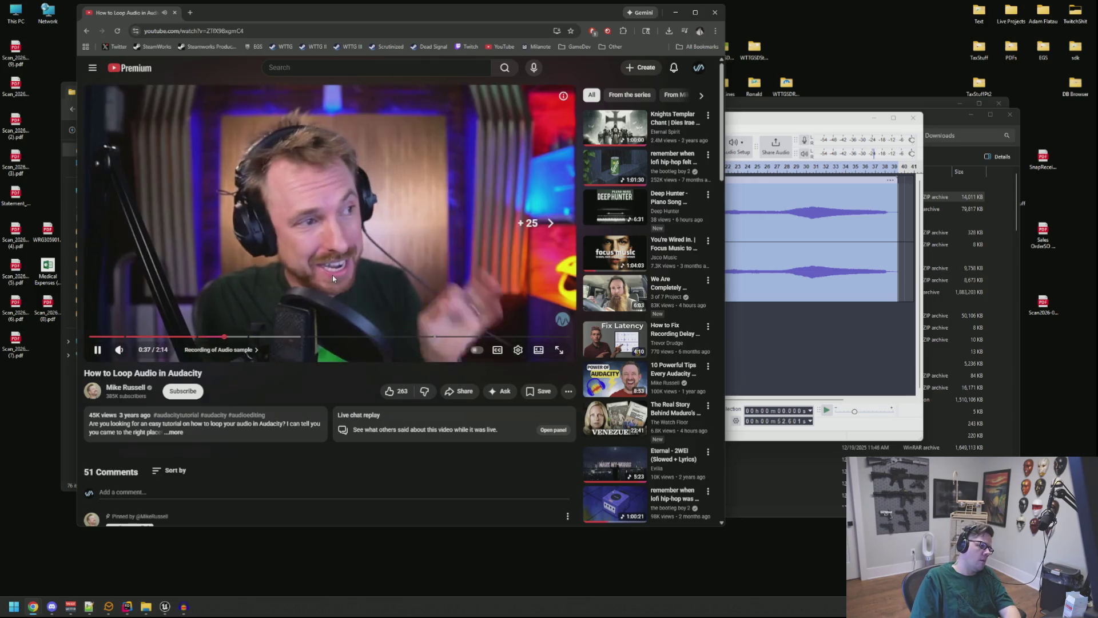
key("Left")
key("Left")
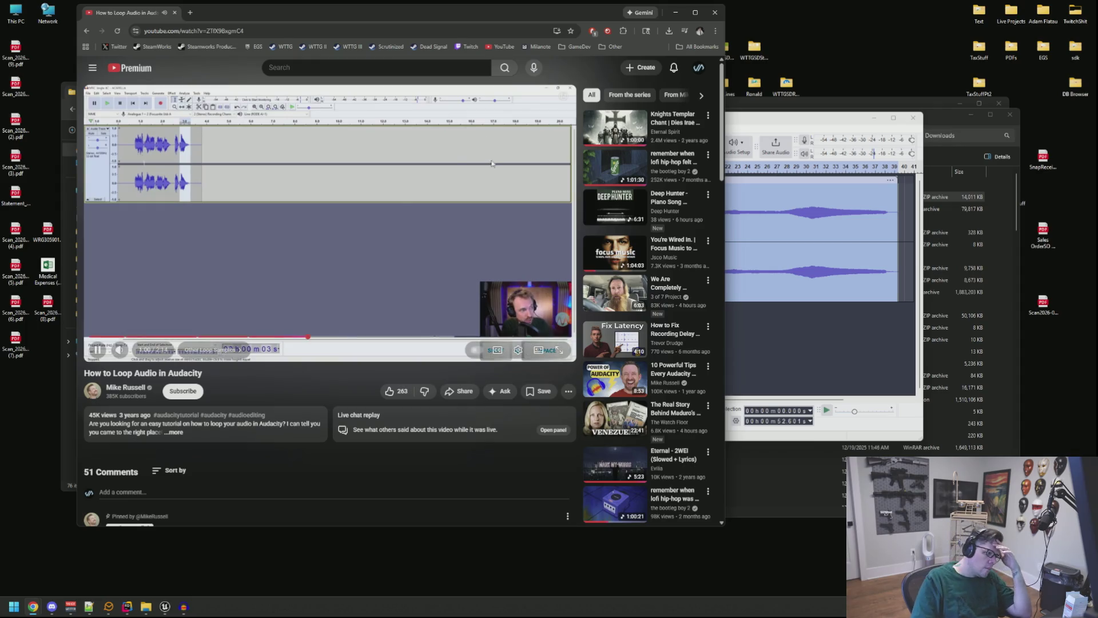
left_click(171, 149)
Search Google for 'audacity seamless loop tutorial' and open the seamless loop video in a new tab
left_click(86, 31)
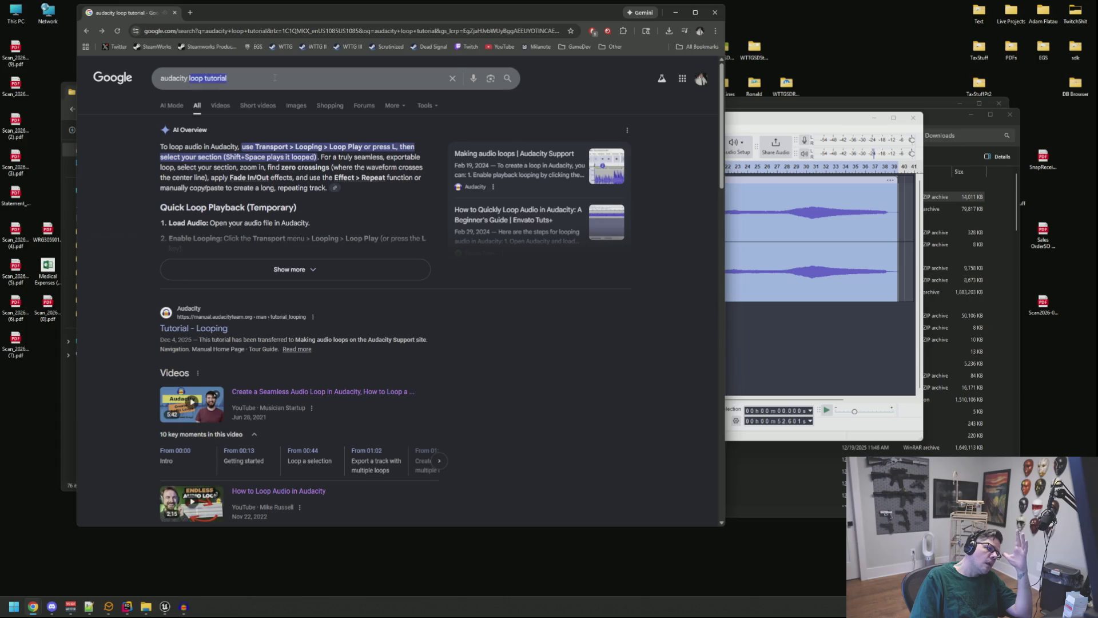
type("seem")
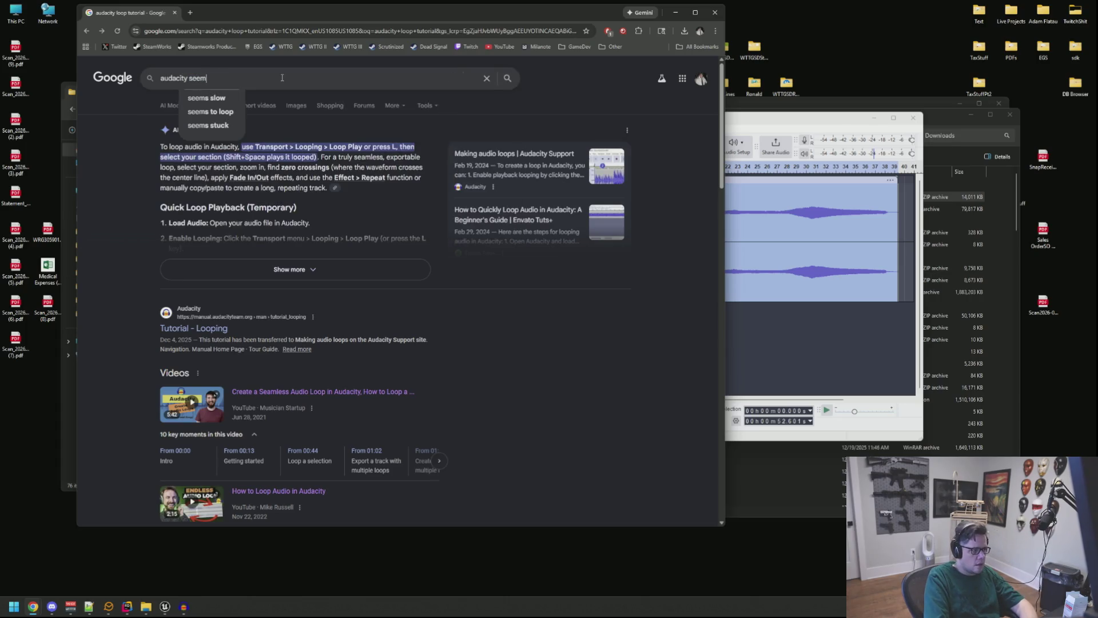
key("BackSpace")
key("BackSpace")
key("BackSpace")
type("seamless loop")
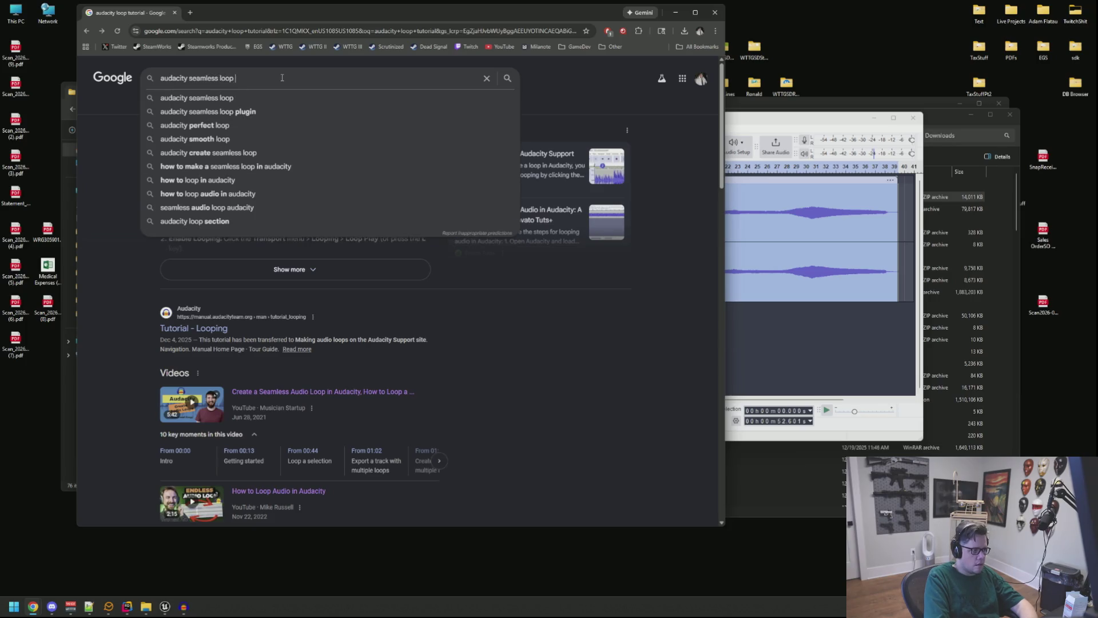
type(" tutorial")
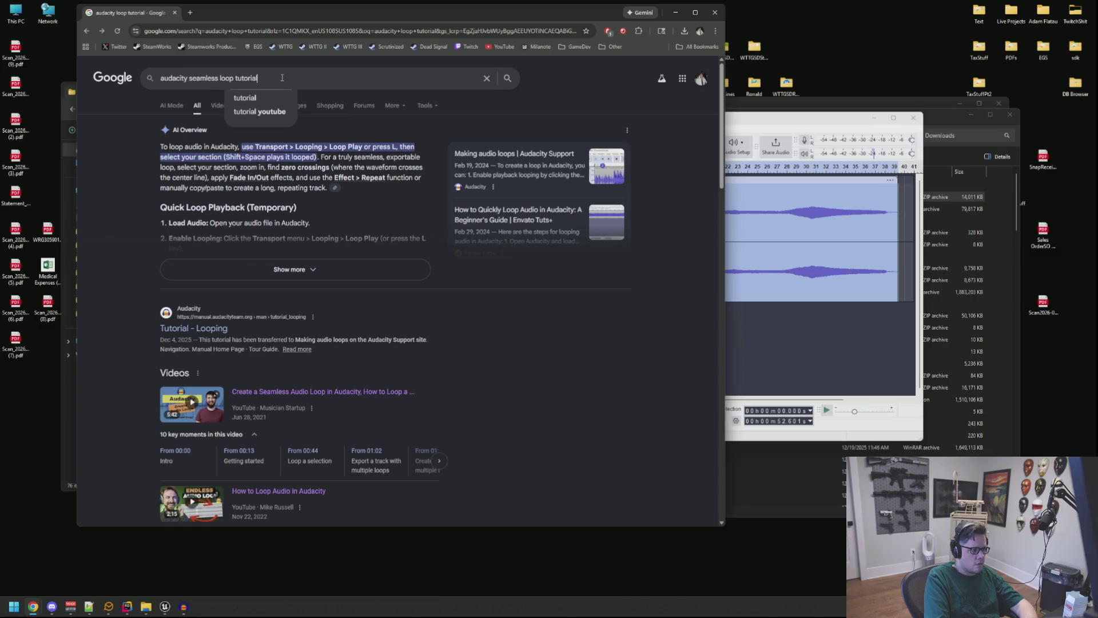
key("Return")
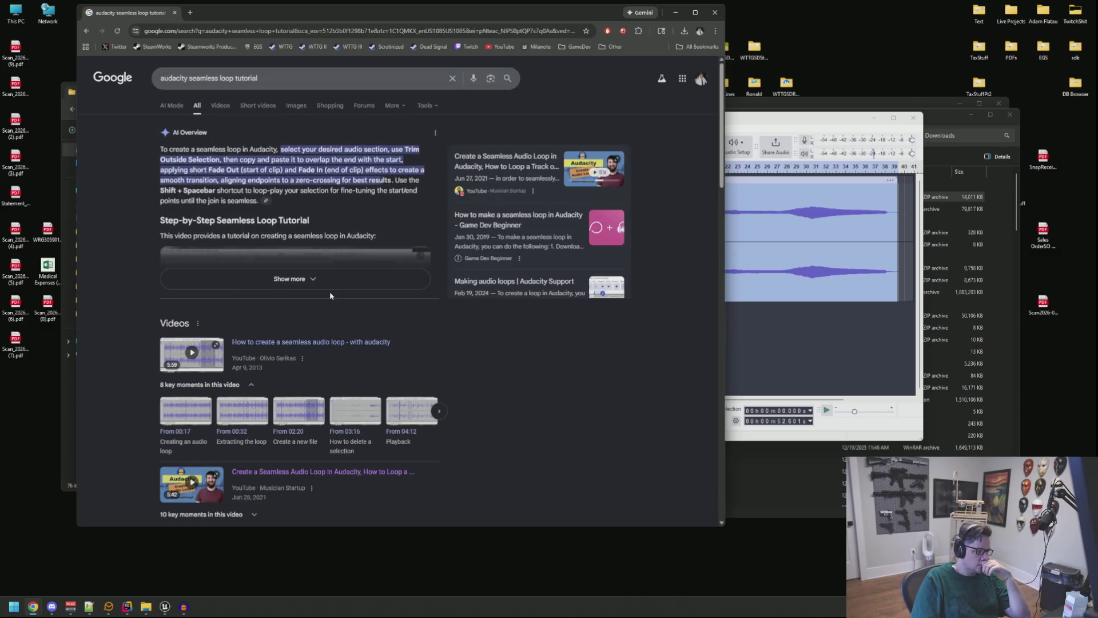
scroll(325, 338, "down", 4)
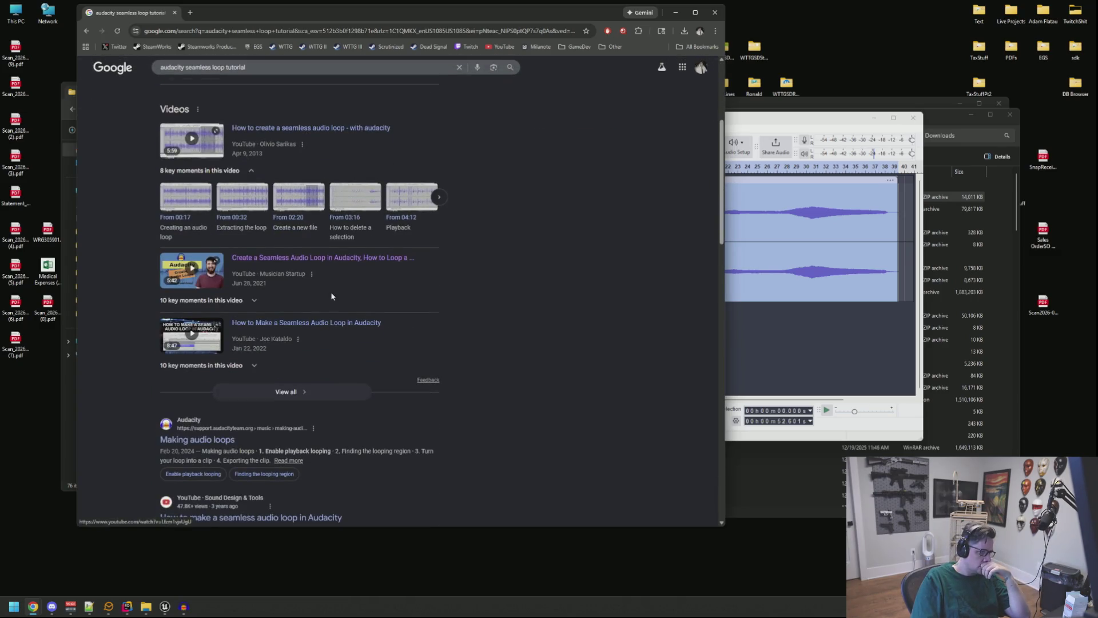
middle_click(322, 325)
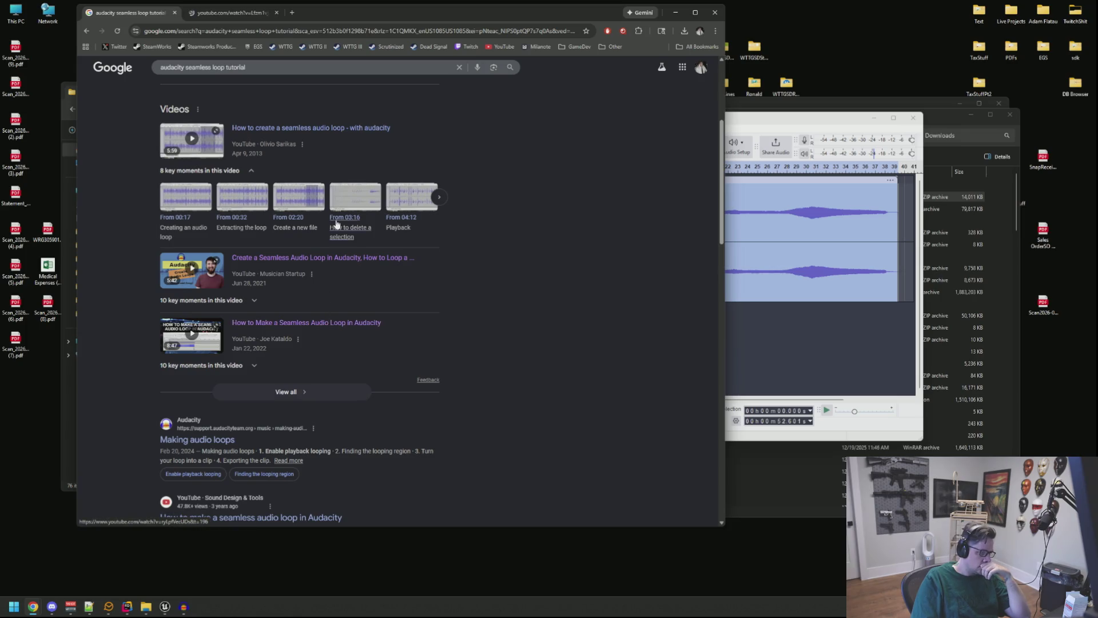
Switch to the seamless loop video tab and seek to about 1:51 for the Audacity demonstration
left_click(230, 13)
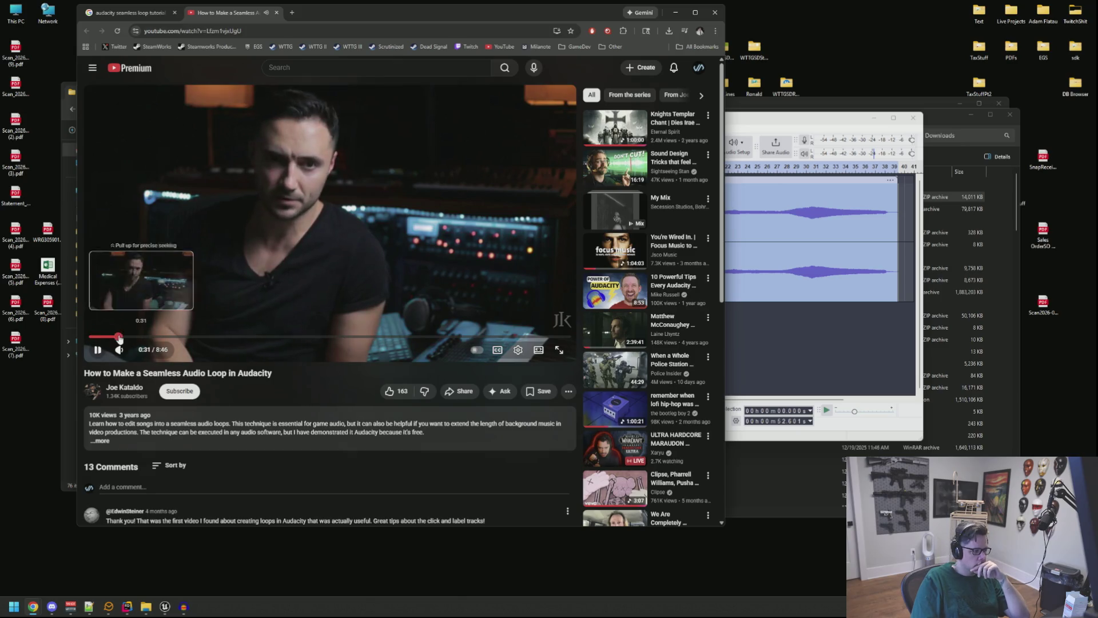
left_click(135, 337)
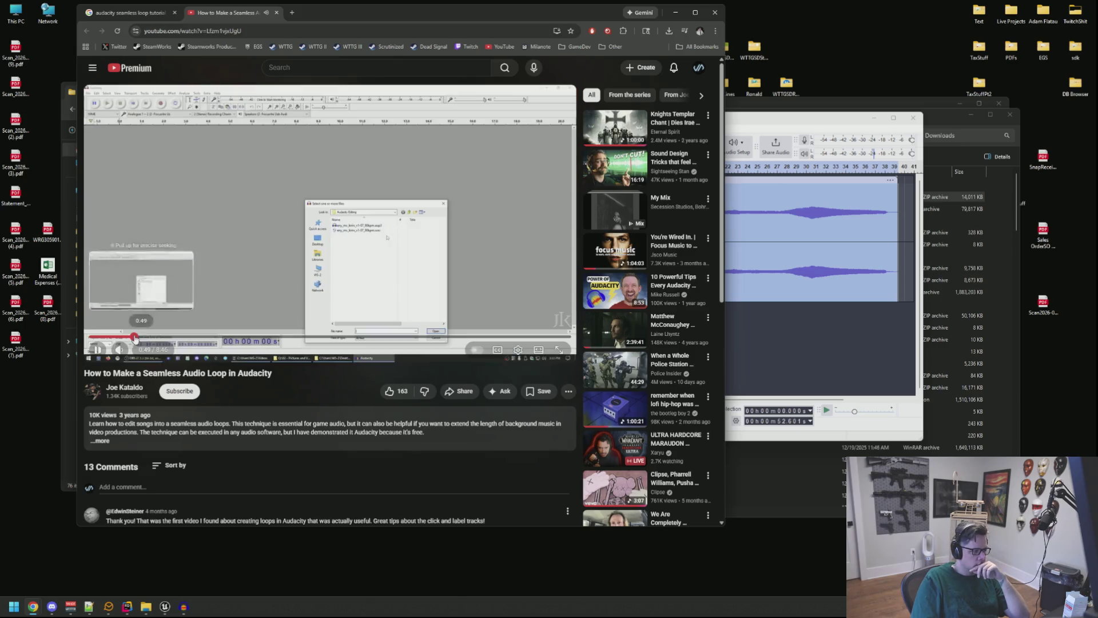
left_click_drag(159, 340, 192, 339)
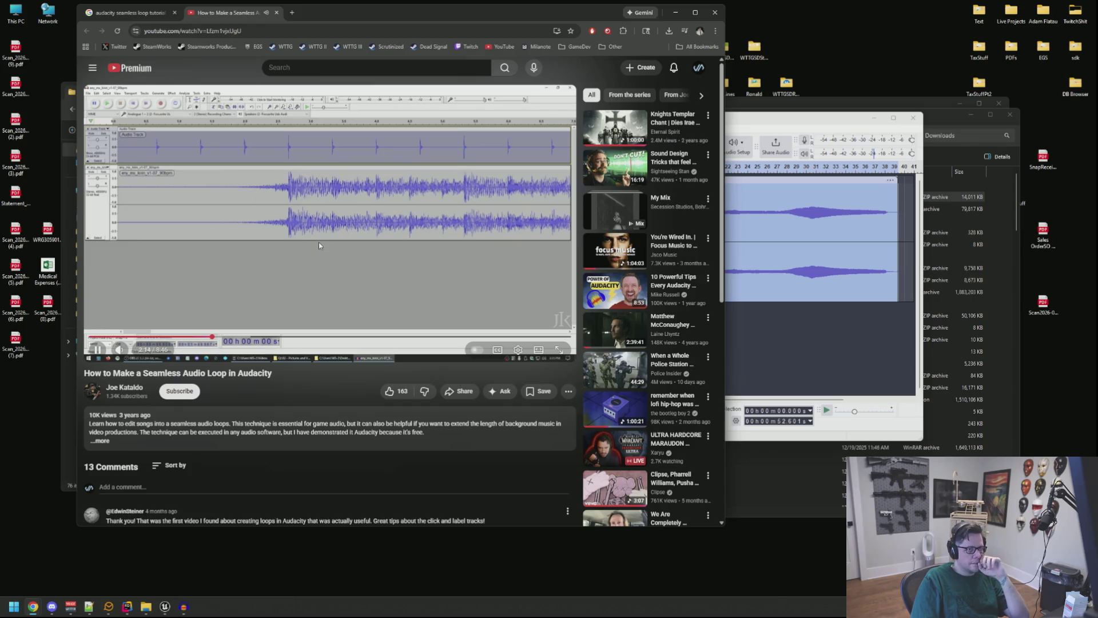
Pause the tutorial and, in Audacity, play the buzz selected from the start to 50.984 s
left_click(349, 236)
left_click(785, 251)
key("space")
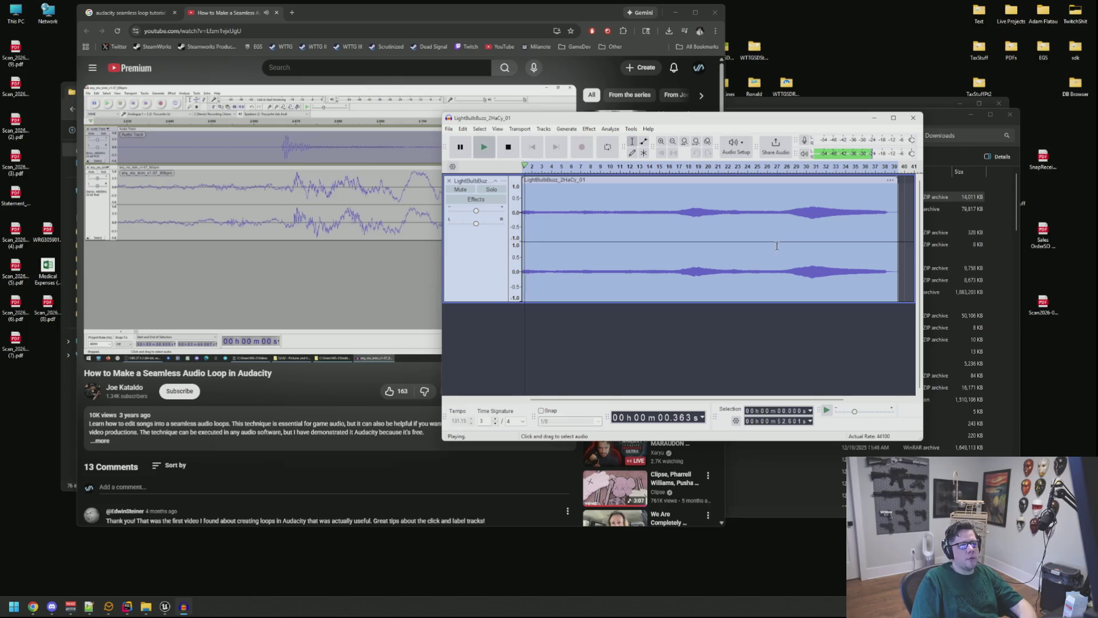
key("space")
left_click_drag(887, 214, 896, 213)
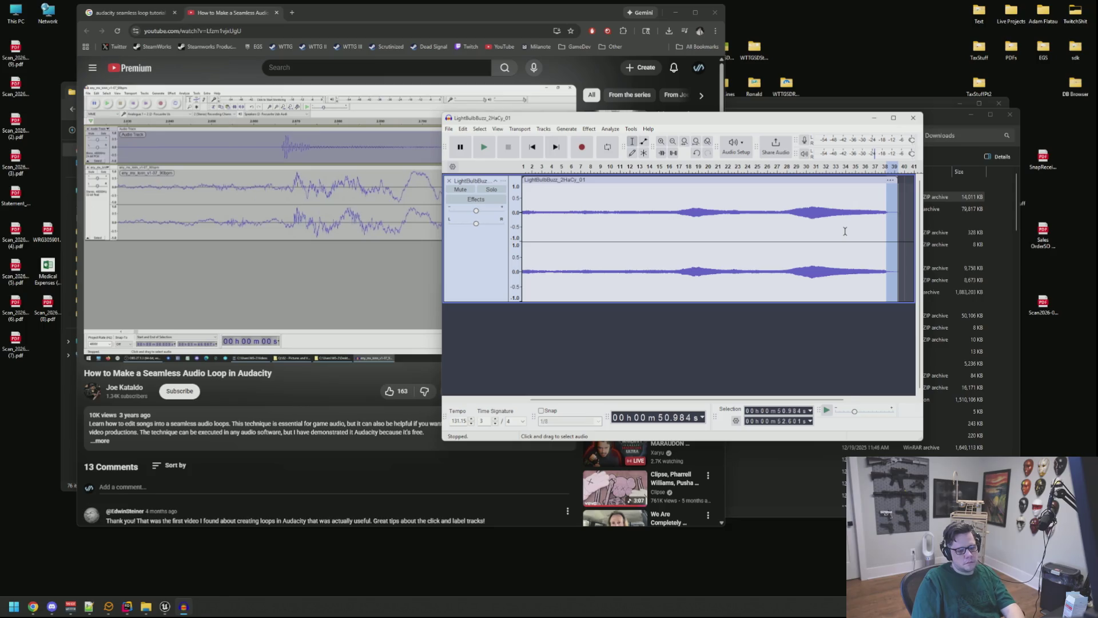
key("Left")
key("shift+Home")
key("space")
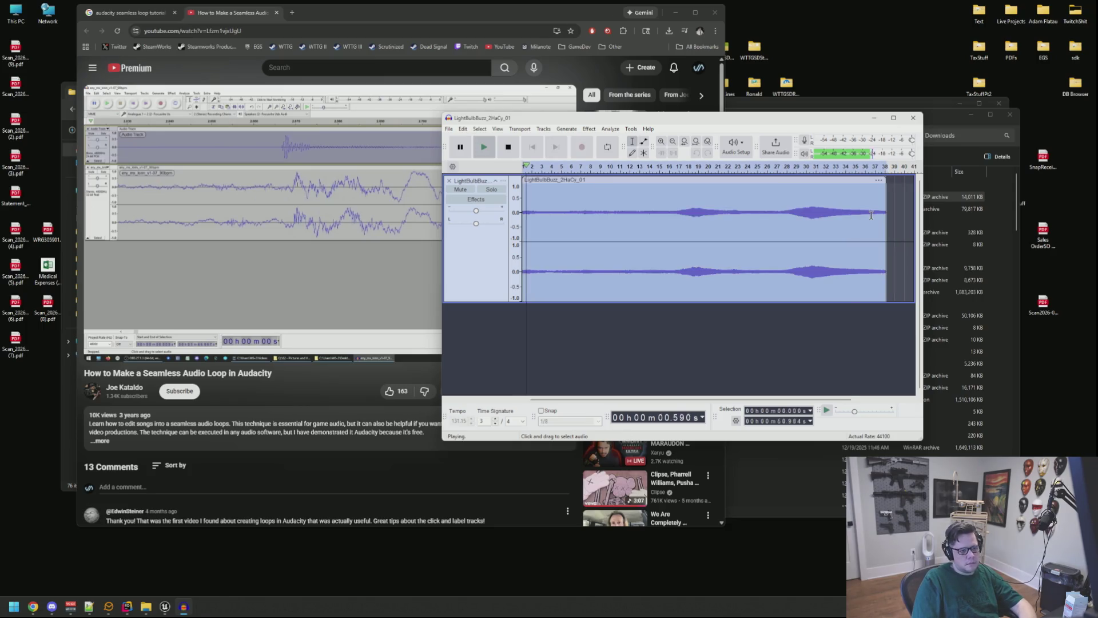
Audition the clip end from 50.265 s and 49.905 s with looped playback toggled
left_click(880, 214)
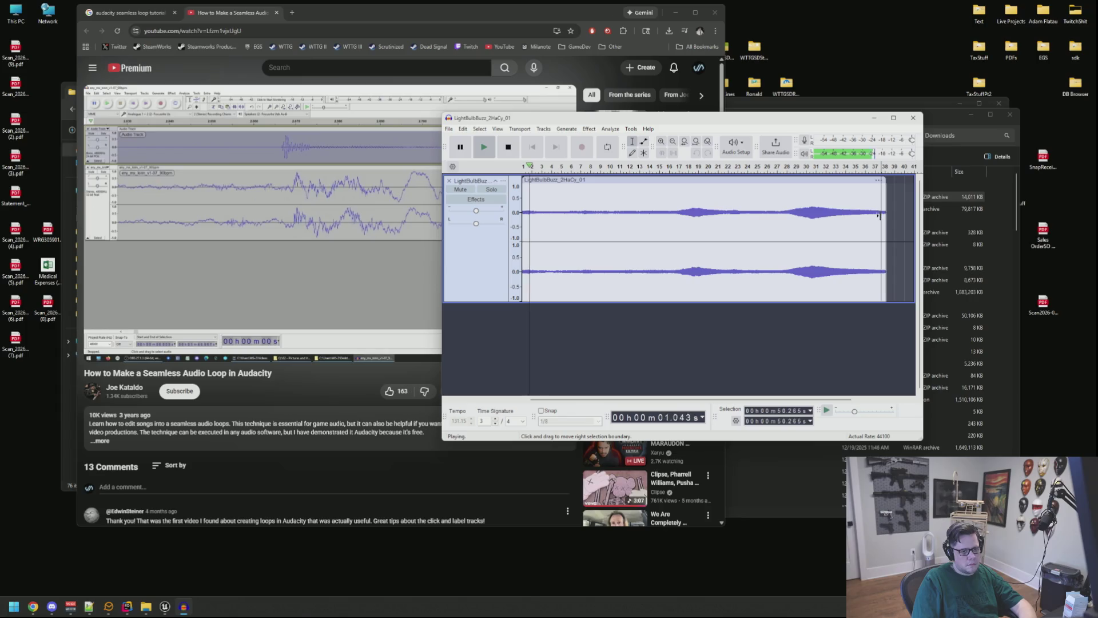
key("l")
left_click(879, 202)
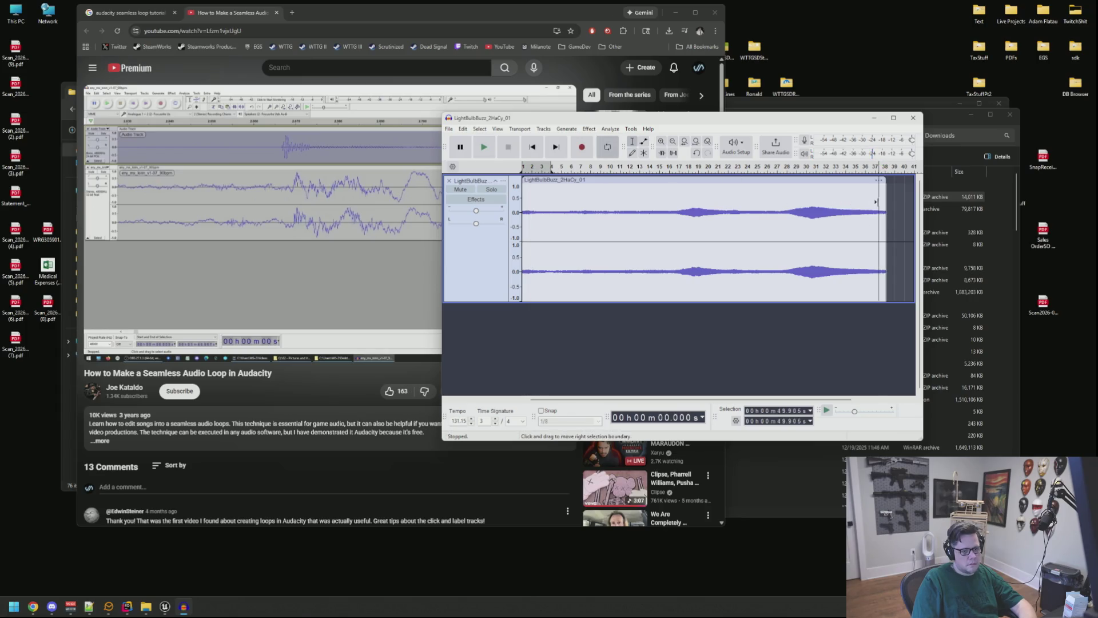
key("space")
key("ctrl+a")
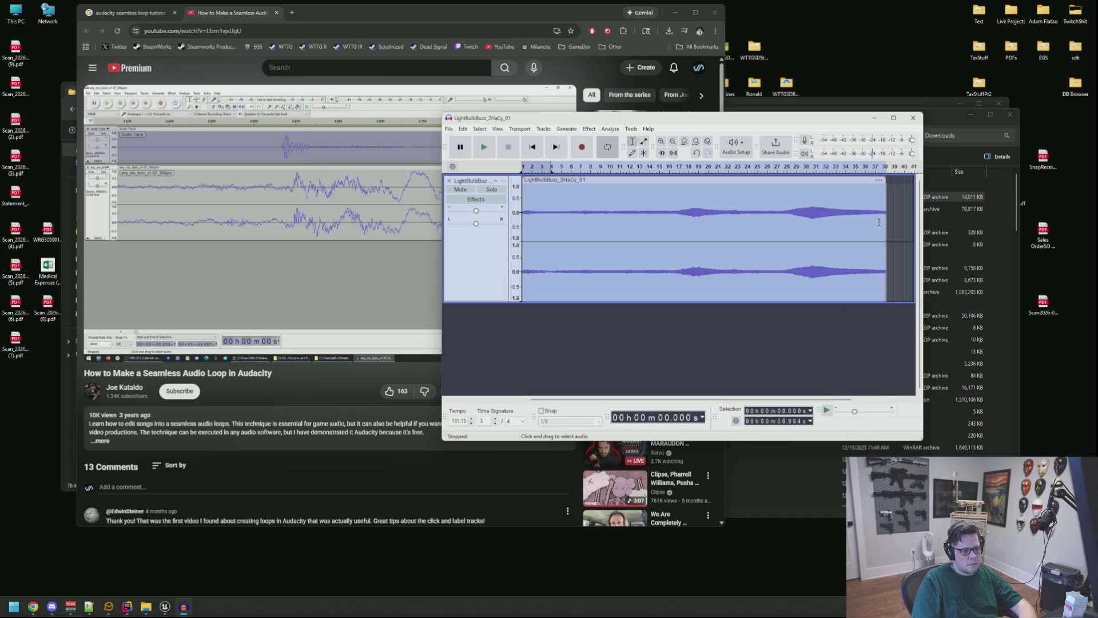
left_click(881, 213)
key("space")
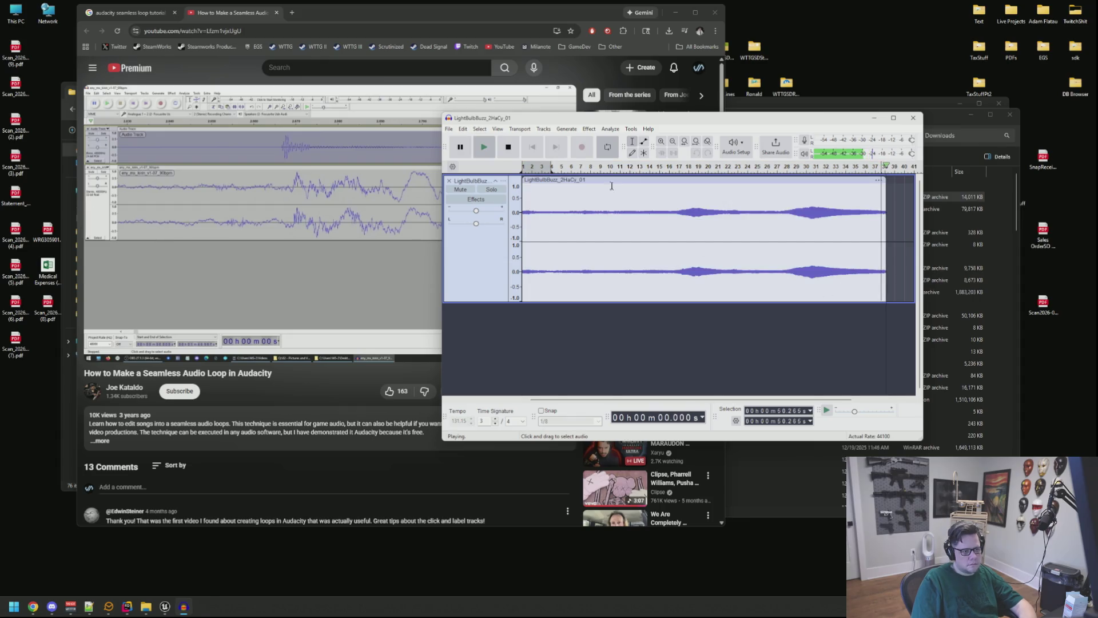
left_click(609, 148)
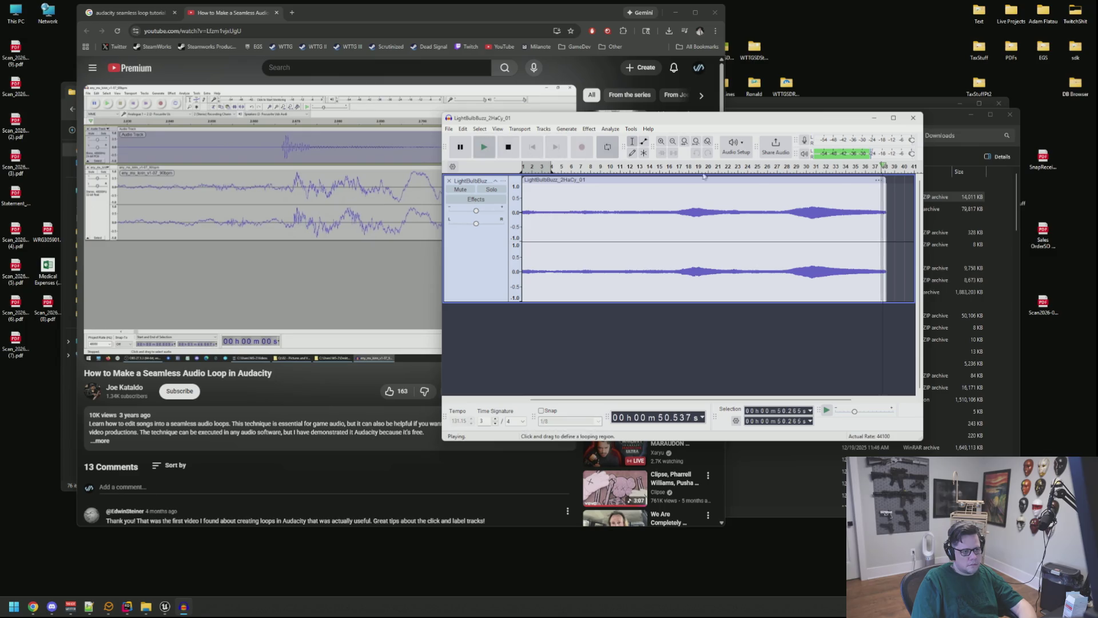
key("l")
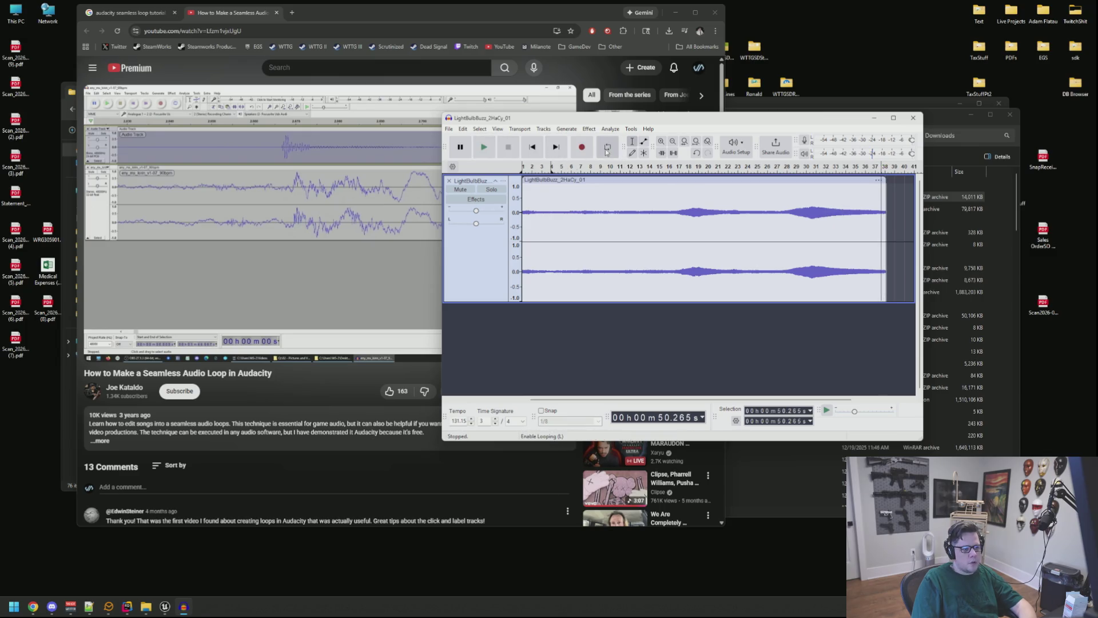
key("space")
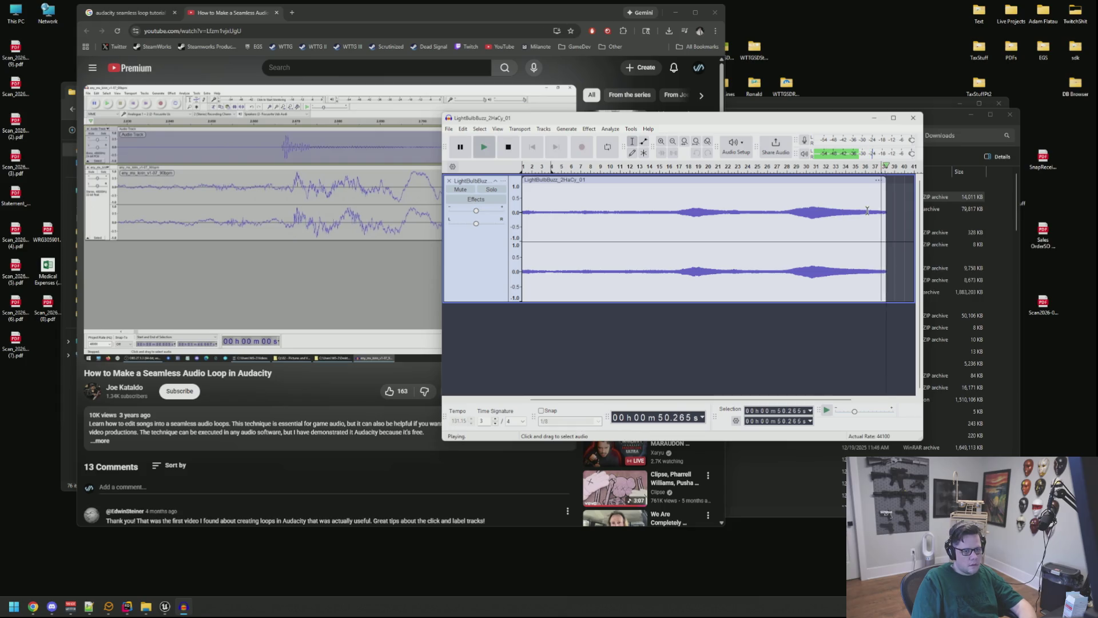
key("space")
Play the clip selected up to 50.145 s, then replay from 48.587 s
left_click_drag(881, 208, 888, 207)
double_click(546, 222)
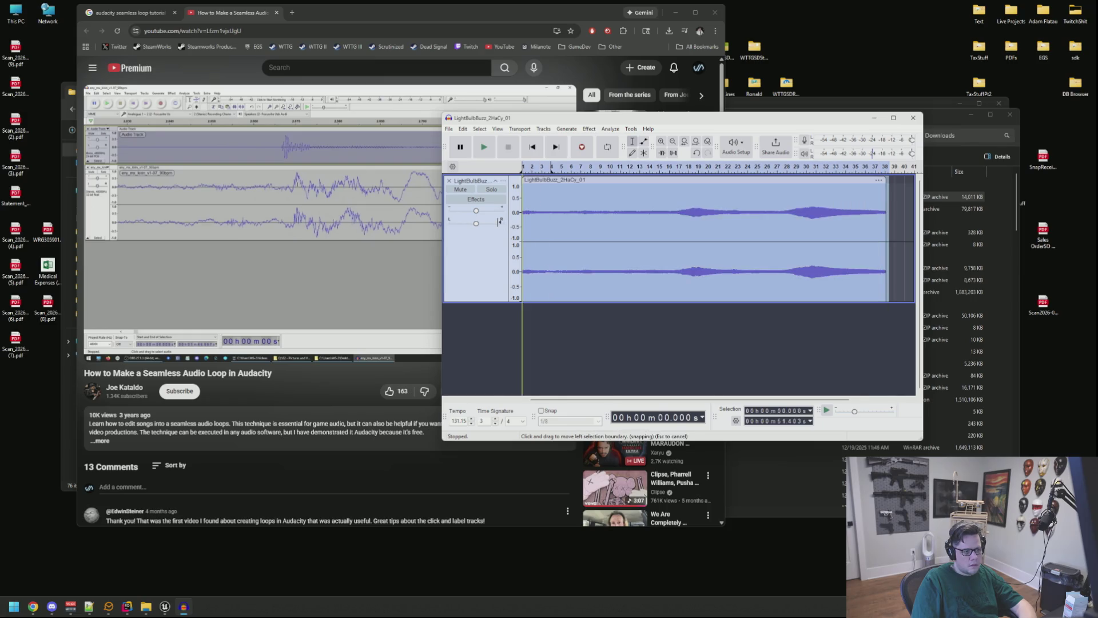
left_click_drag(880, 214, 885, 215)
key("space")
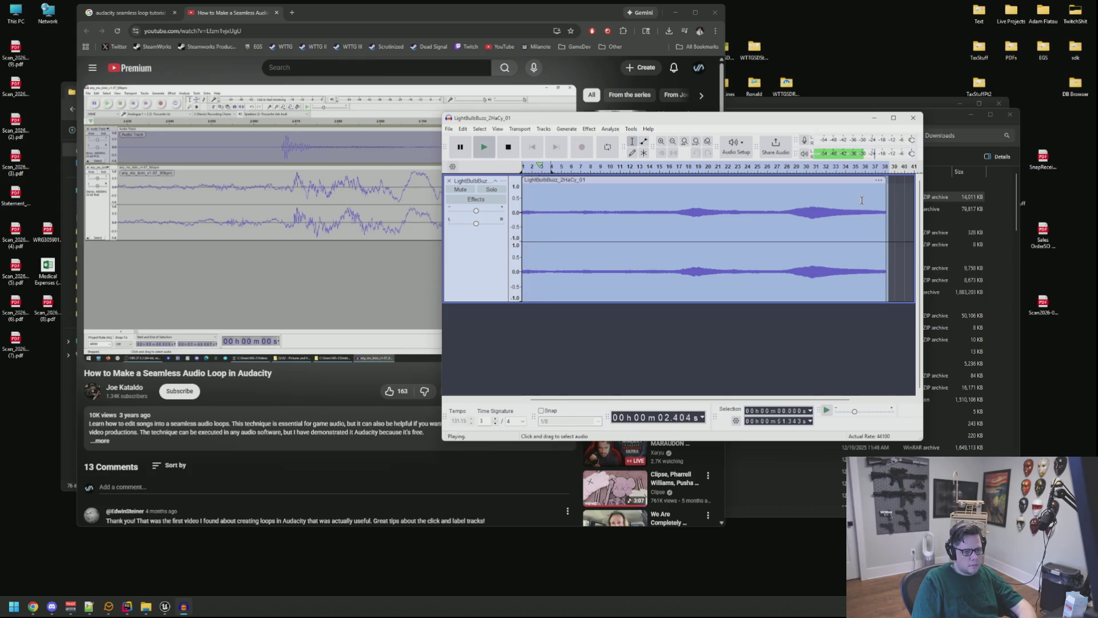
left_click(869, 213)
key("space")
key("space")
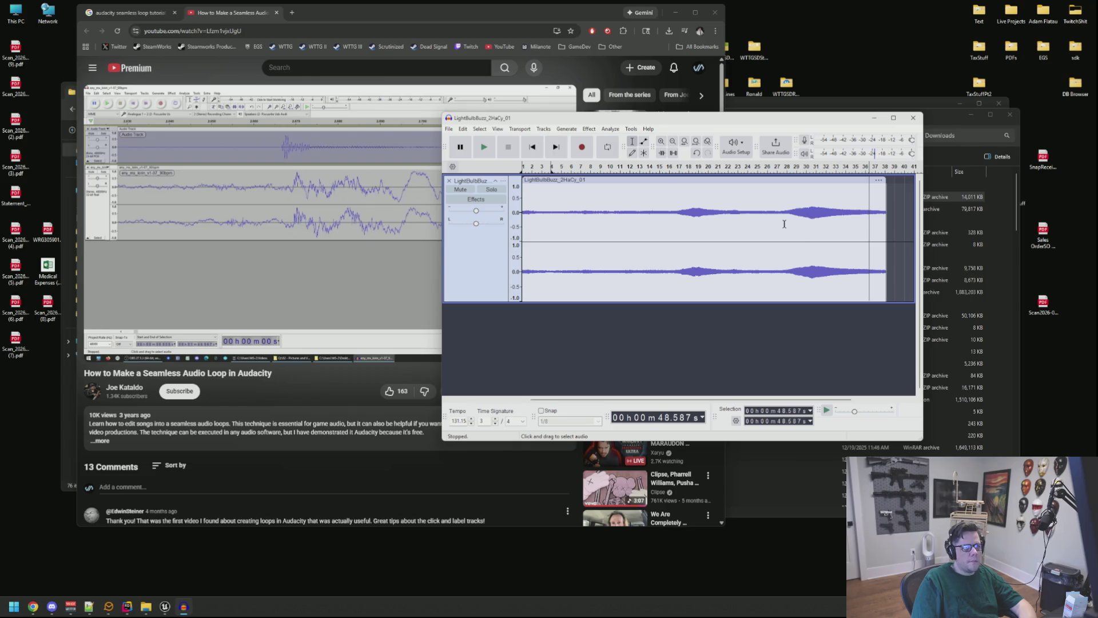
Move and enlarge the Audacity window, then select the whole light bulb clip
left_click_drag(644, 120, 351, 78)
mouse_move(624, 393)
left_mouse_down()
mouse_move(909, 415)
mouse_move(932, 456)
left_mouse_up()
double_click(530, 175)
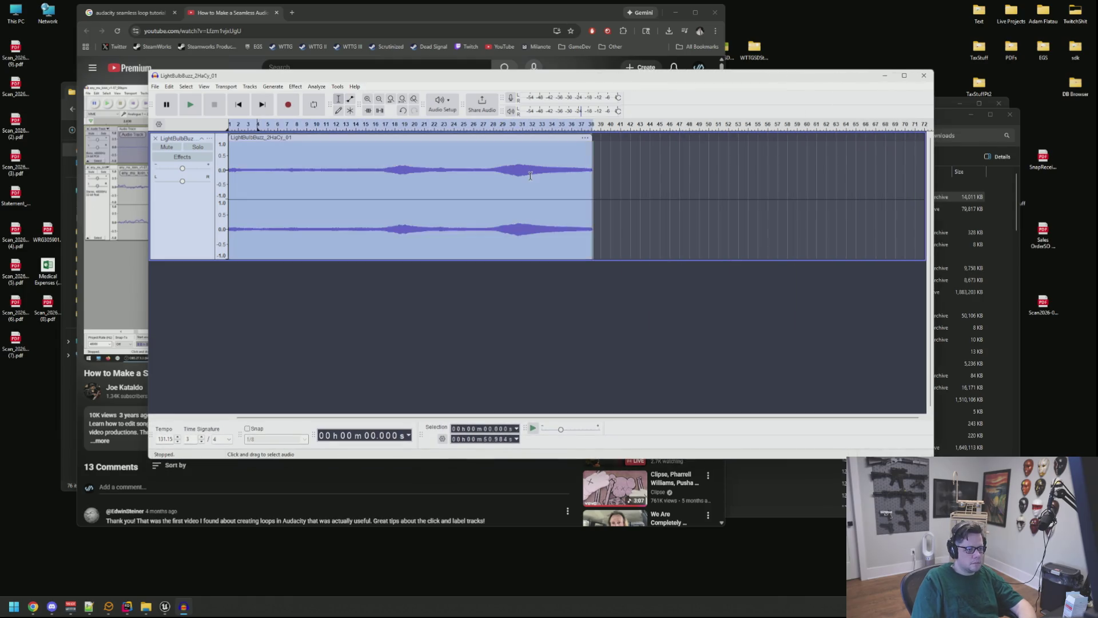
Paste a buzz-clip copy at 57 s, snap it to the first clip, play the join, then delete it
left_click(658, 194)
key("ctrl+v")
left_click(634, 226)
left_click_drag(684, 139, 620, 148)
left_click(573, 162)
key("space")
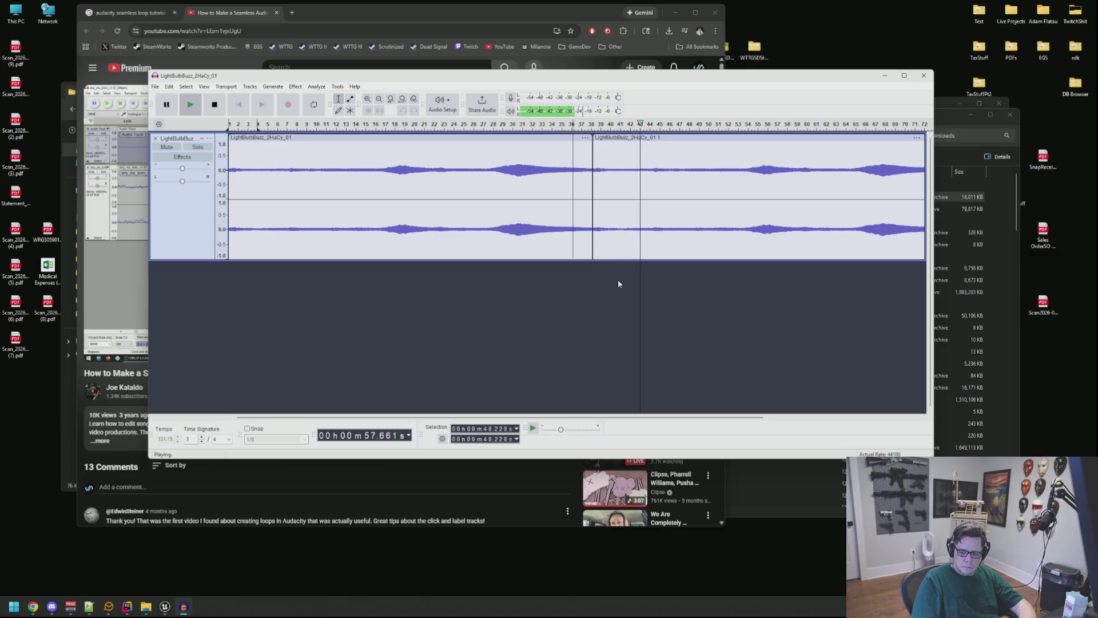
key("space")
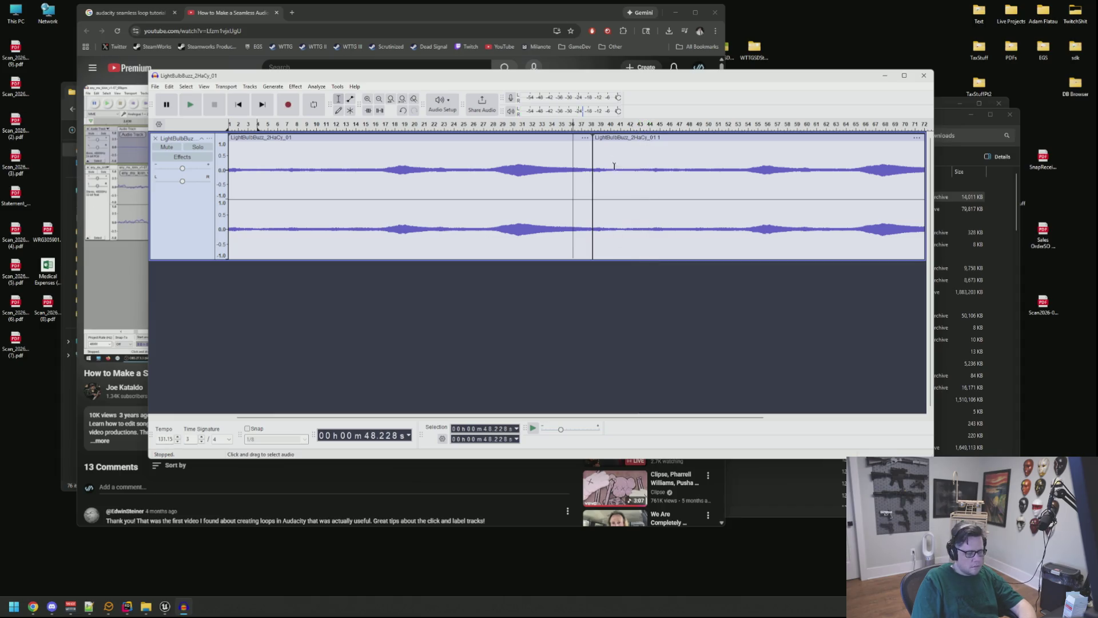
left_click(610, 139)
key("Delete")
Copy the whole LightBulbBuzz_2HaCy_01 clip and paste the copy snapped to the original's end
left_click(583, 171)
key("space")
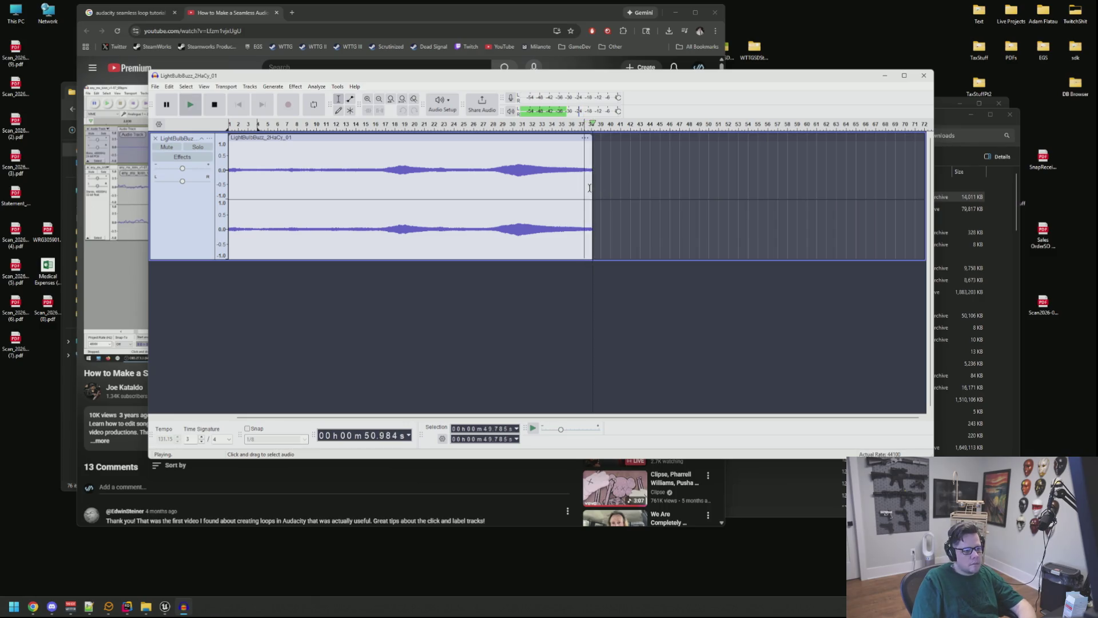
scroll(589, 189, "up", 2)
scroll(586, 187, "down", 4)
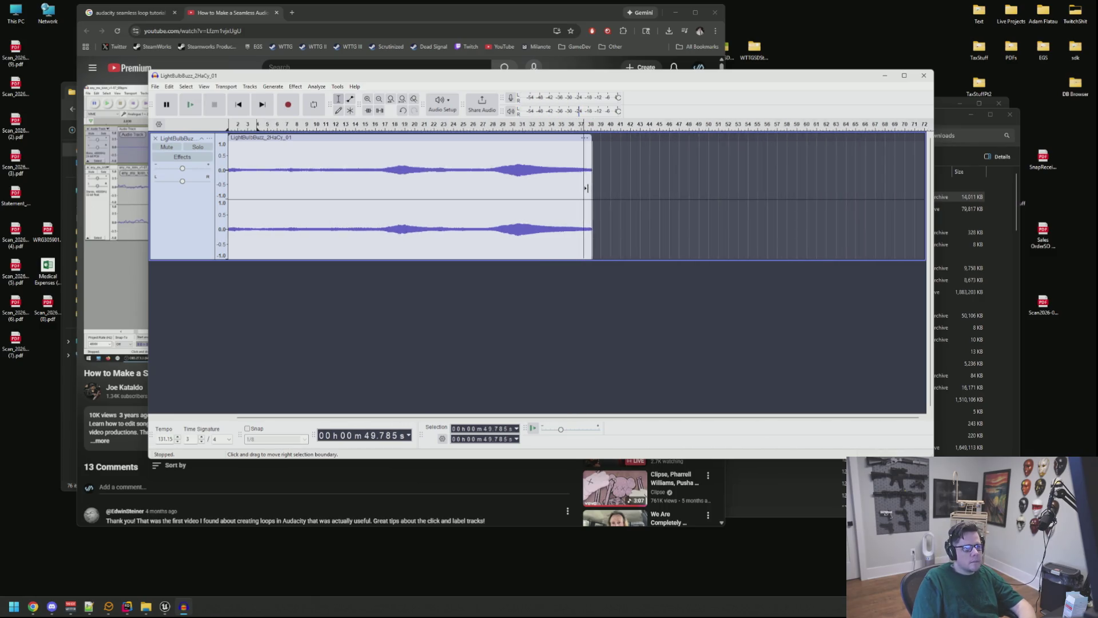
double_click(371, 179)
key("ctrl+c")
left_click(441, 184)
key("ctrl+v")
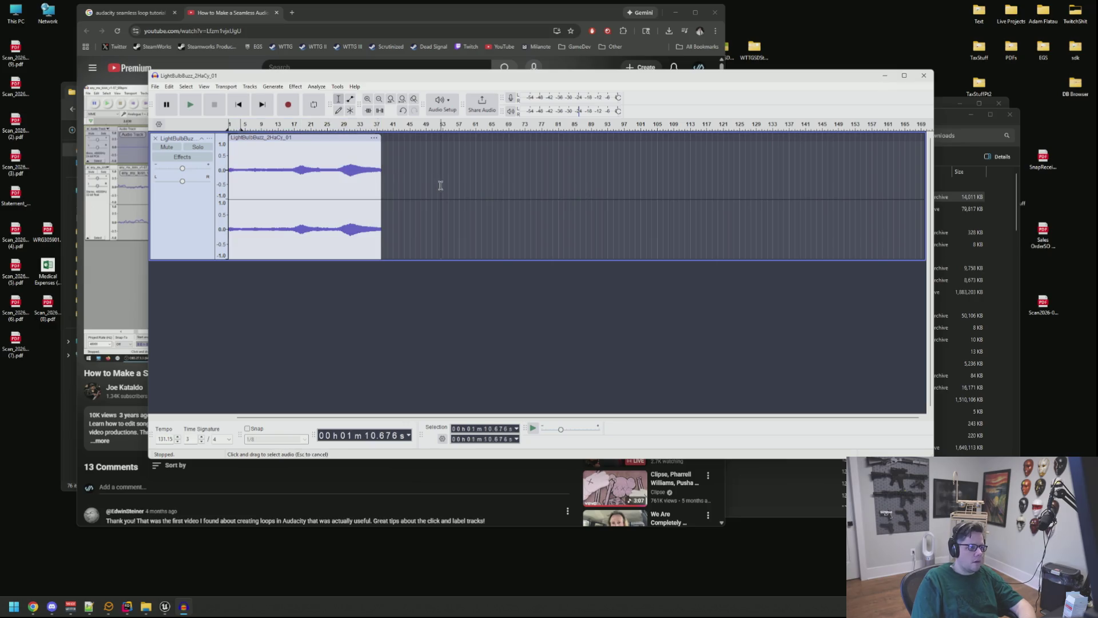
left_click_drag(465, 139, 405, 145)
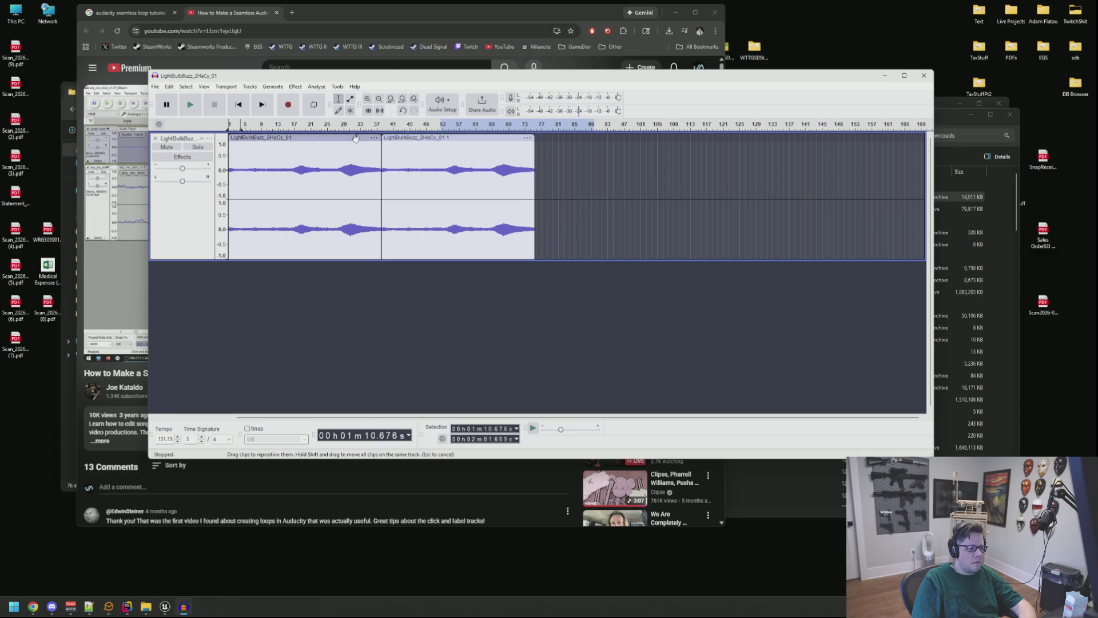
Play across the join near 43.9 s, then delete the appended copy
left_click(309, 138)
left_click(362, 171)
key("space")
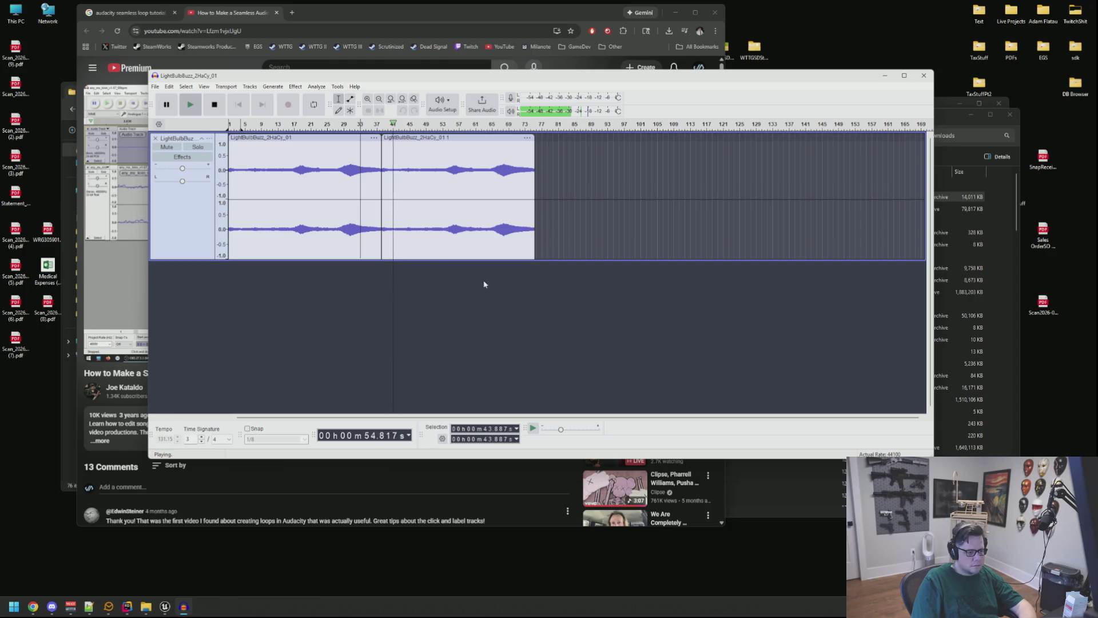
key("space")
left_click(461, 172)
left_click(458, 138)
key("Delete")
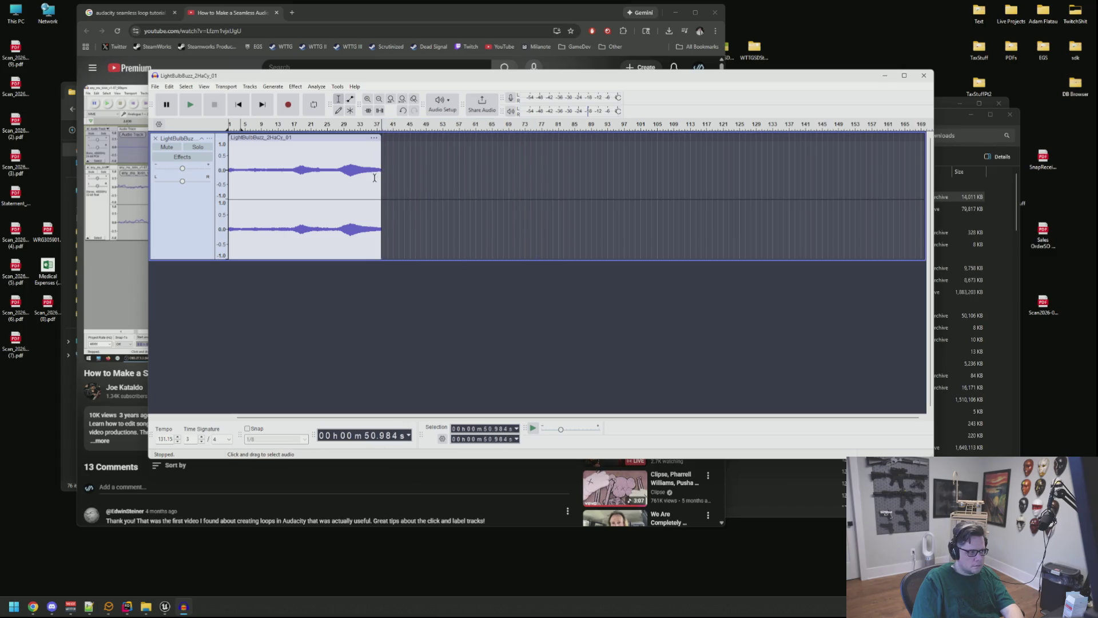
left_click(235, 169)
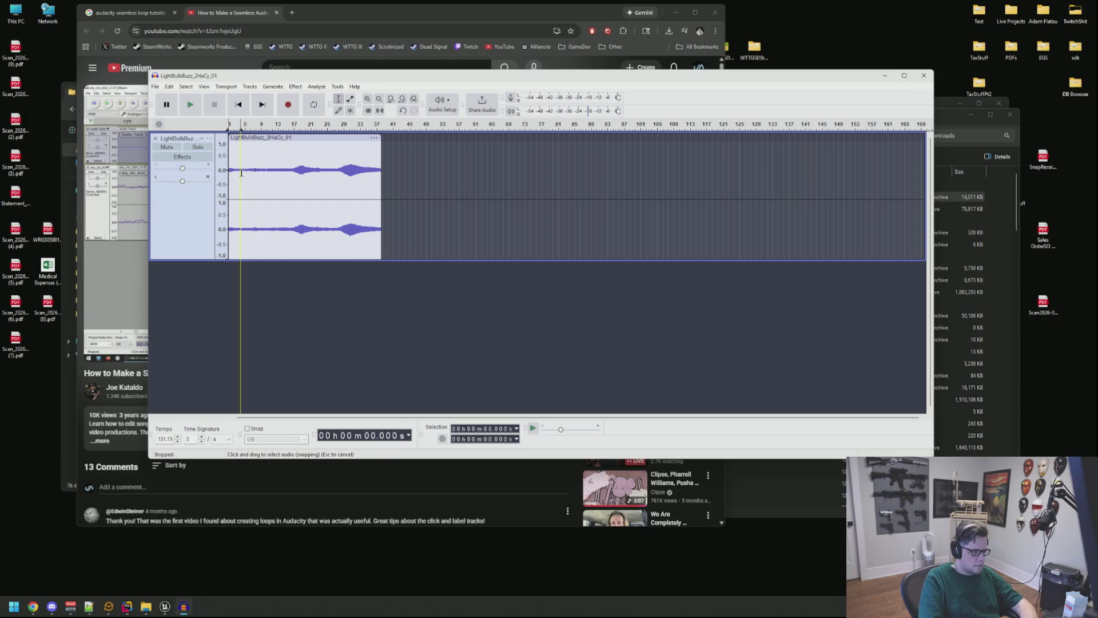
Trim the first 2.28 s off the buzz clip and paste a copy snapped to its end
key("Home")
key("space")
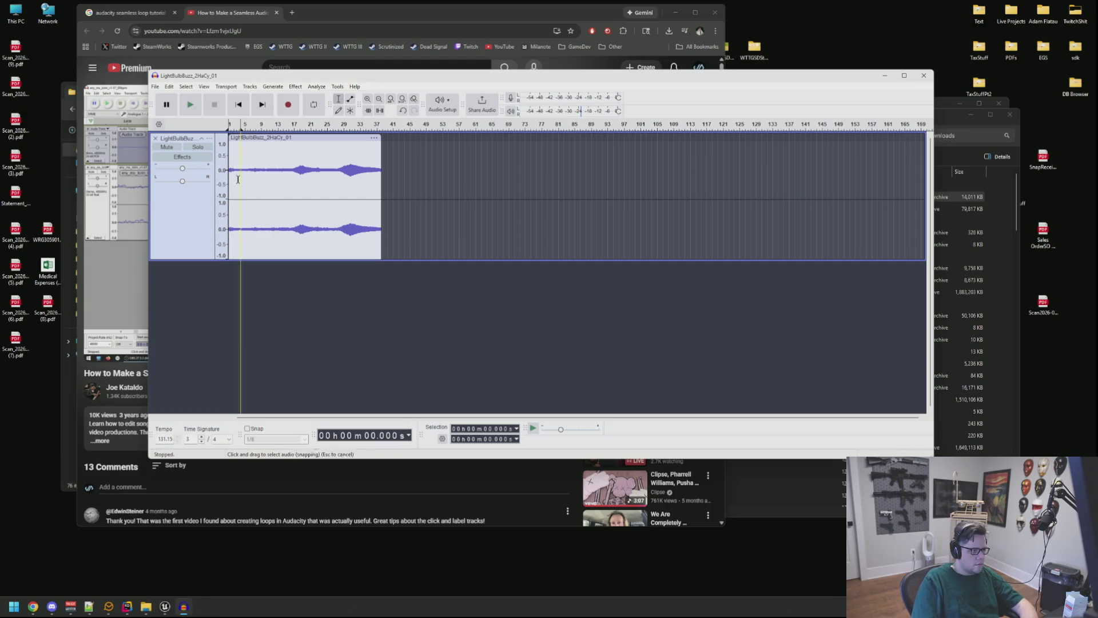
left_click_drag(236, 172, 193, 167)
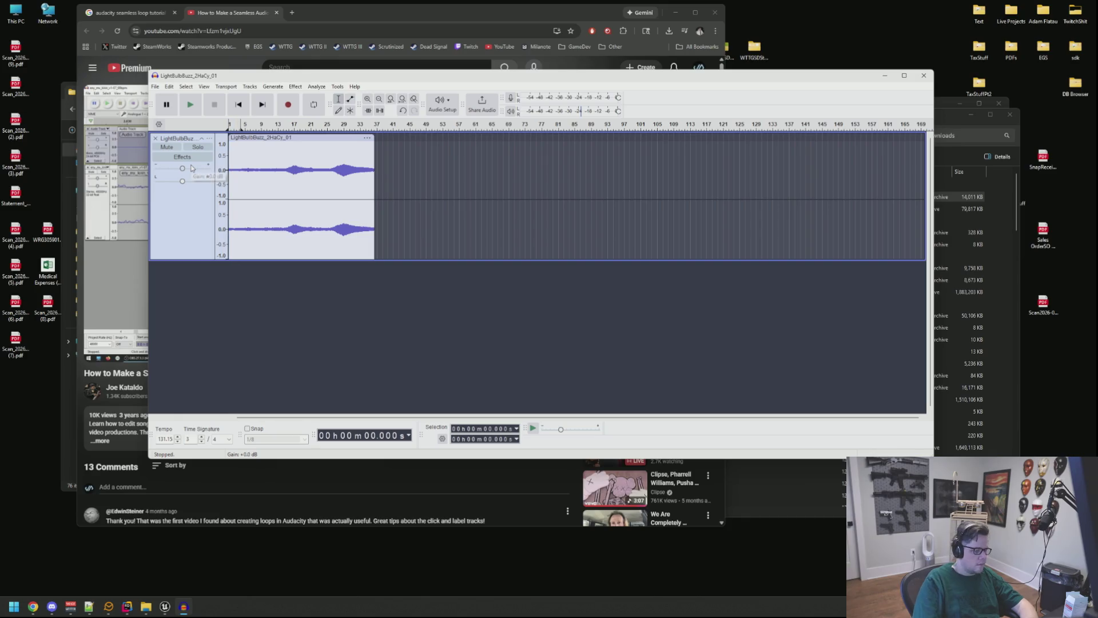
left_click(392, 177)
key("ctrl+v")
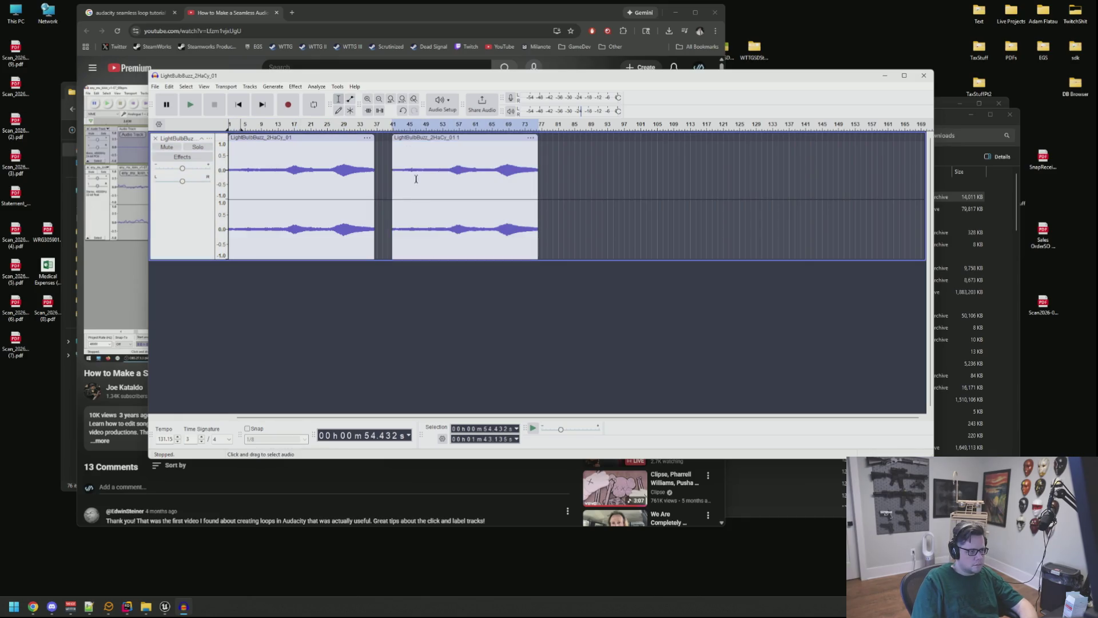
left_click_drag(410, 139, 394, 140)
Play across the join near 40.9 s, then delete the test copy
left_click(351, 171)
key("space")
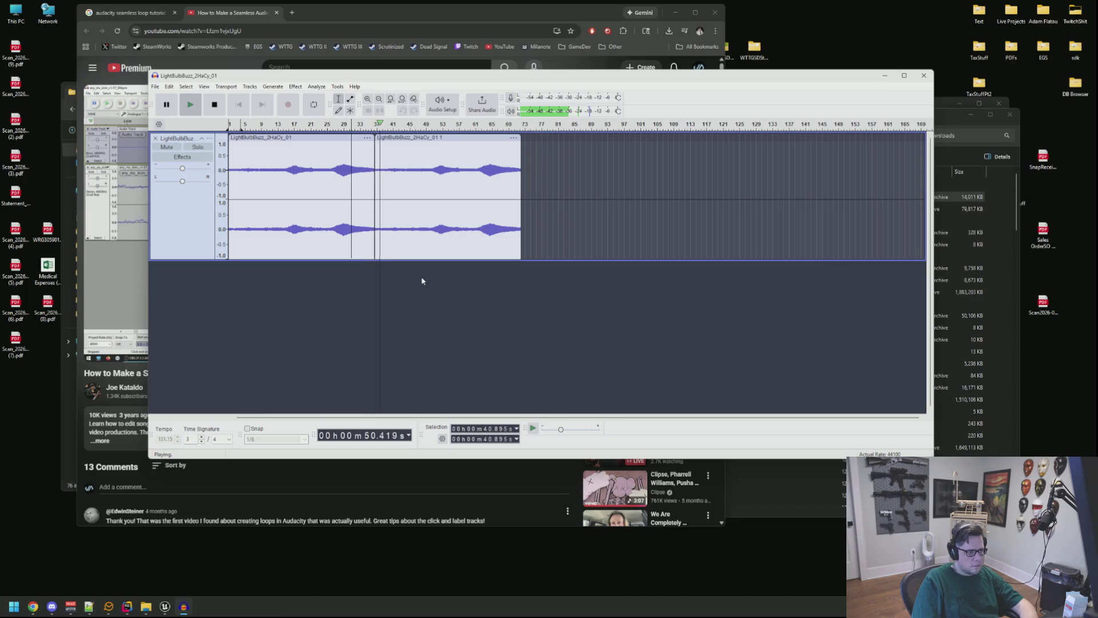
key("space")
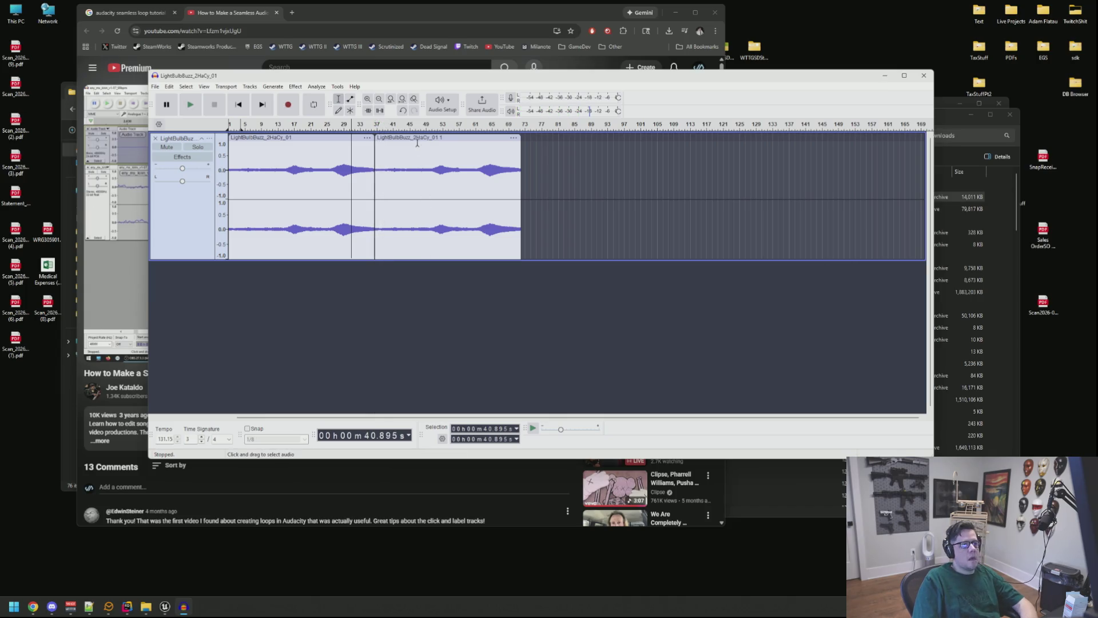
left_click(417, 155)
left_click(421, 139)
key("Delete")
Zoom in and play the whole trimmed clip, about 40.7 s long, to check it
key("ctrl+1")
left_click_drag(474, 417, 294, 404)
double_click(368, 210)
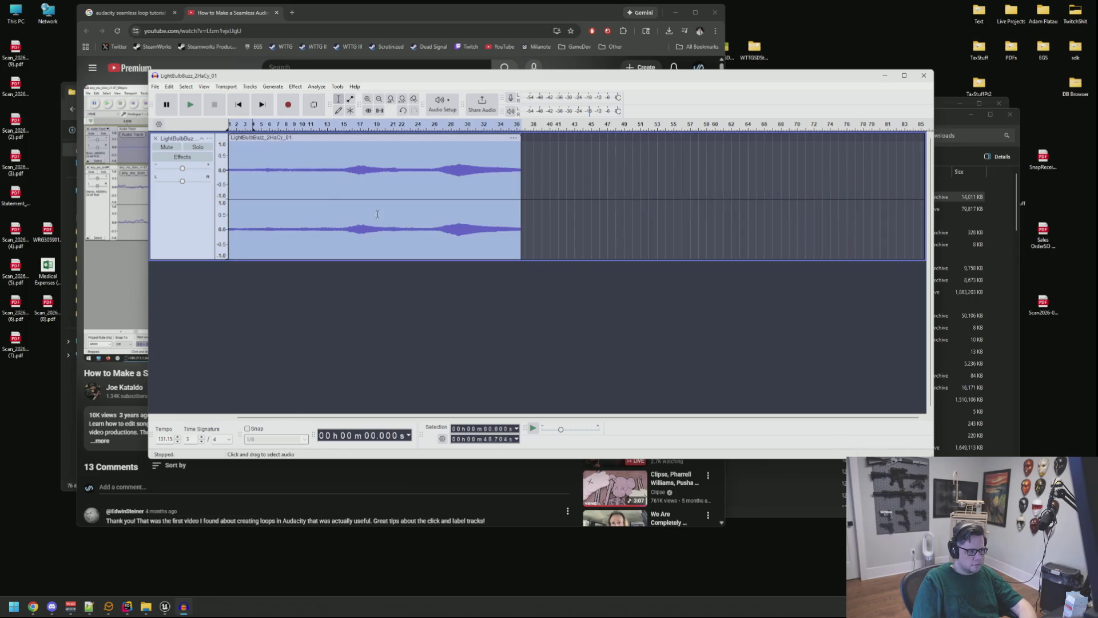
key("space")
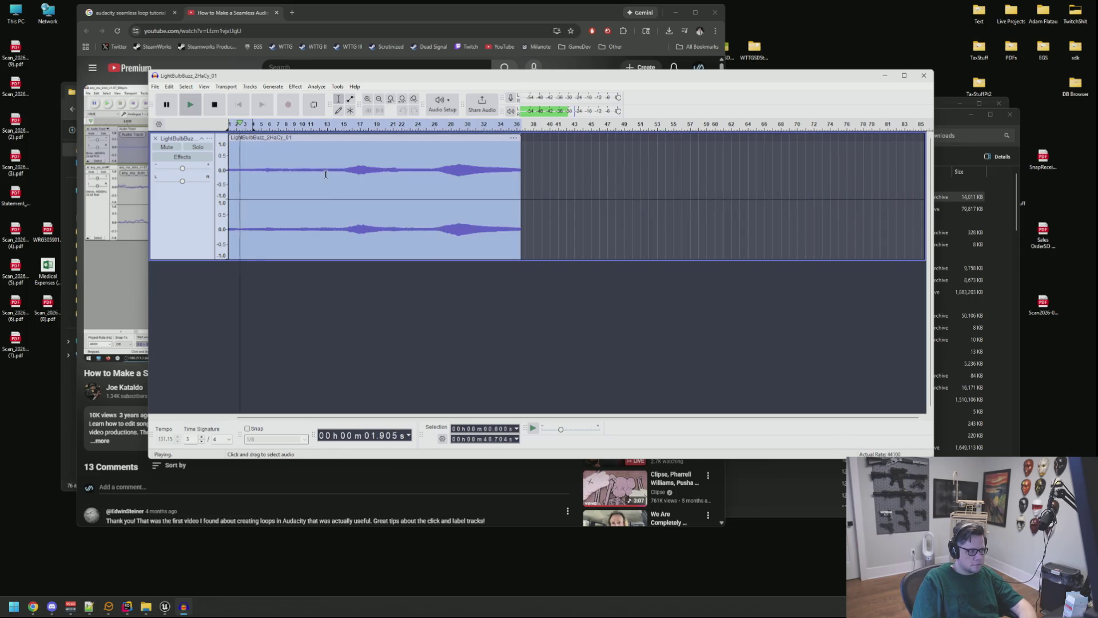
key("space")
left_click(162, 87)
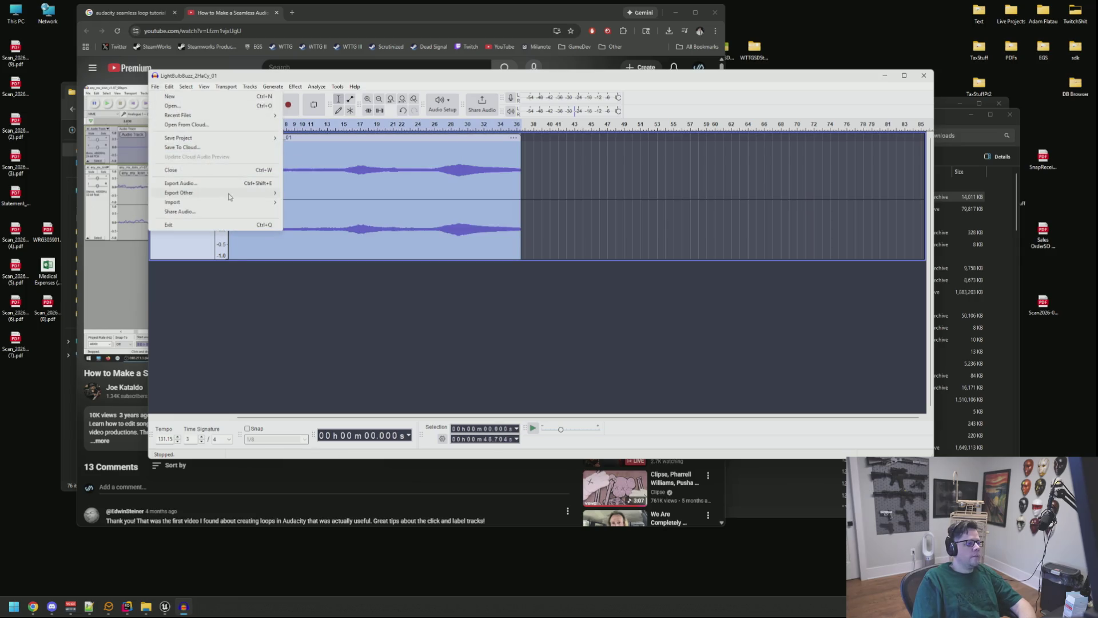
In Export Audio, choose the SFXS Env folder as the save location
left_click(226, 184)
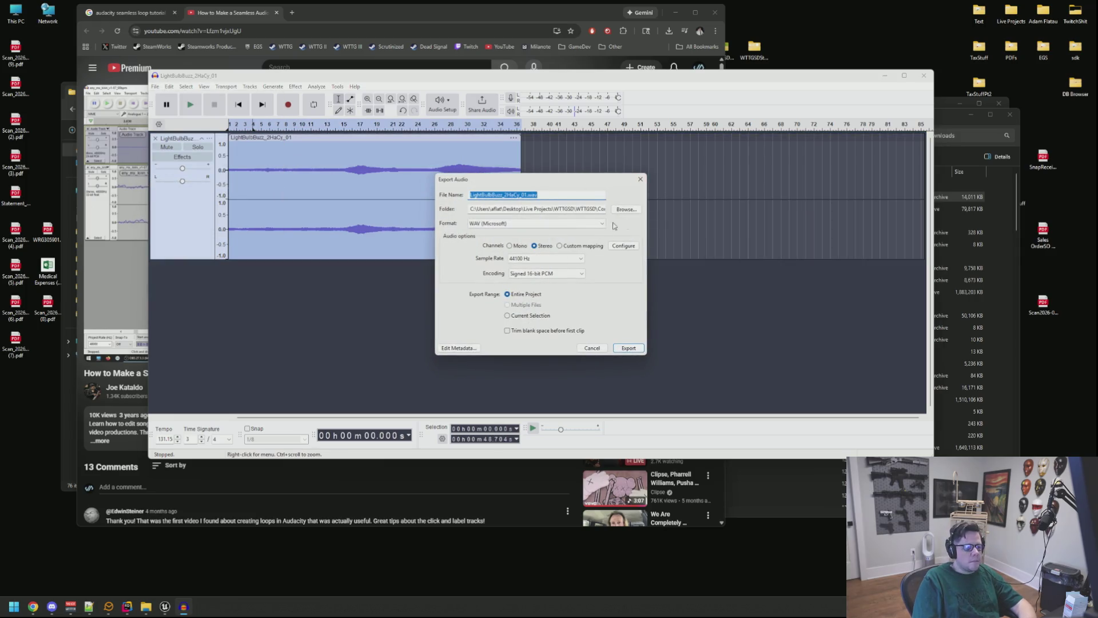
left_click_drag(538, 183, 536, 178)
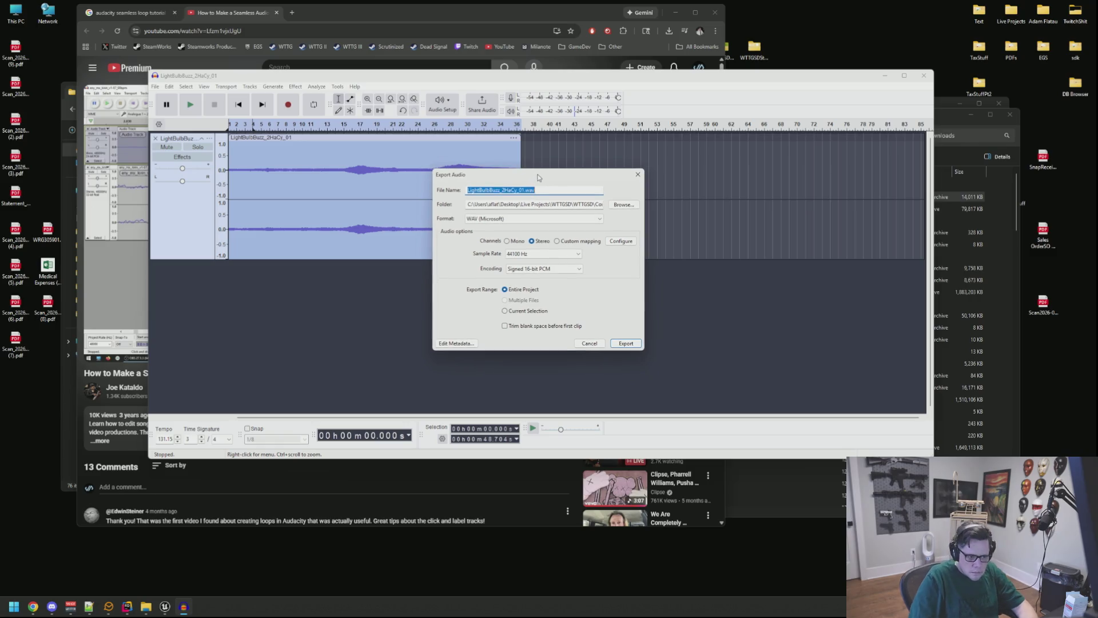
left_click(623, 206)
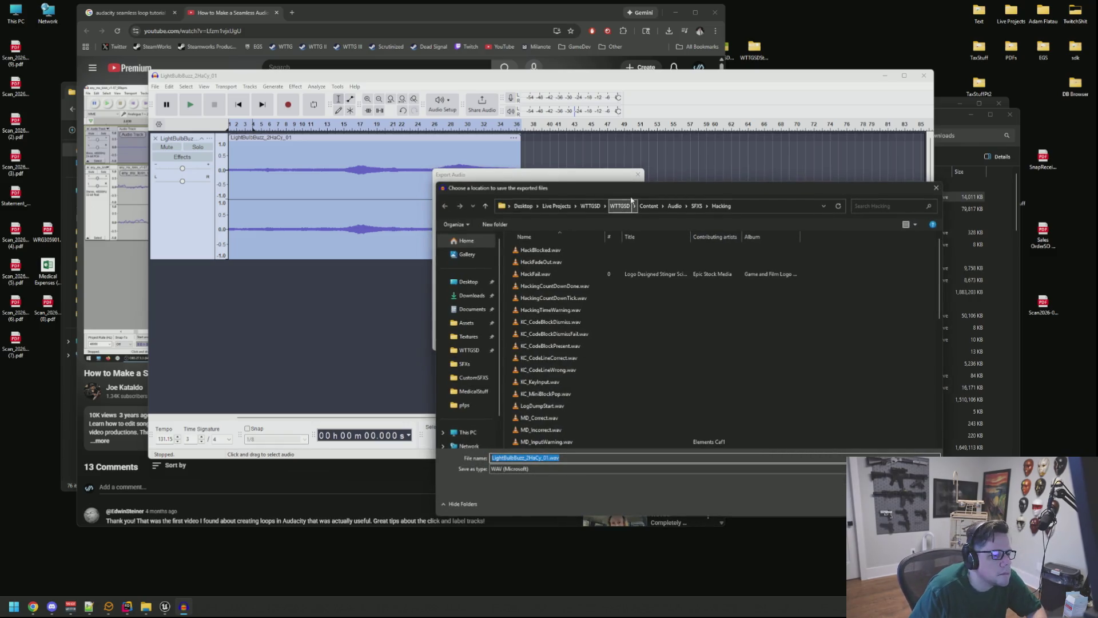
left_click_drag(576, 181, 563, 176)
left_click(628, 188)
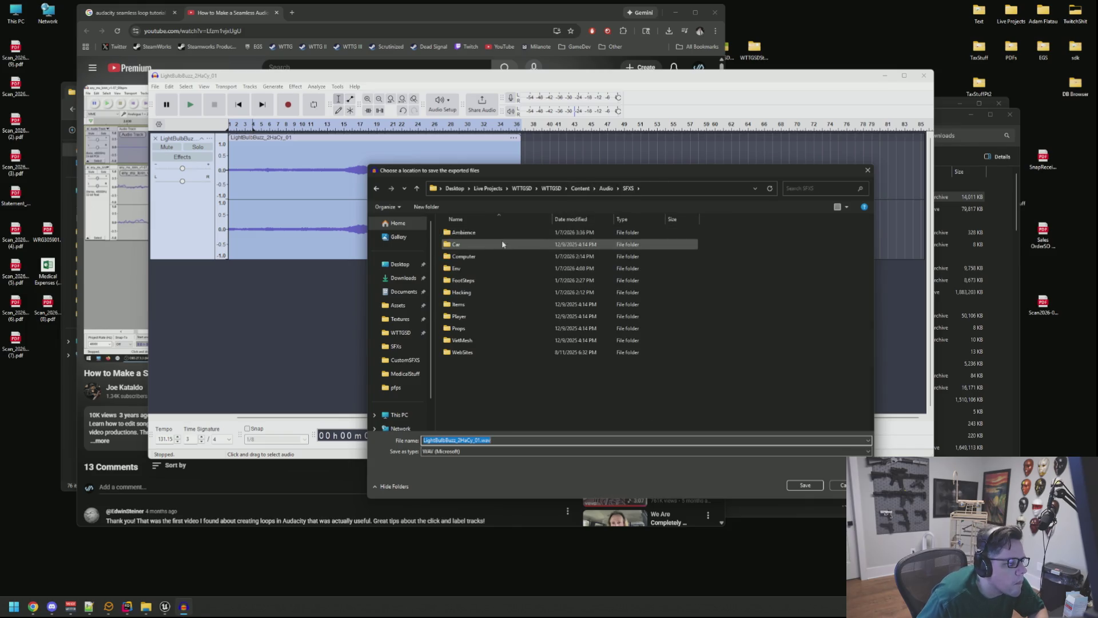
double_click(480, 268)
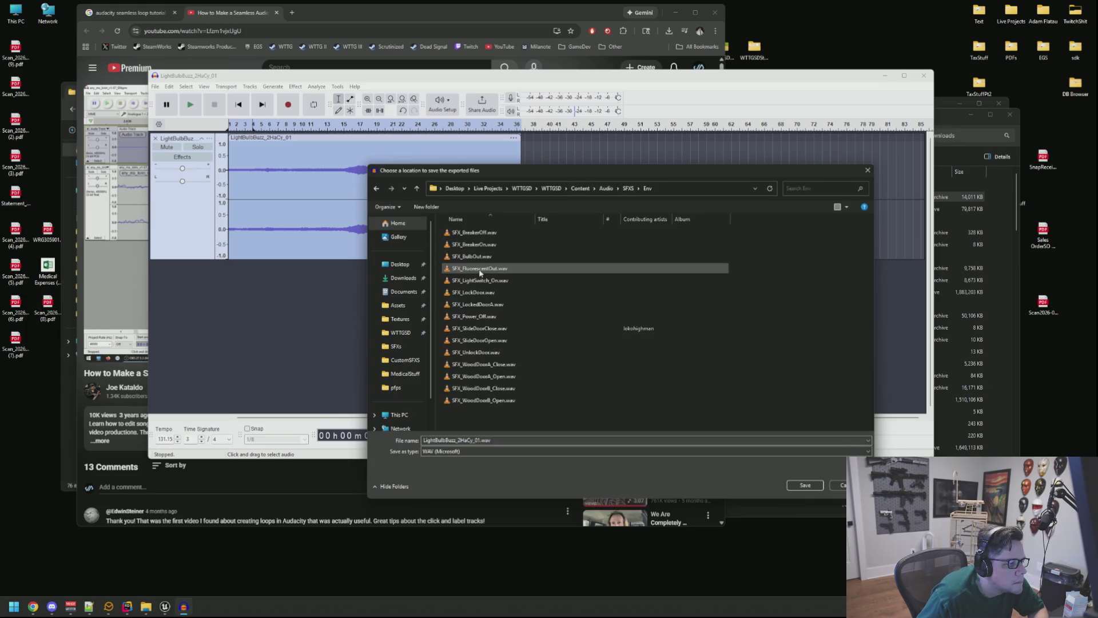
left_click(629, 188)
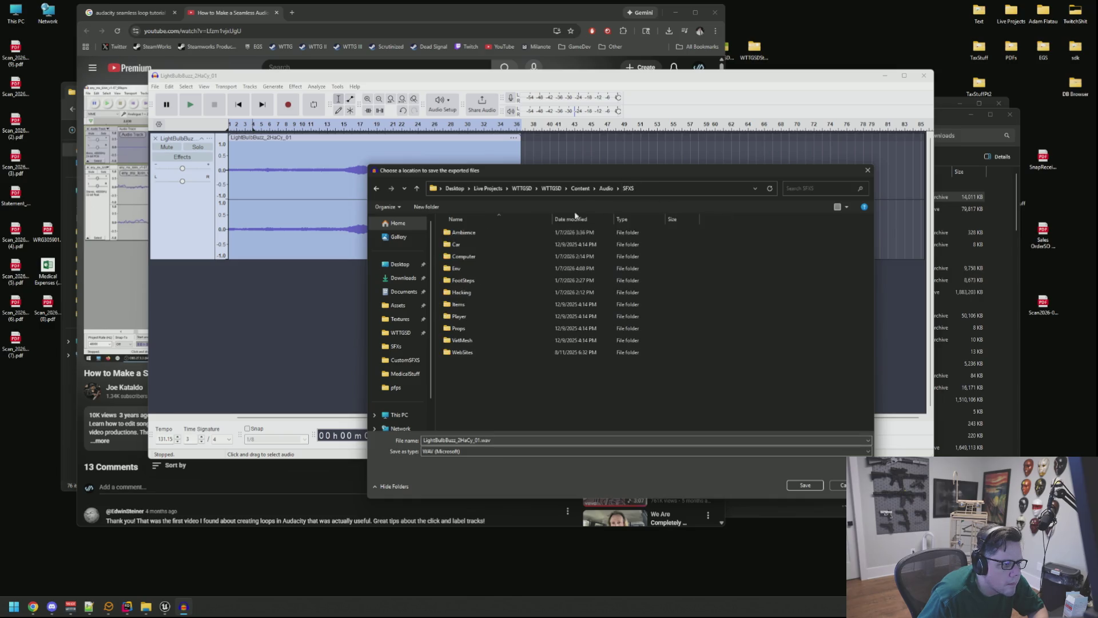
double_click(492, 232)
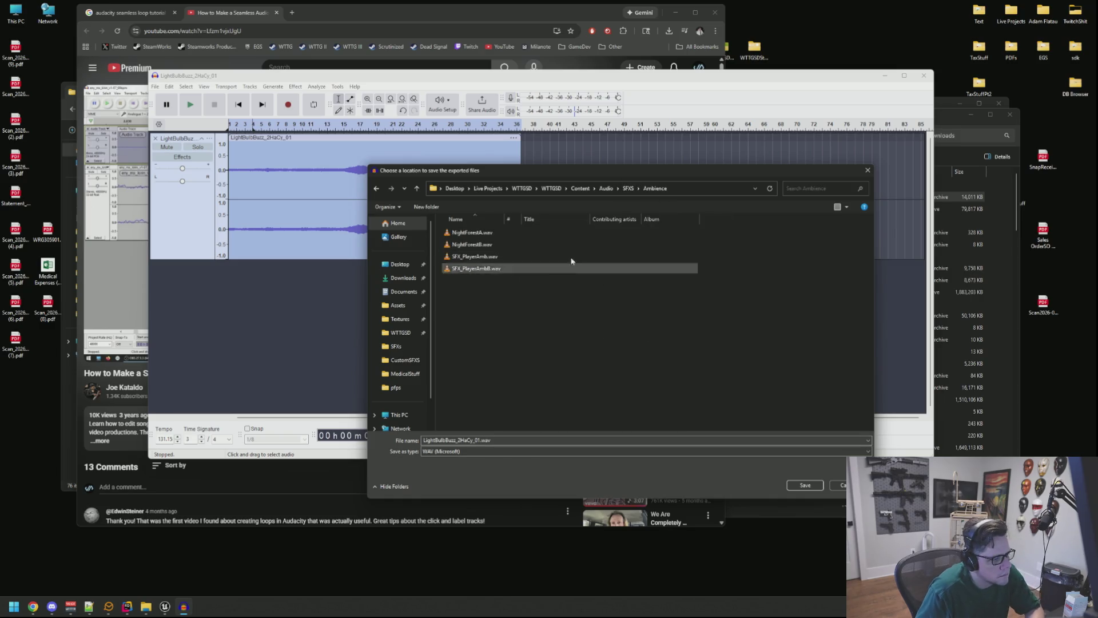
left_click(628, 188)
double_click(478, 268)
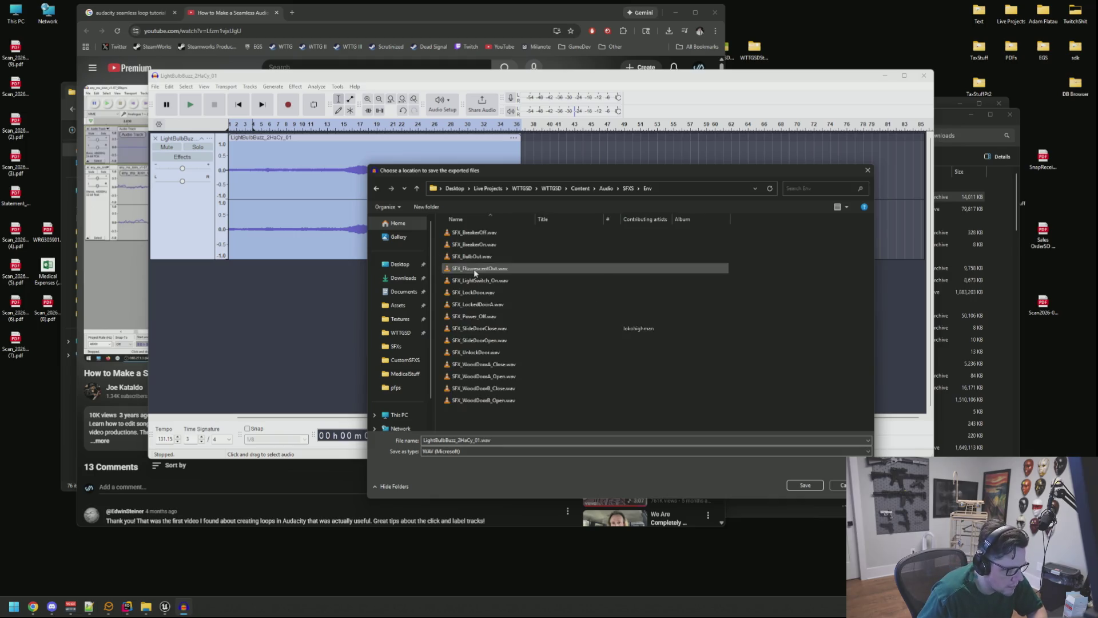
Export a stereo WAV named SFX_BulbHum.wav, then return to the Unreal editor
left_click(482, 441)
left_click(481, 440)
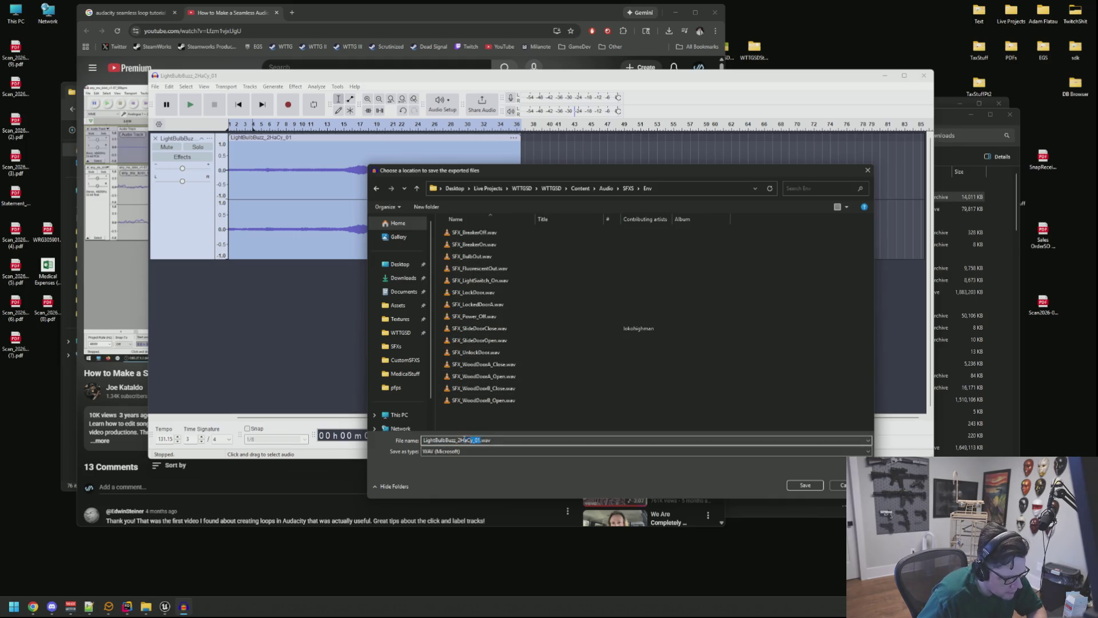
type("SFX")
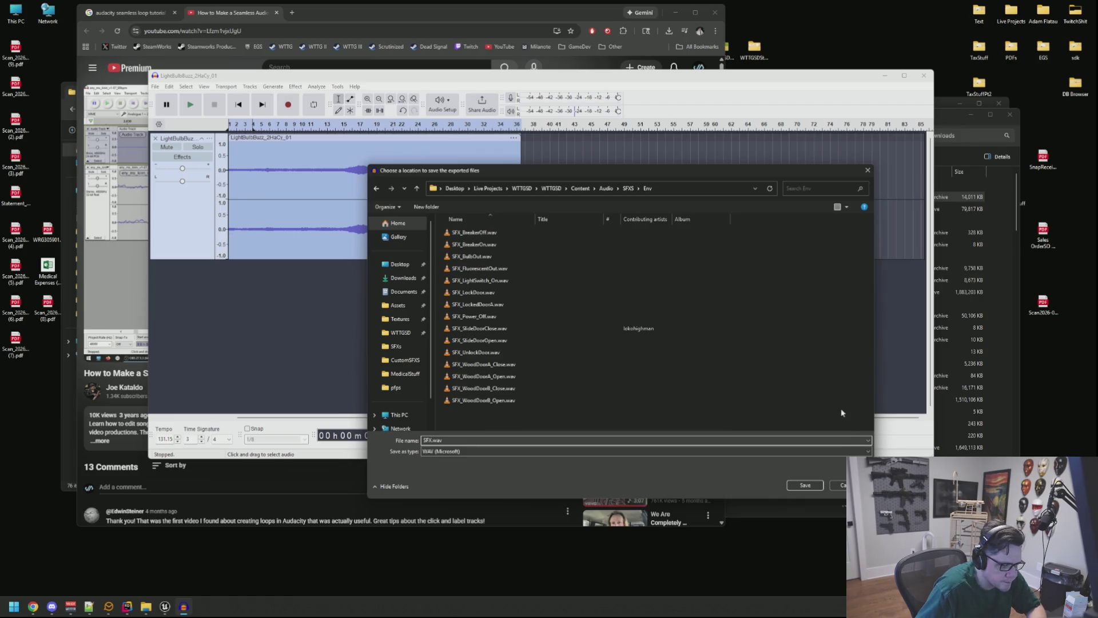
left_click(805, 485)
left_click(457, 347)
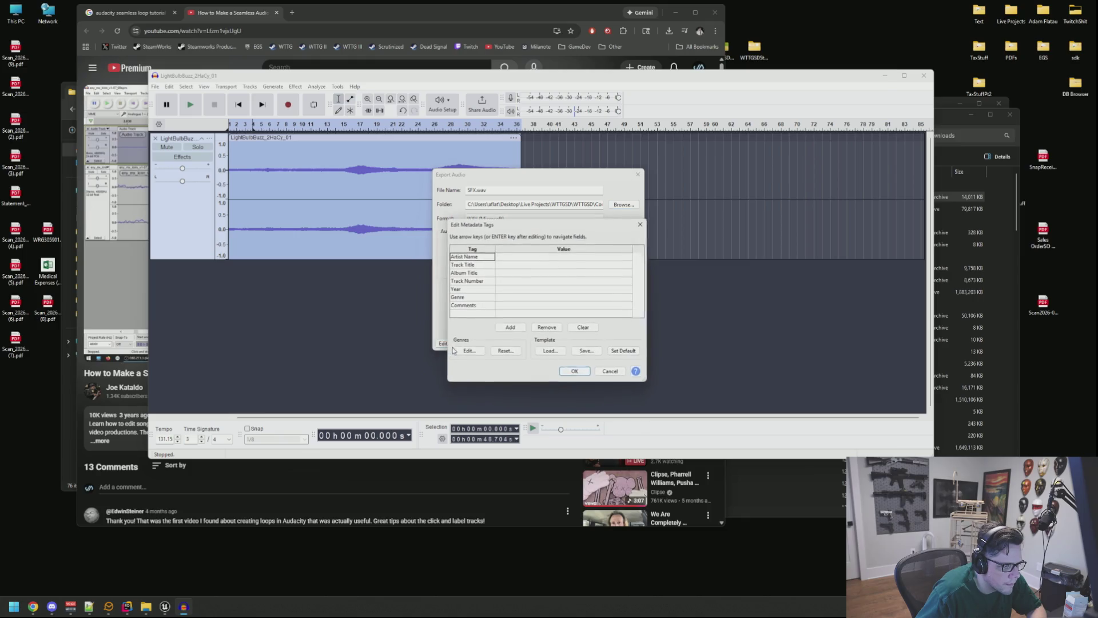
left_click(572, 373)
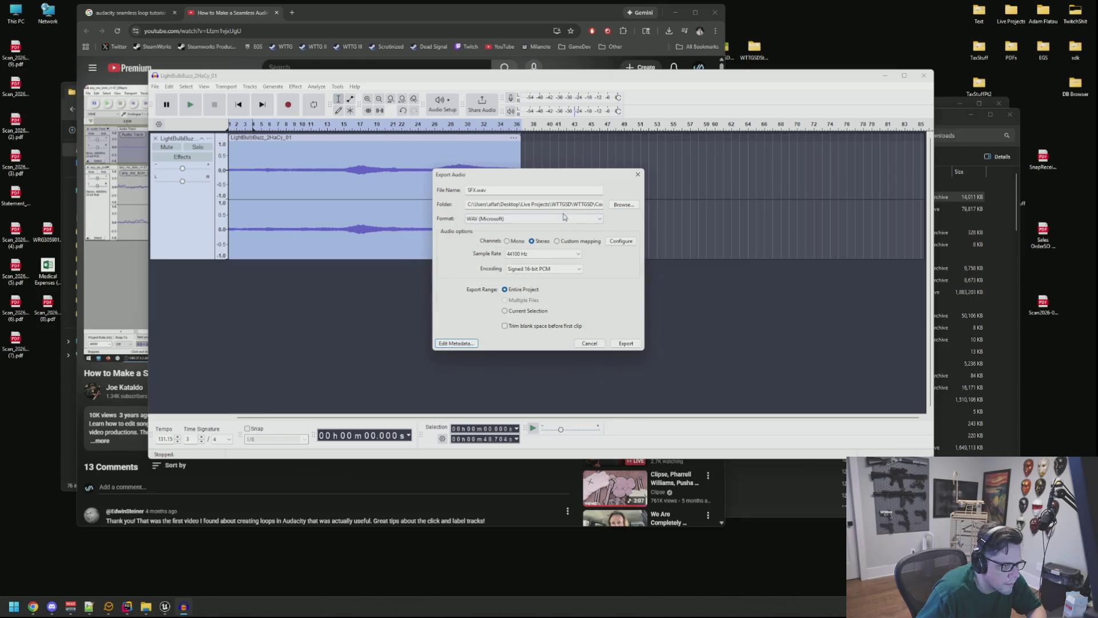
left_click(478, 192)
left_click(619, 203)
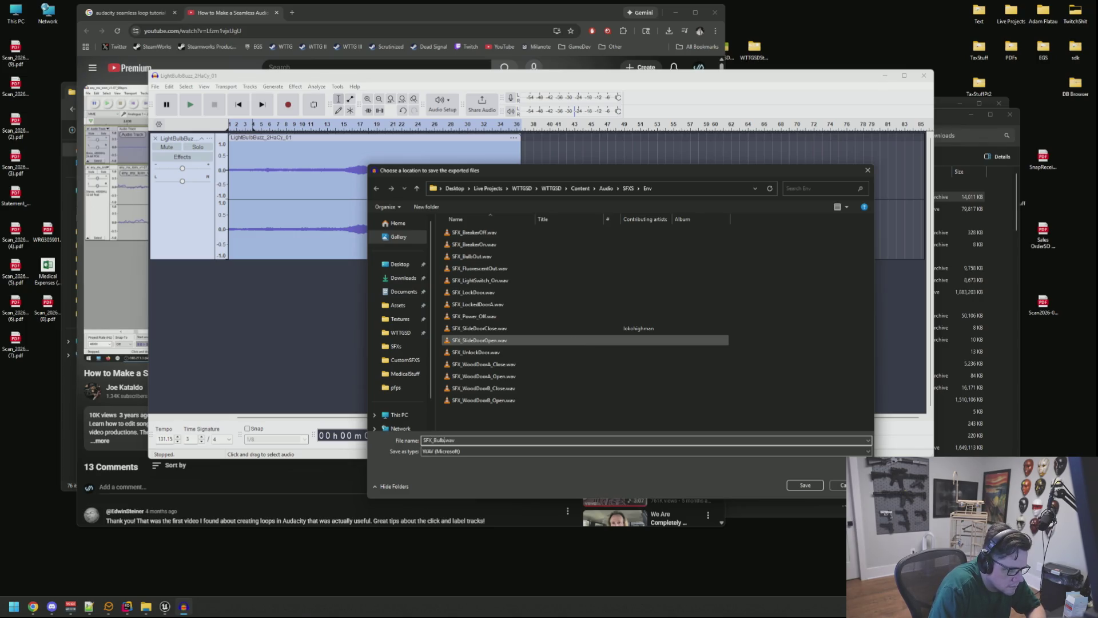
key("Return")
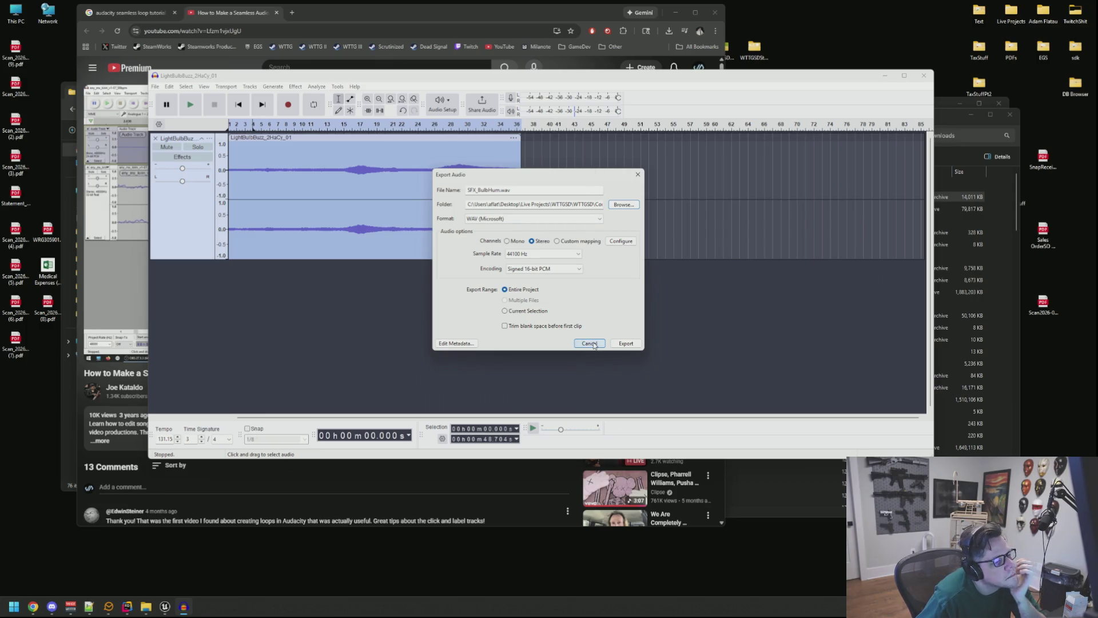
left_click(634, 345)
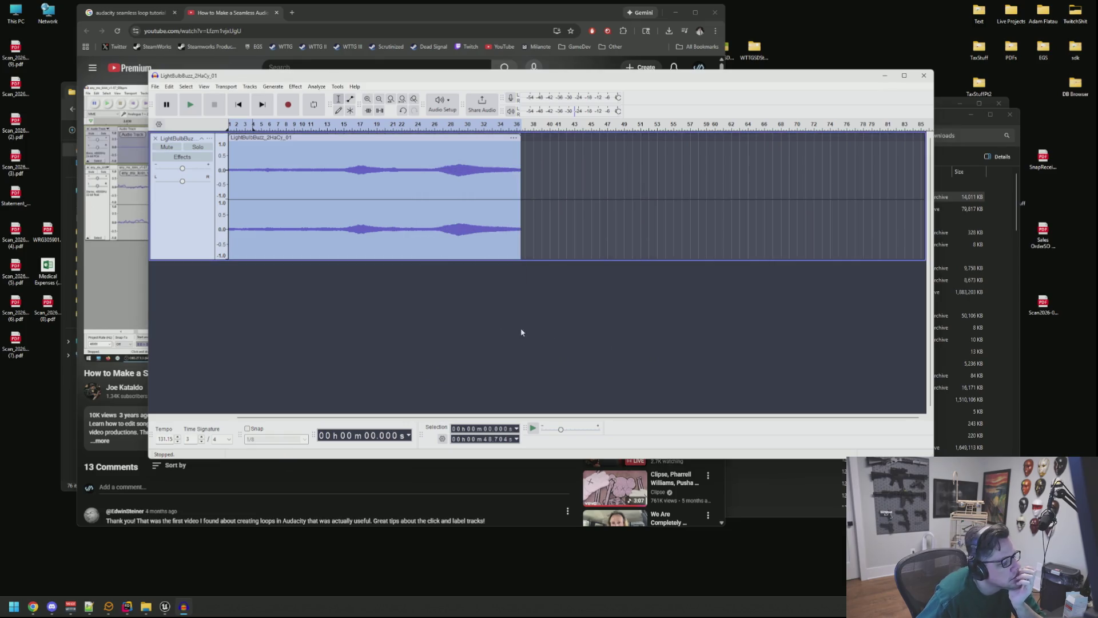
left_click(166, 606)
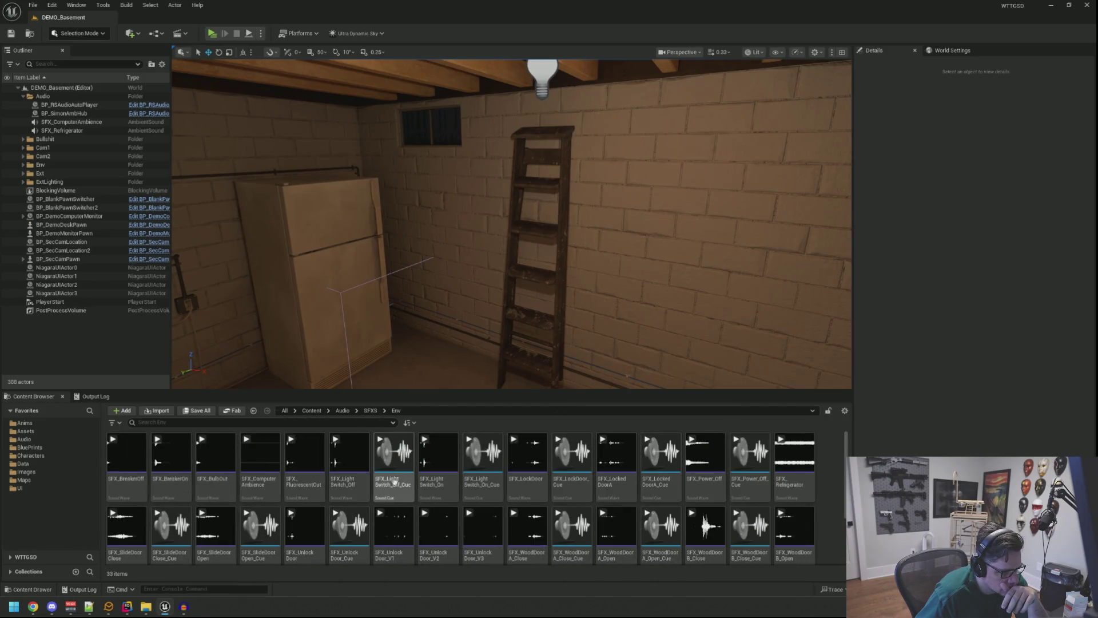
Import SFX_BulbHum into Env with SFX_Refrigerator as template and enable its Looping option
left_click(793, 475)
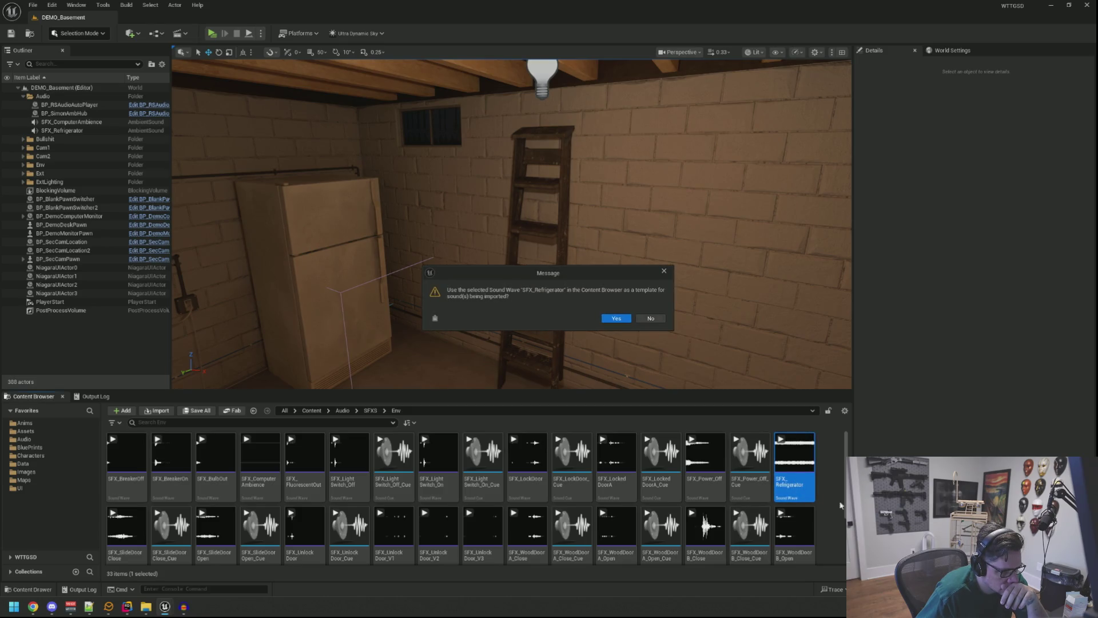
left_click(610, 318)
scroll(461, 506, "down", 2)
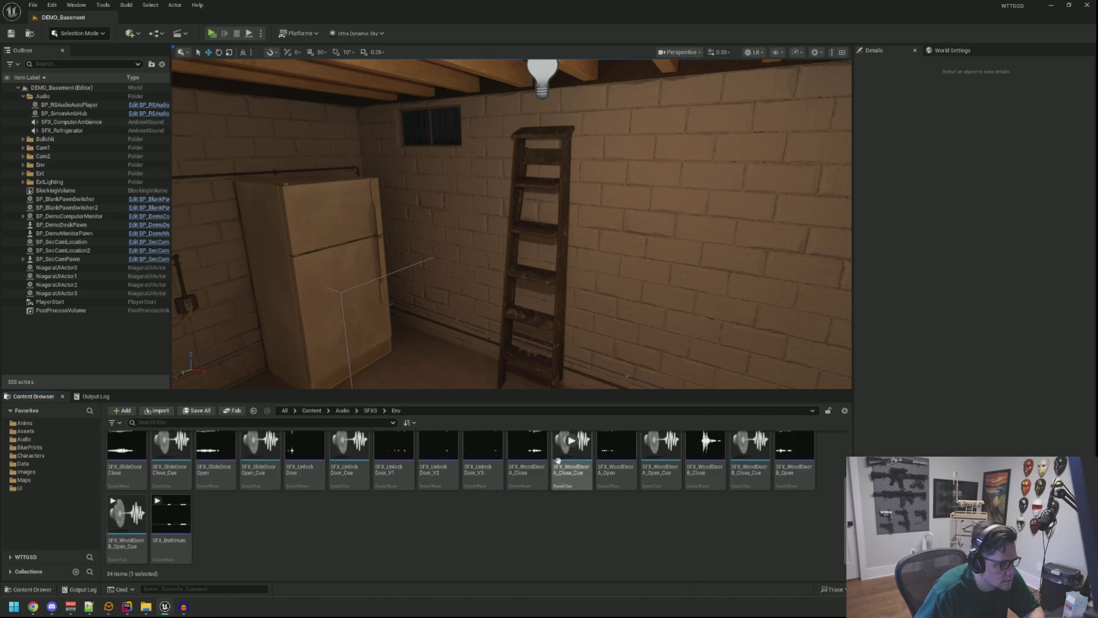
scroll(461, 506, "up", 2)
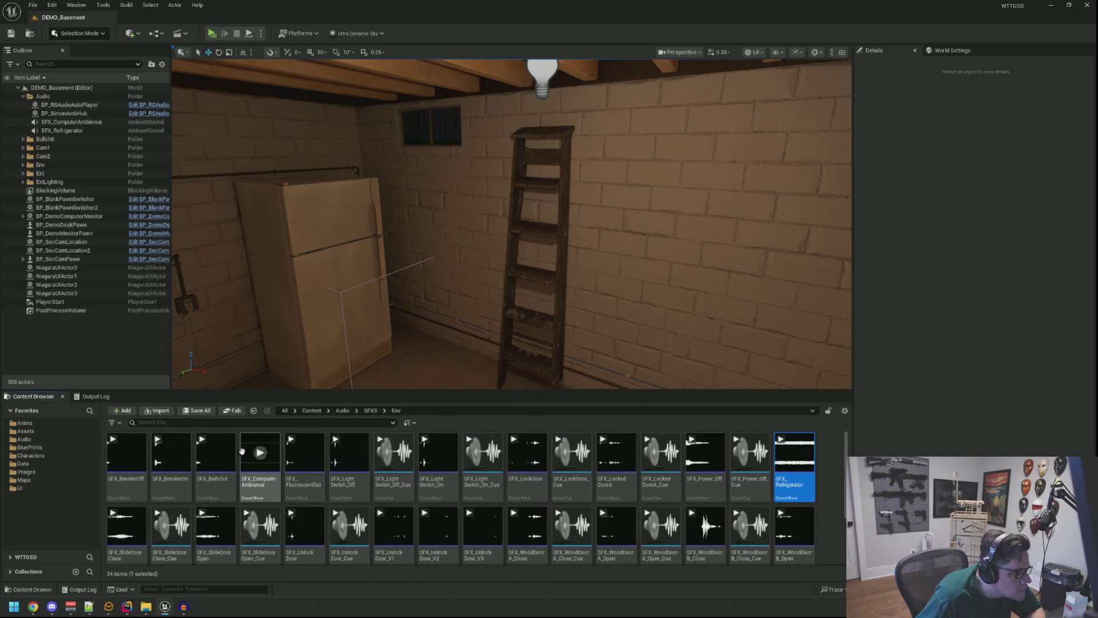
scroll(512, 498, "down", 2)
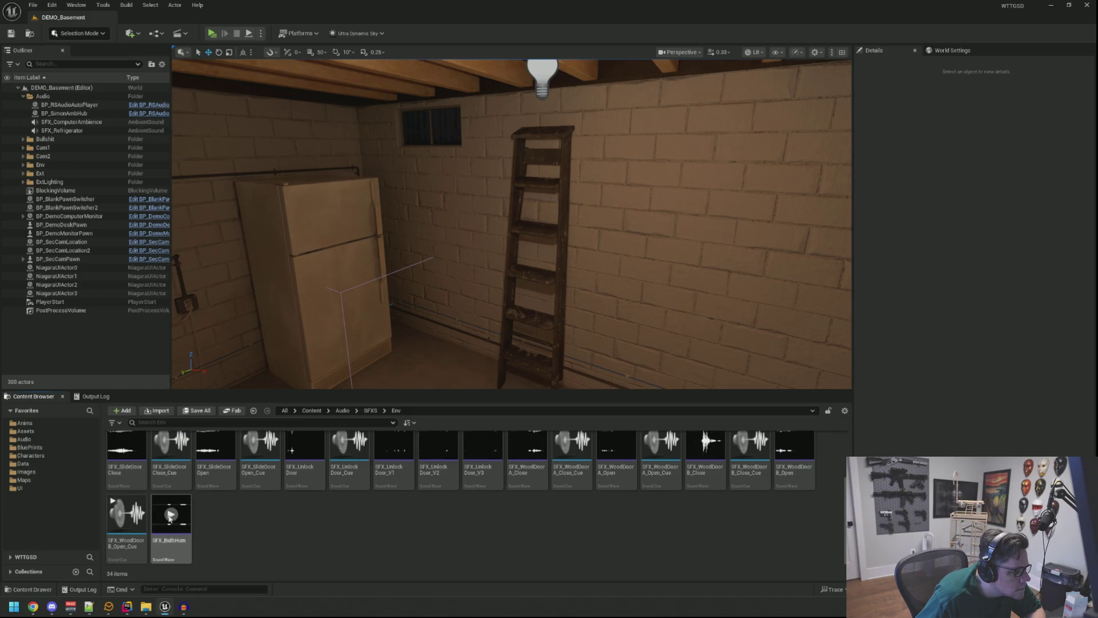
double_click(173, 518)
left_click(238, 110)
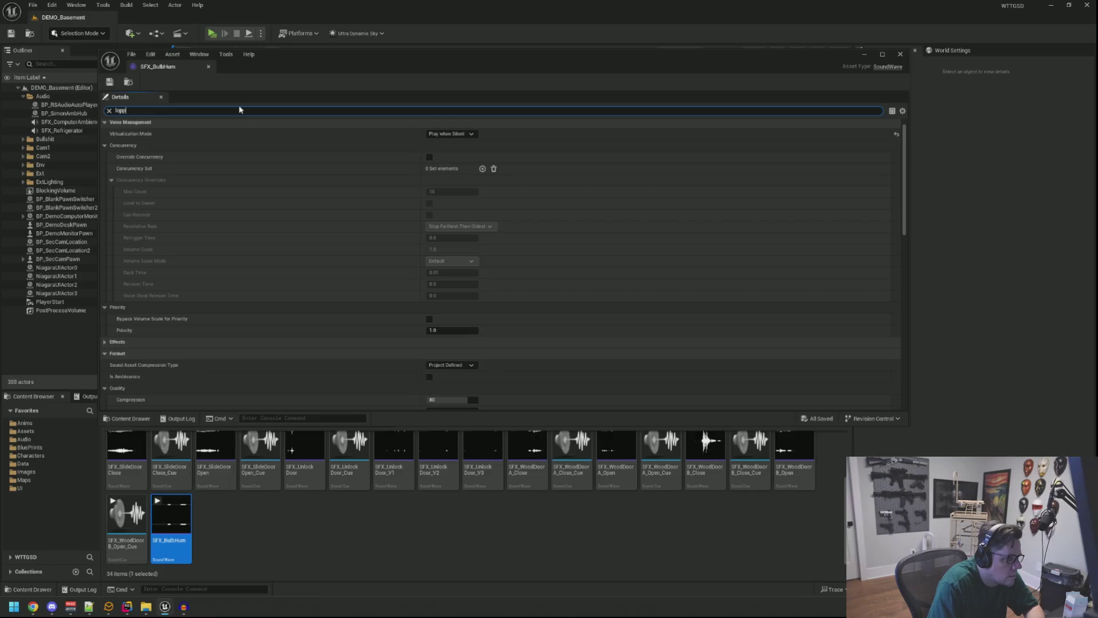
type("loop")
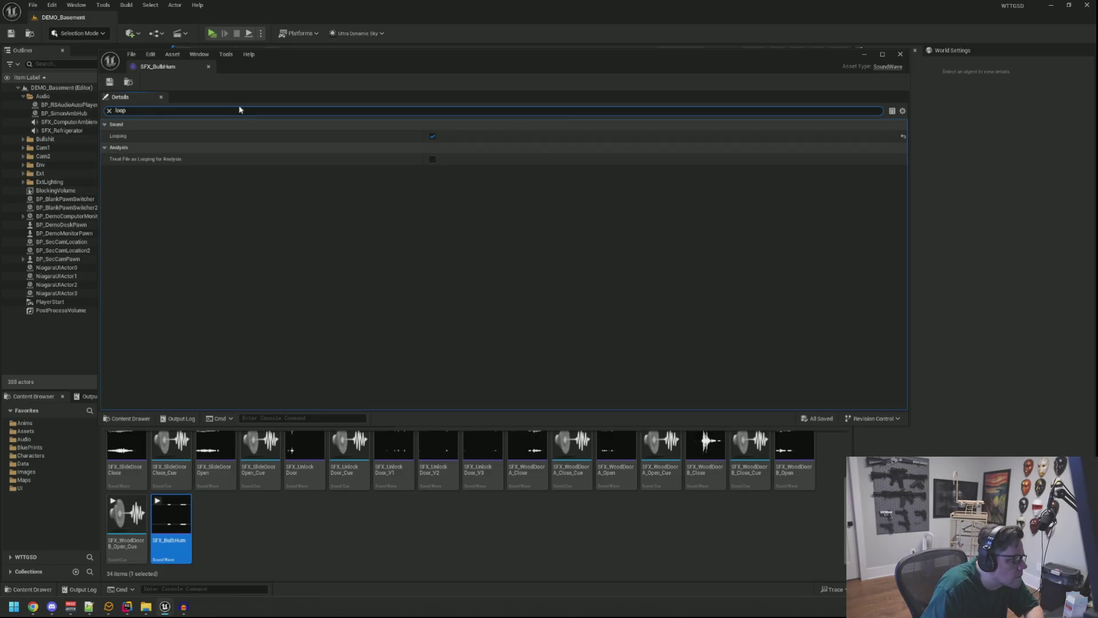
left_click(208, 66)
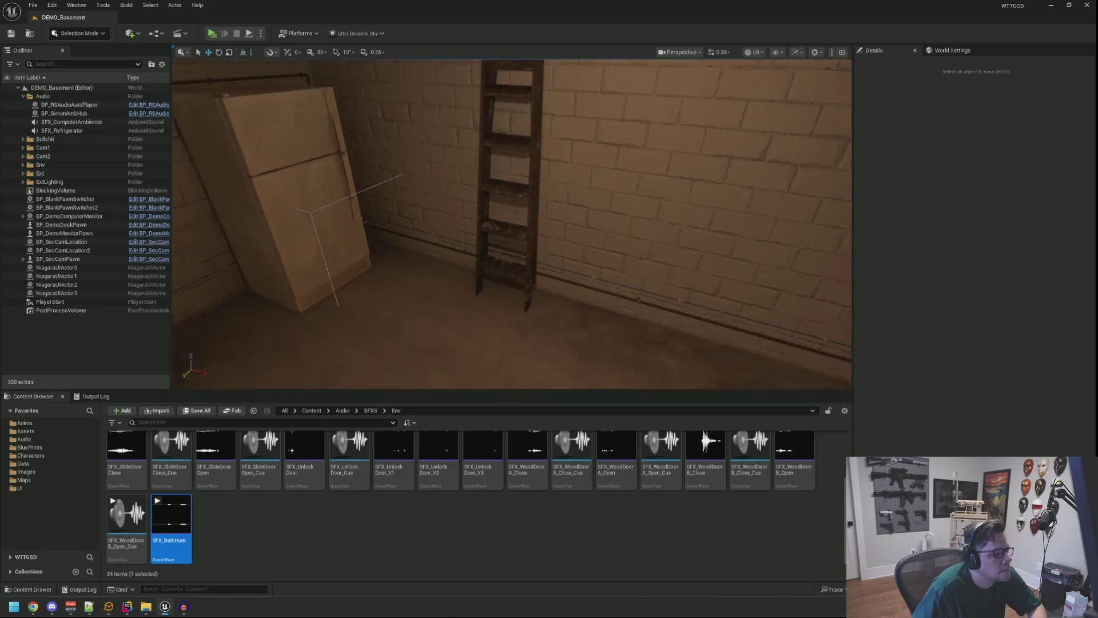
Drop SFX_BulbHum into the basement and move it up to the ceiling light bulb
left_click_drag(342, 325, 255, 324)
left_click_drag(215, 466, 458, 366)
key("f")
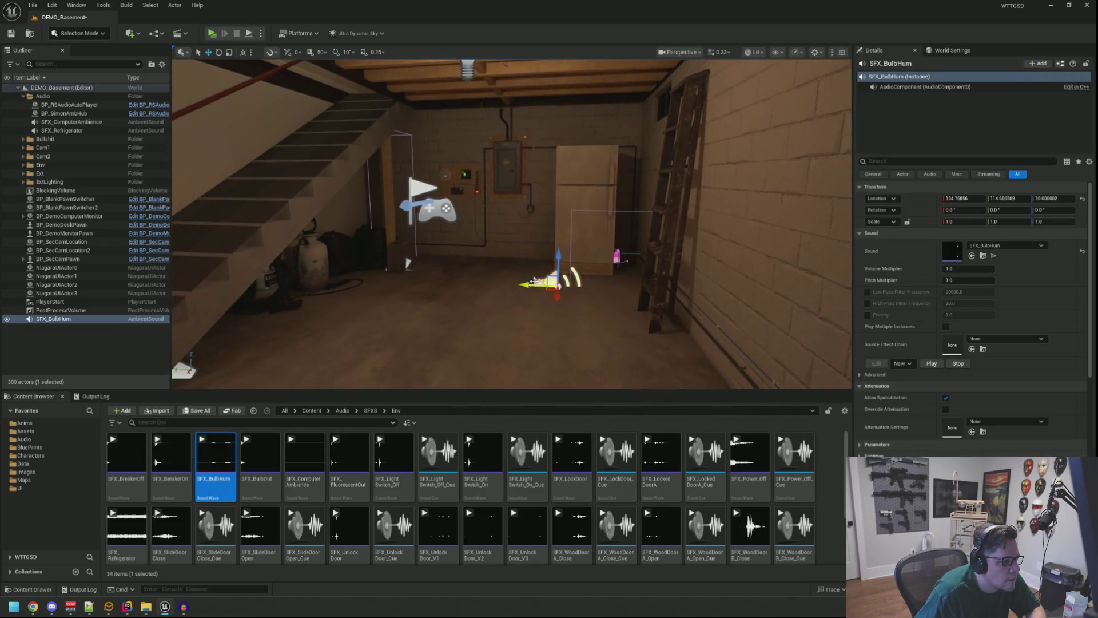
left_click_drag(557, 255, 564, 105)
key("f")
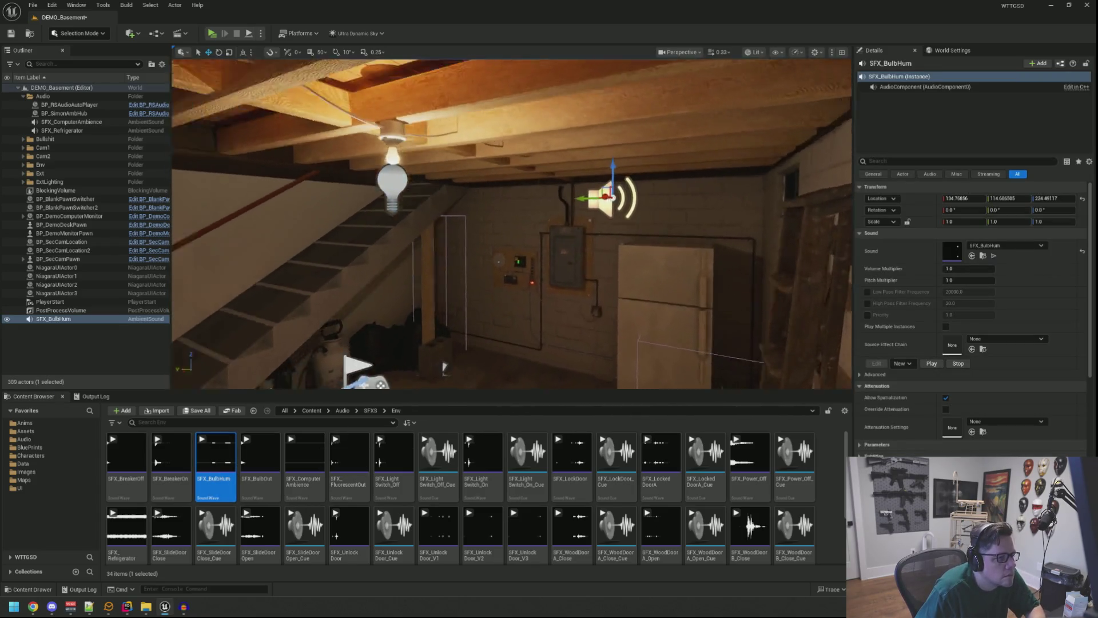
left_click_drag(637, 195, 418, 174)
key("f")
mouse_move(359, 359)
left_mouse_down()
mouse_move(378, 343)
mouse_move(344, 349)
mouse_move(366, 366)
mouse_move(354, 372)
left_mouse_up()
left_click_drag(323, 154, 569, 170)
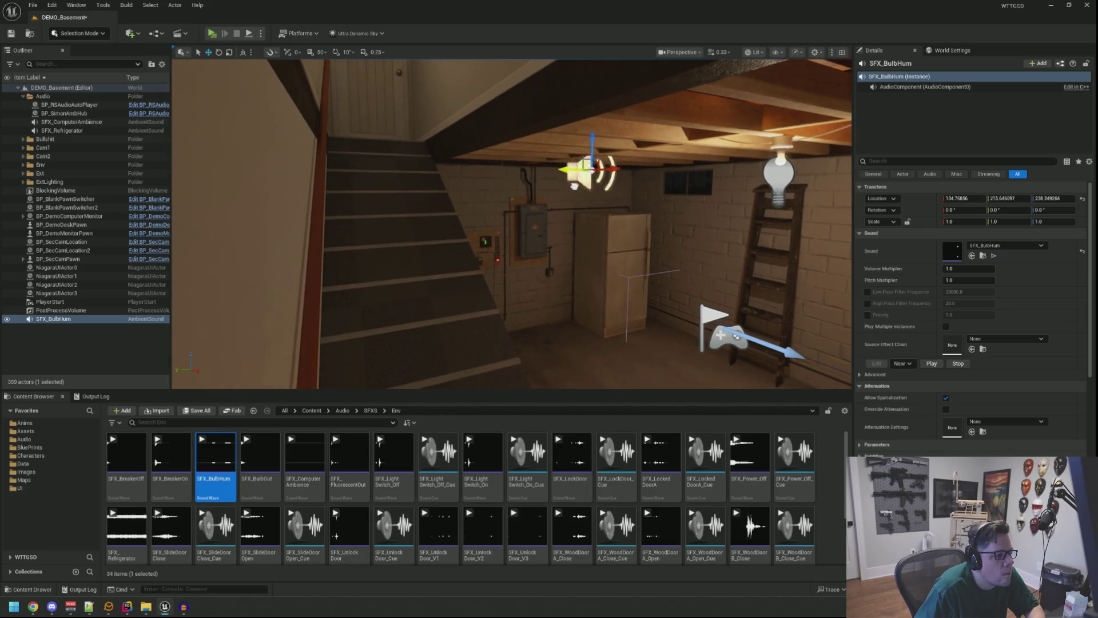
mouse_move(659, 196)
left_mouse_down()
mouse_move(452, 162)
mouse_move(652, 158)
mouse_move(317, 386)
mouse_move(676, 153)
mouse_move(499, 154)
mouse_move(554, 182)
mouse_move(315, 368)
mouse_move(344, 360)
left_mouse_up()
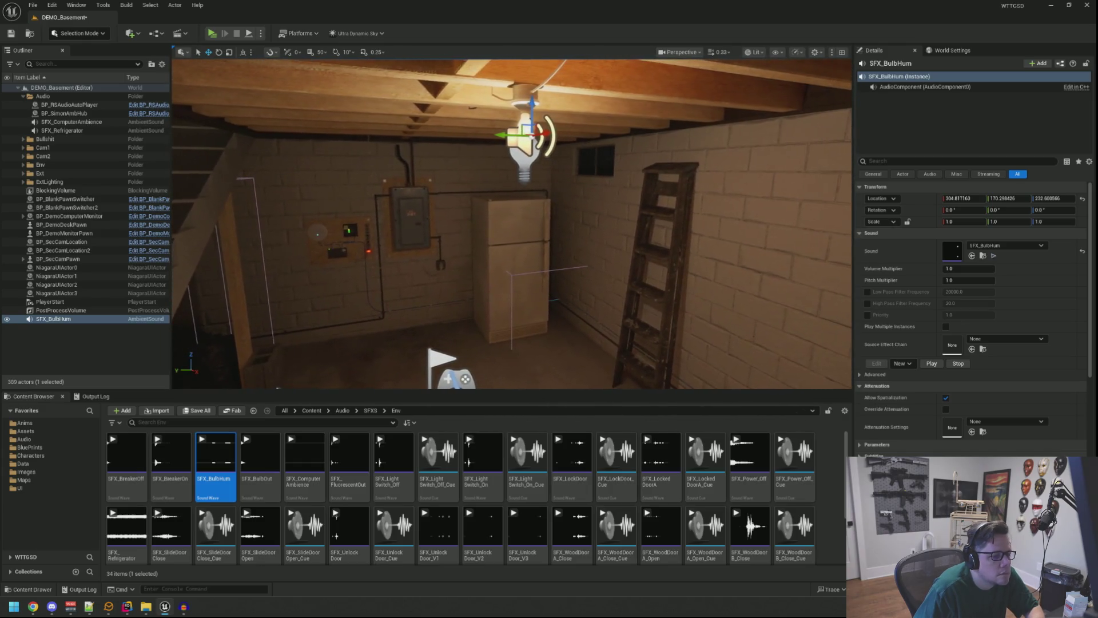
scroll(976, 311, "down", 5)
Override SFX_BulbHum's attenuation: Natural Sound, Inner Radius 70, Falloff Distance 100
left_click(946, 245)
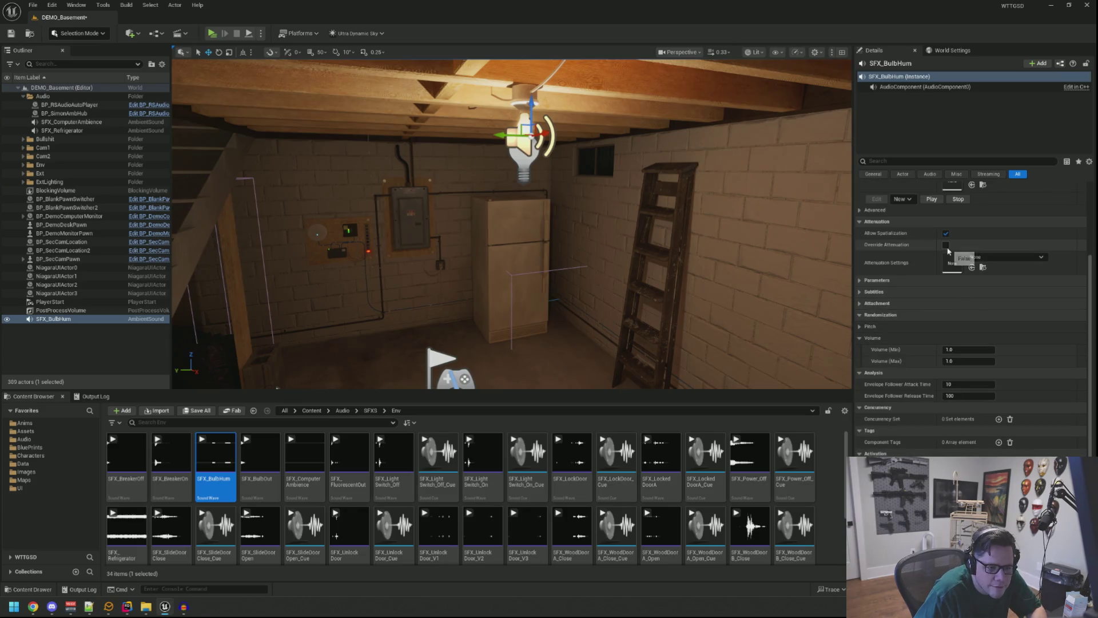
left_click_drag(711, 262, 712, 228)
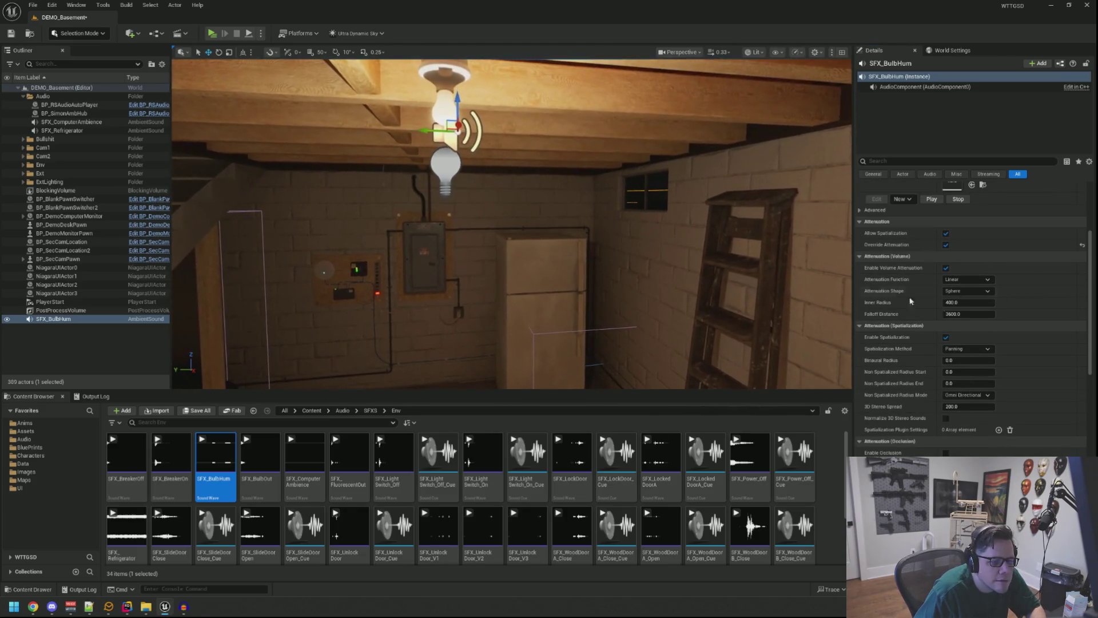
left_click(967, 279)
left_click(967, 318)
left_click(961, 326)
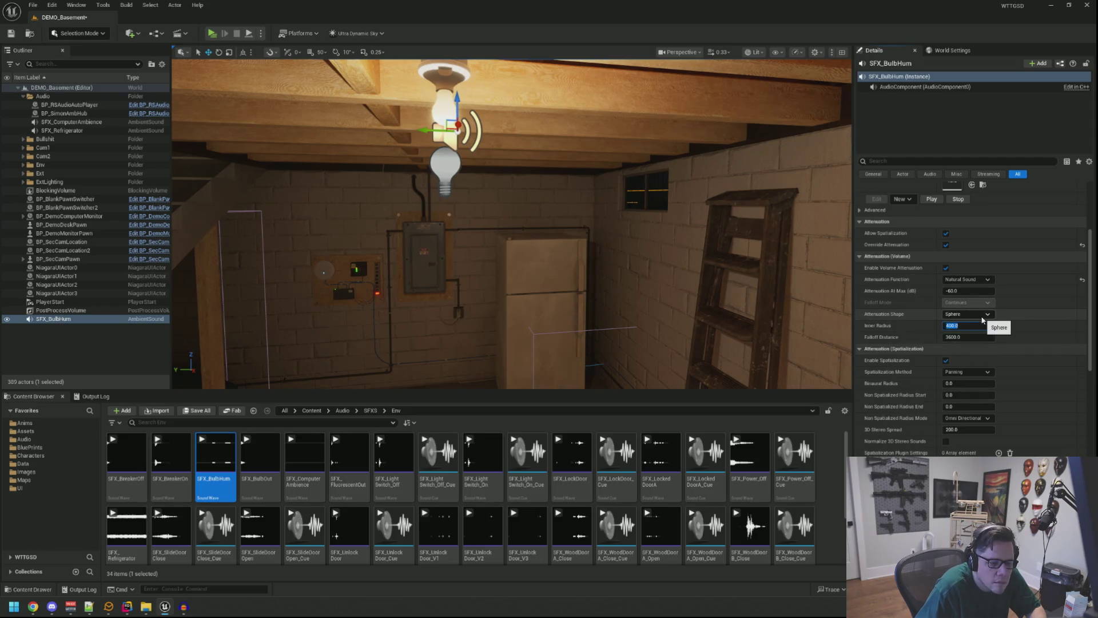
type("50")
key("Tab")
type("1000")
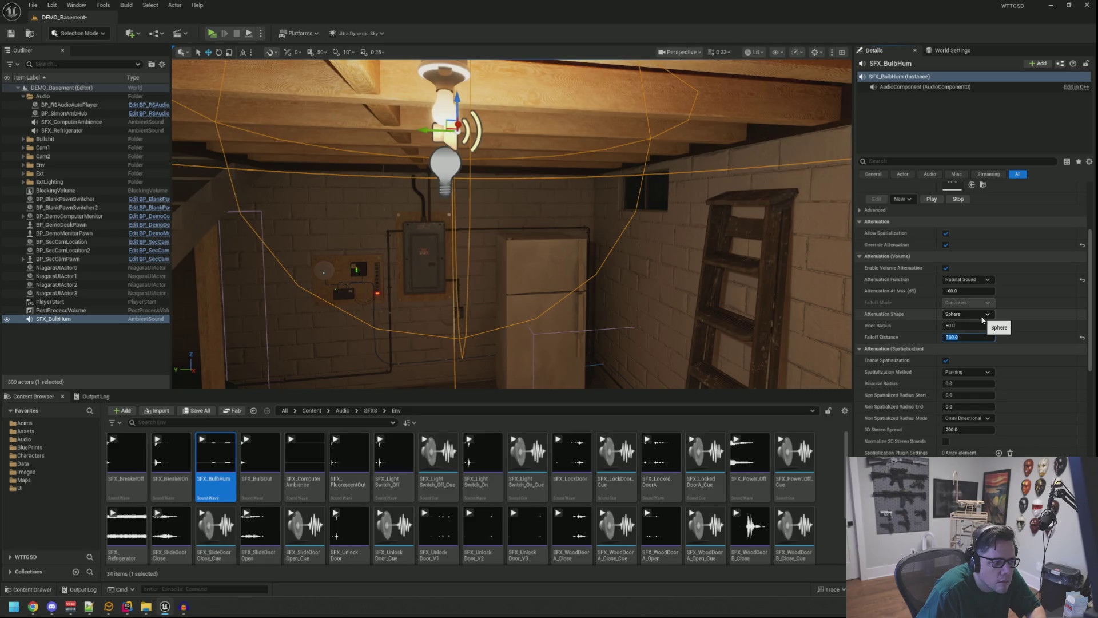
key("Return")
mouse_move(515, 229)
left_mouse_down()
mouse_move(481, 263)
mouse_move(515, 275)
mouse_move(510, 306)
mouse_move(492, 315)
left_mouse_up()
left_click(959, 326)
type("70")
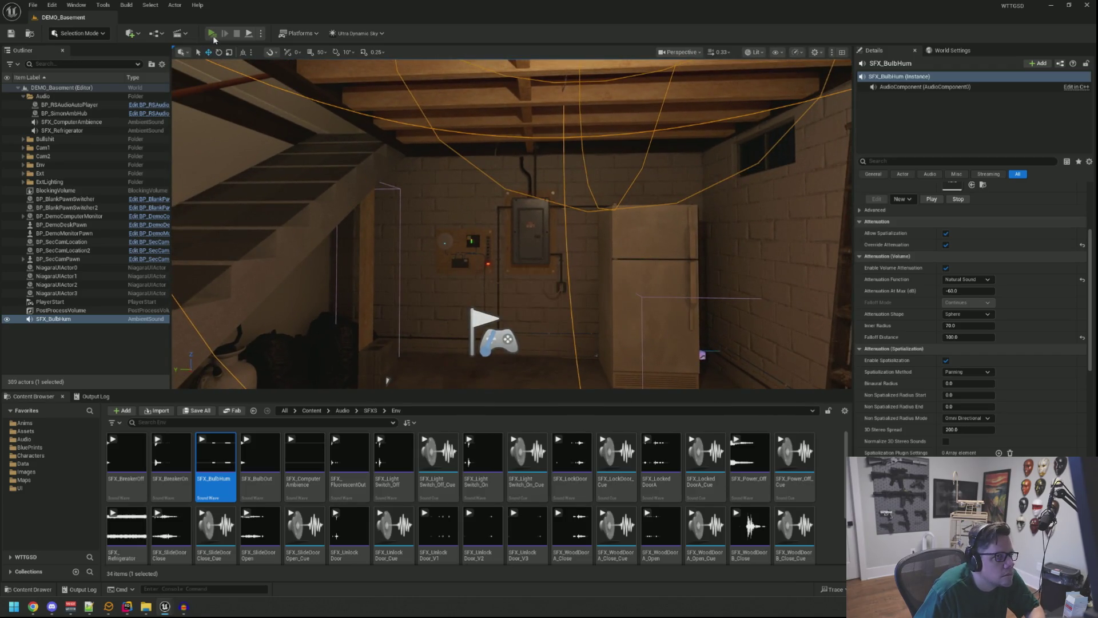
left_click(211, 35)
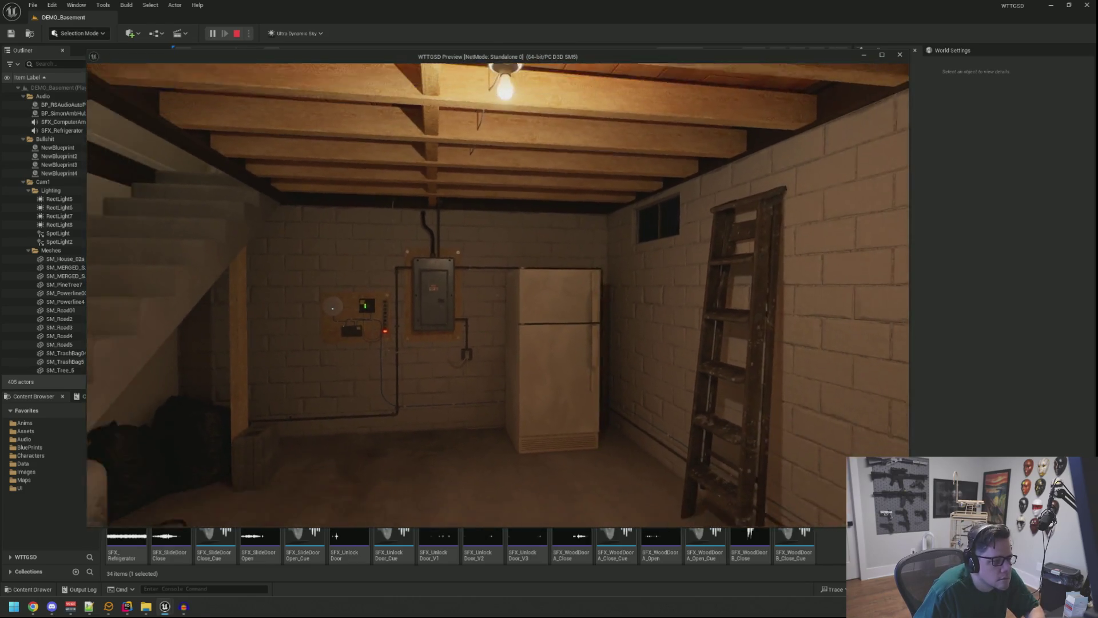
key("Escape")
key("f")
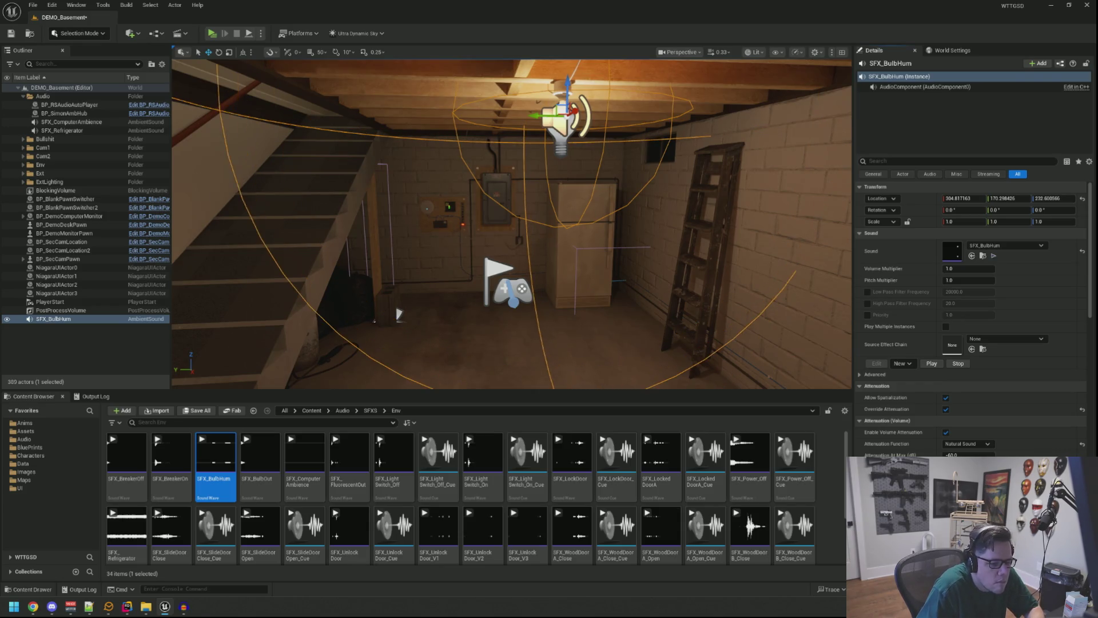
key("Escape")
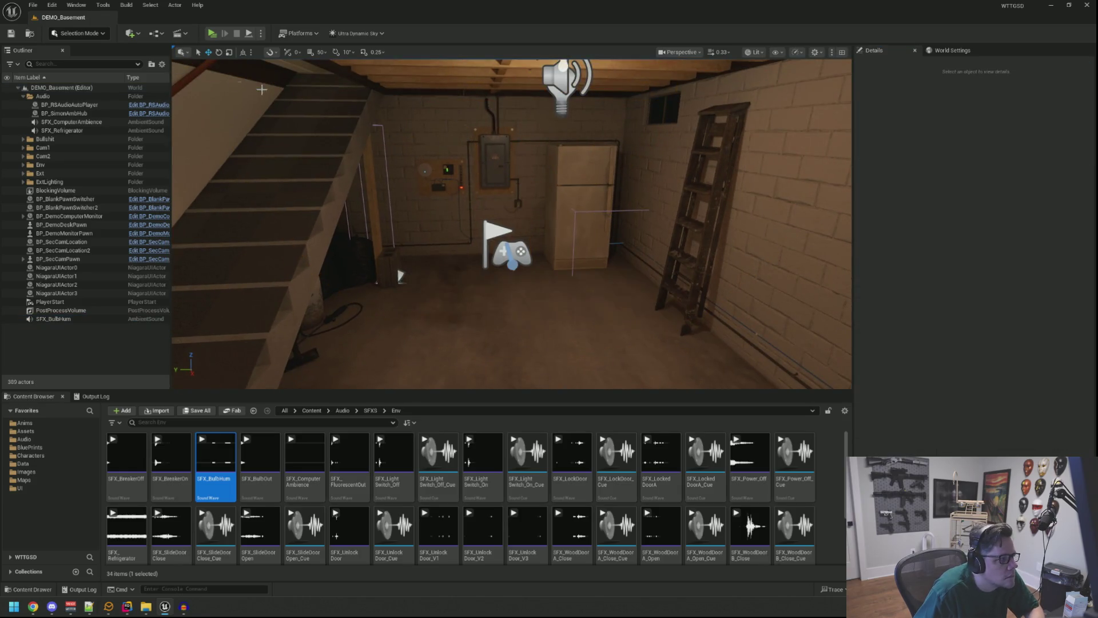
key("alt+p")
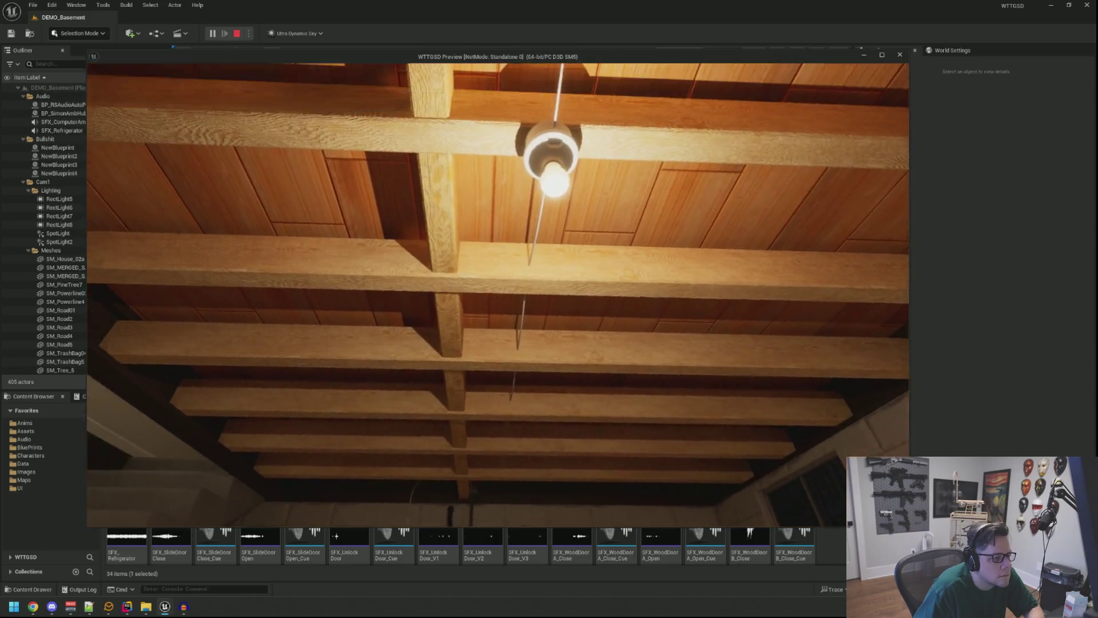
key("Escape")
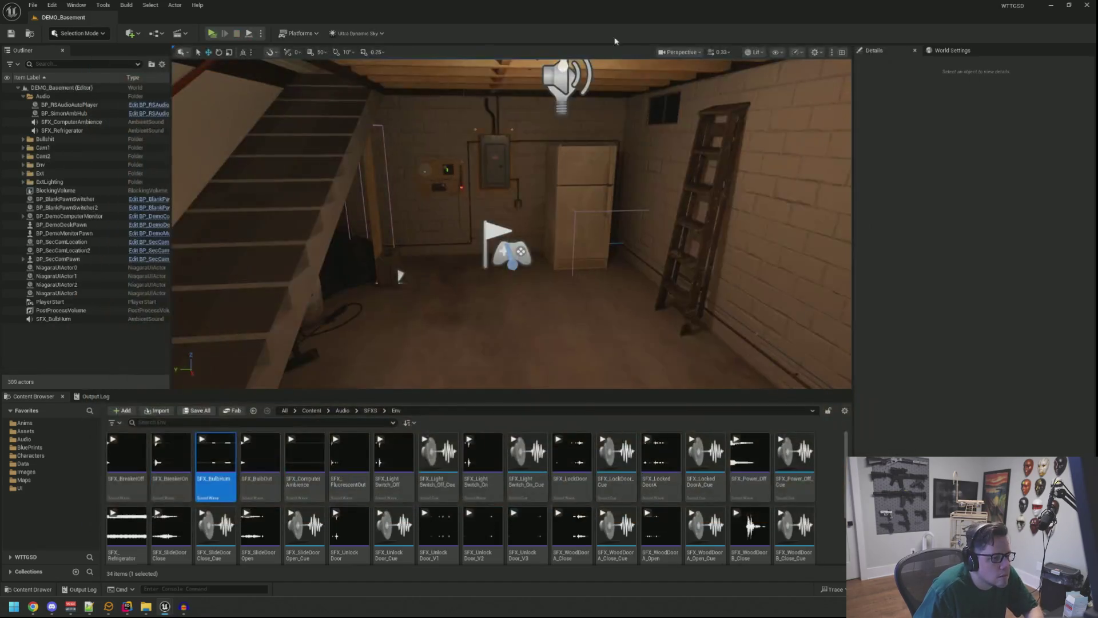
left_click(575, 178)
type("0.5")
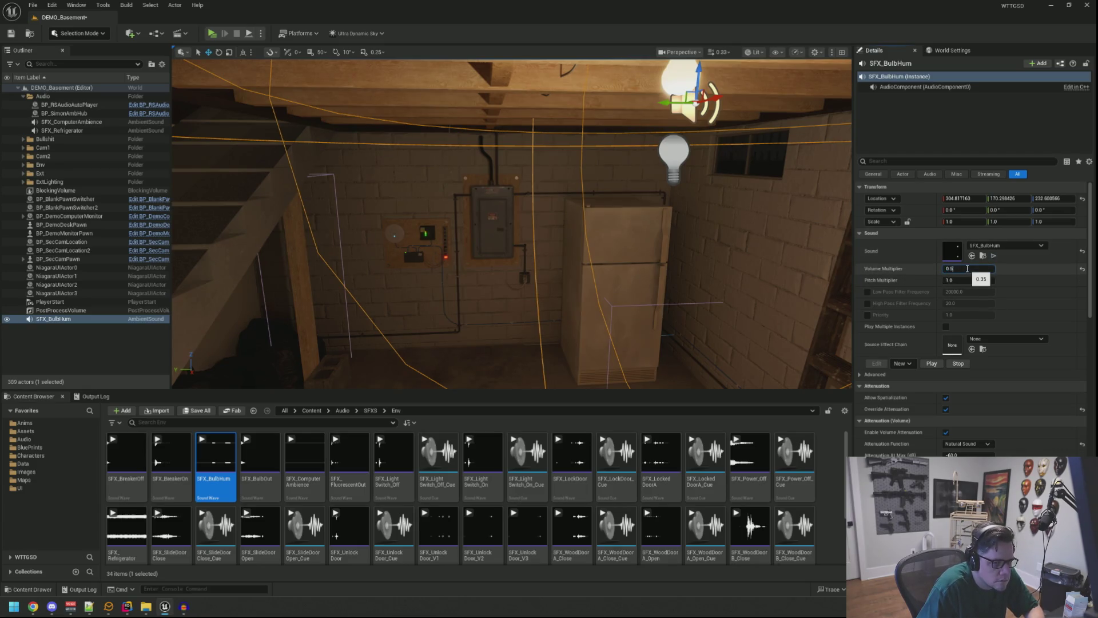
Run two standalone basement playtests to hear the bulb hum, then reselect SFX_BulbHum
left_click(142, 349)
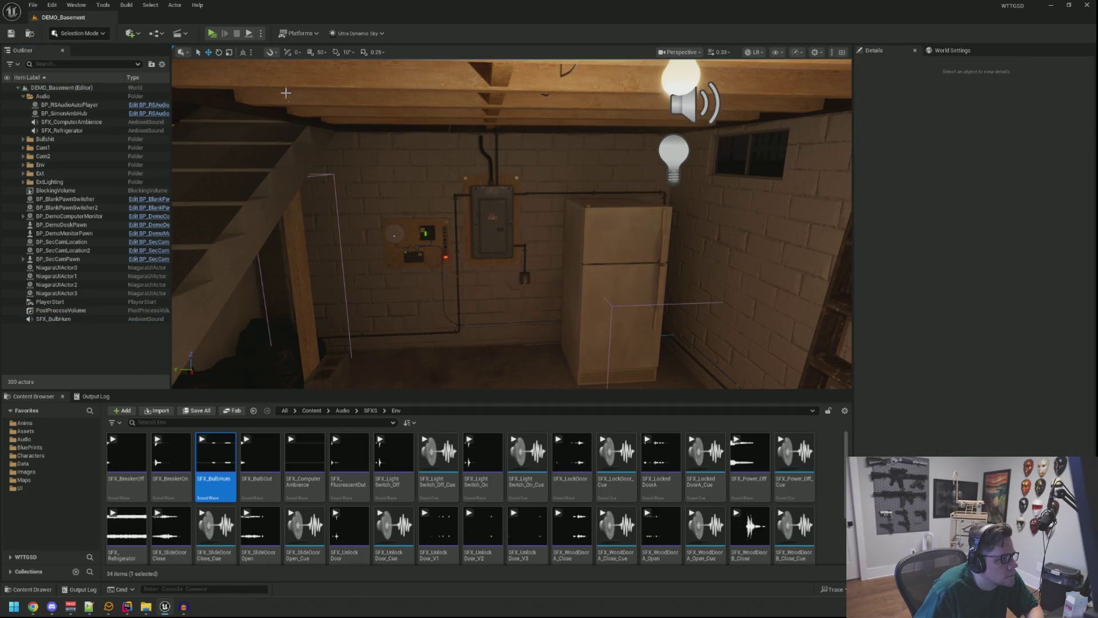
key("alt+p")
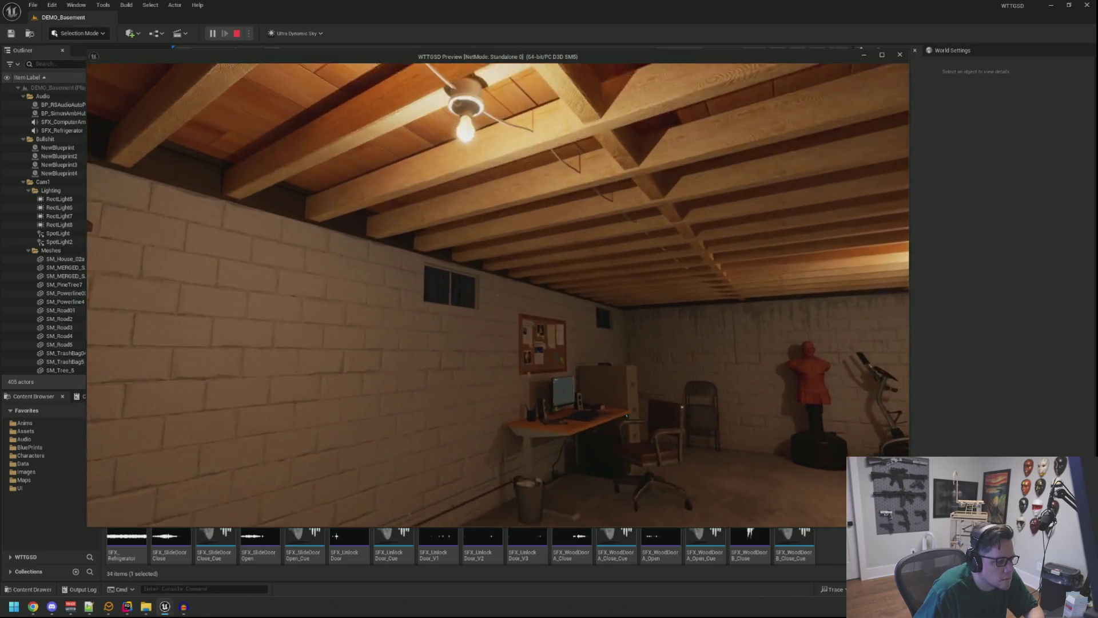
key("Escape")
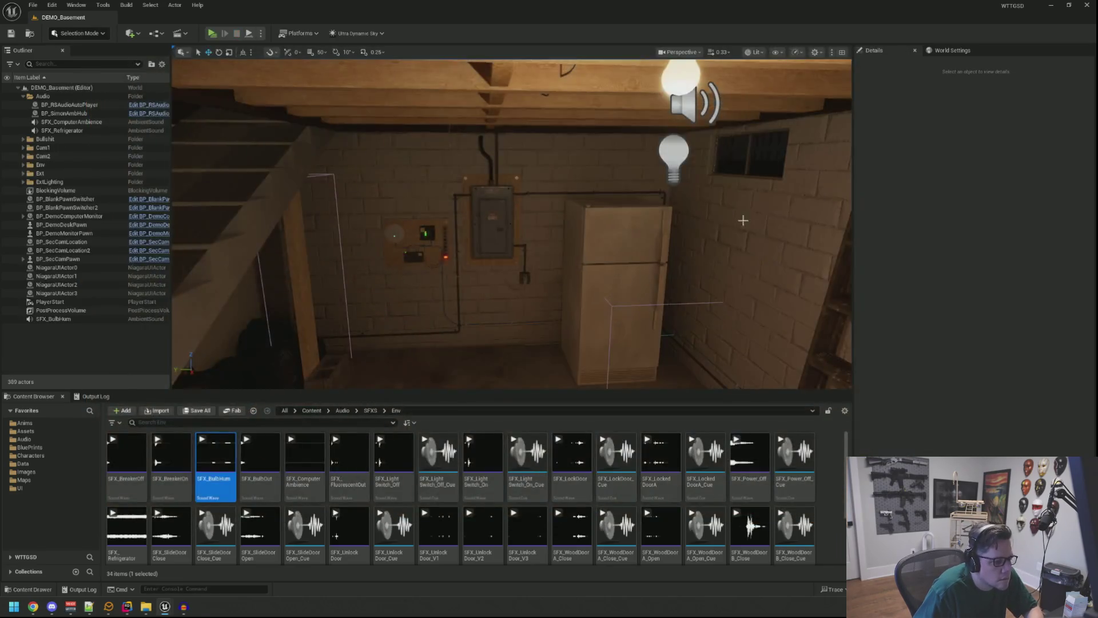
left_click(595, 122)
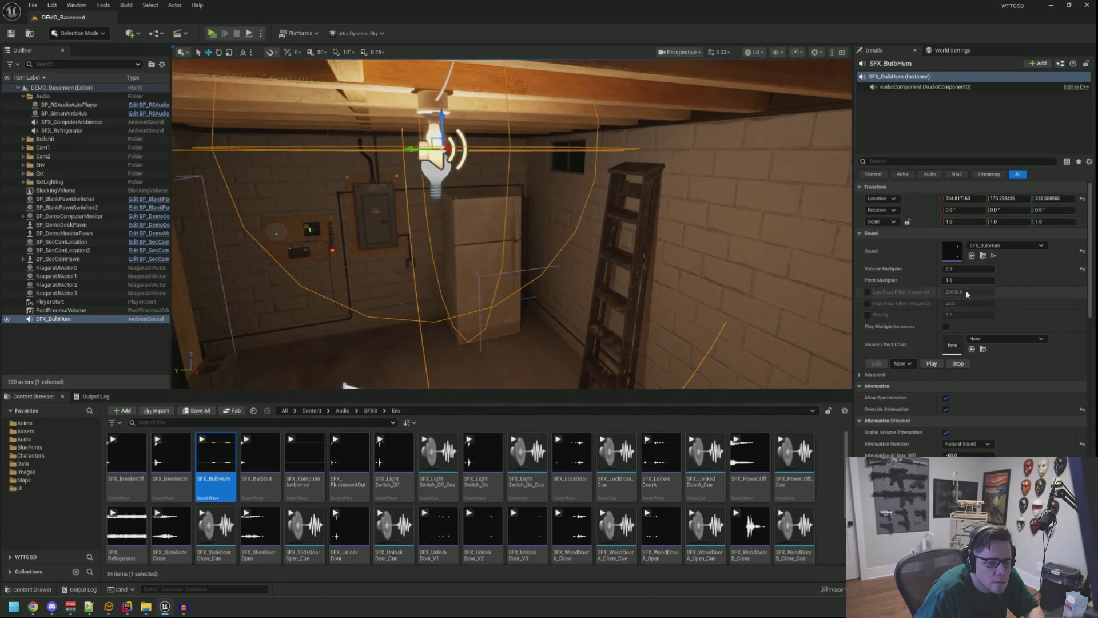
scroll(915, 320, "down", 5)
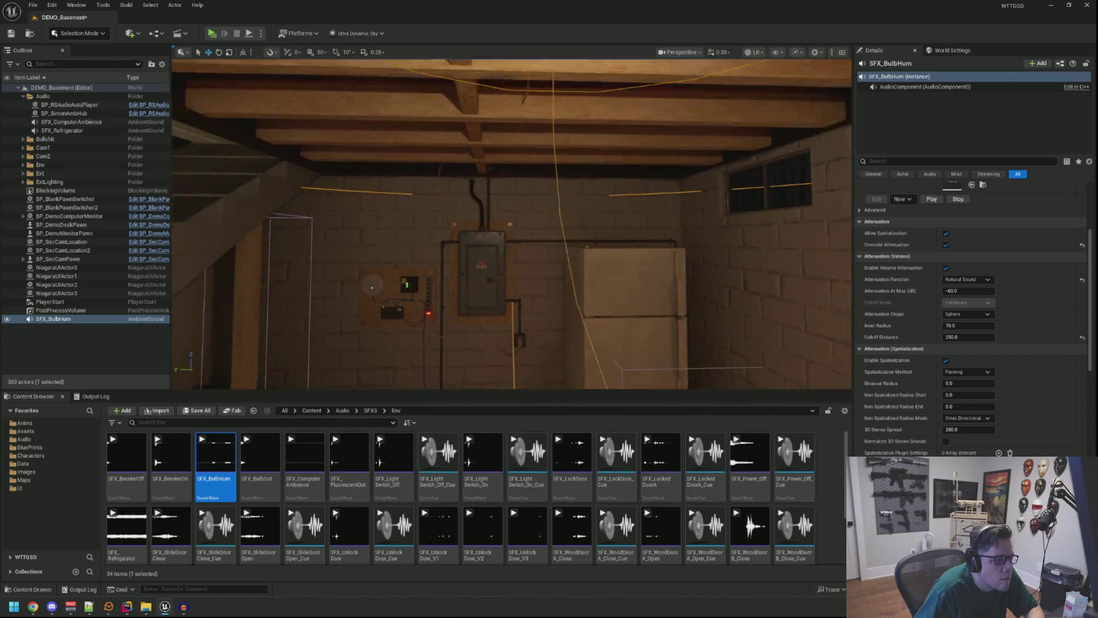
left_click(609, 285)
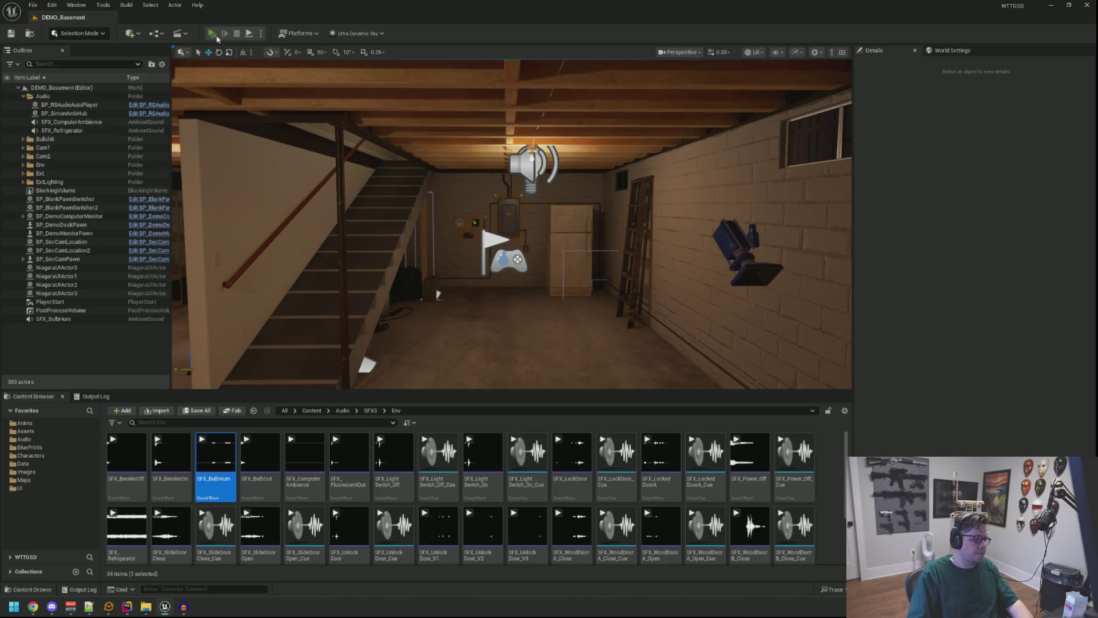
left_click(217, 37)
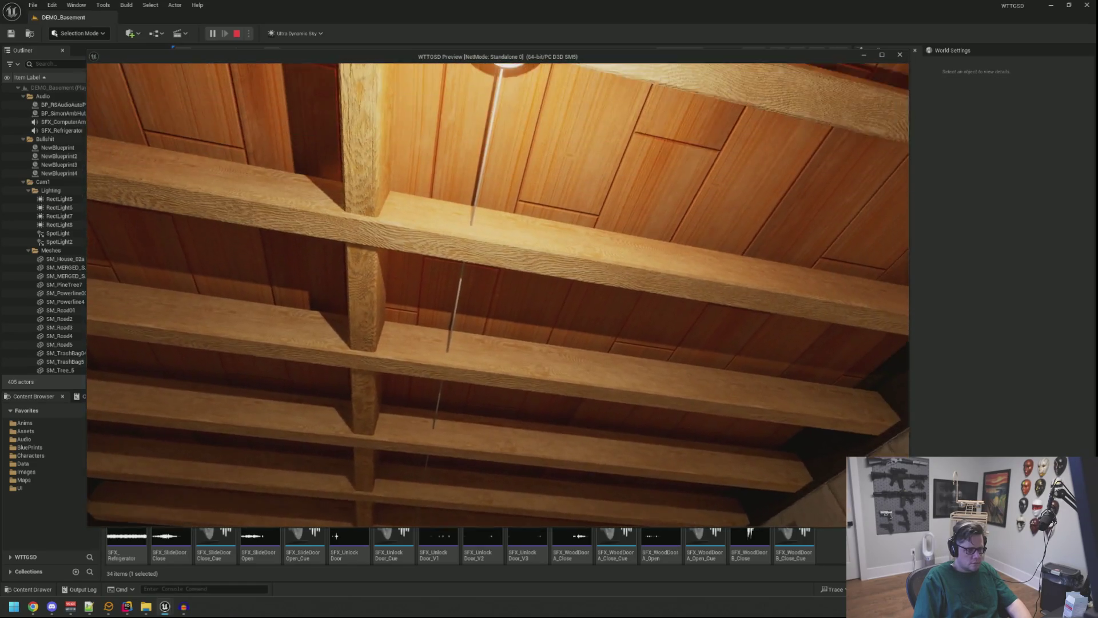
key("Escape")
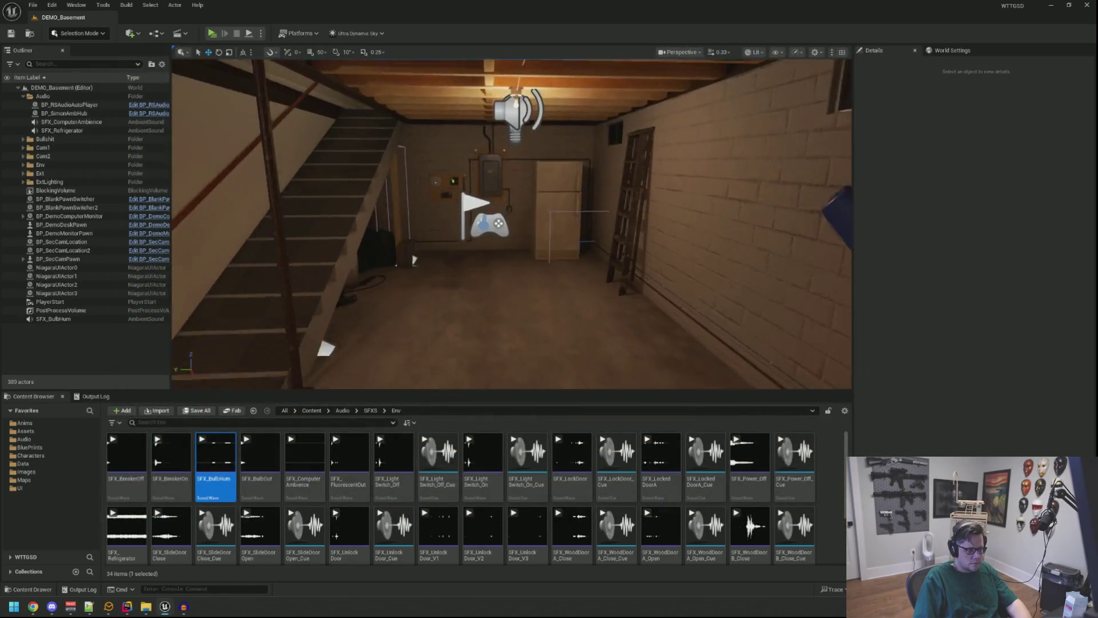
left_click(495, 213)
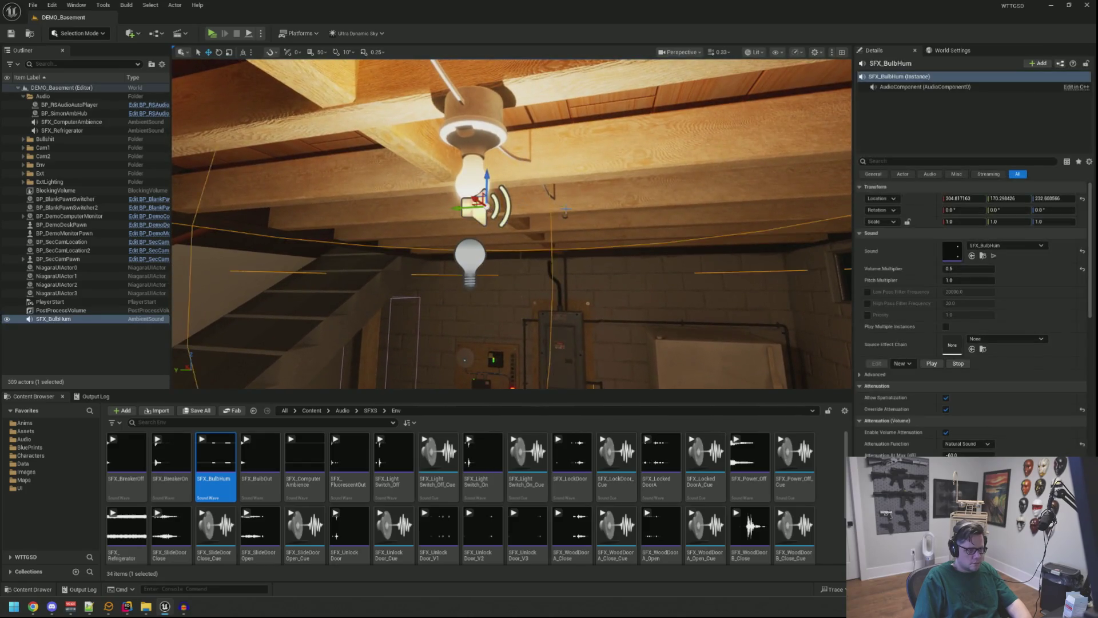
Frame SFX_BulbHum and playtest the basement to listen to the hum
key("f")
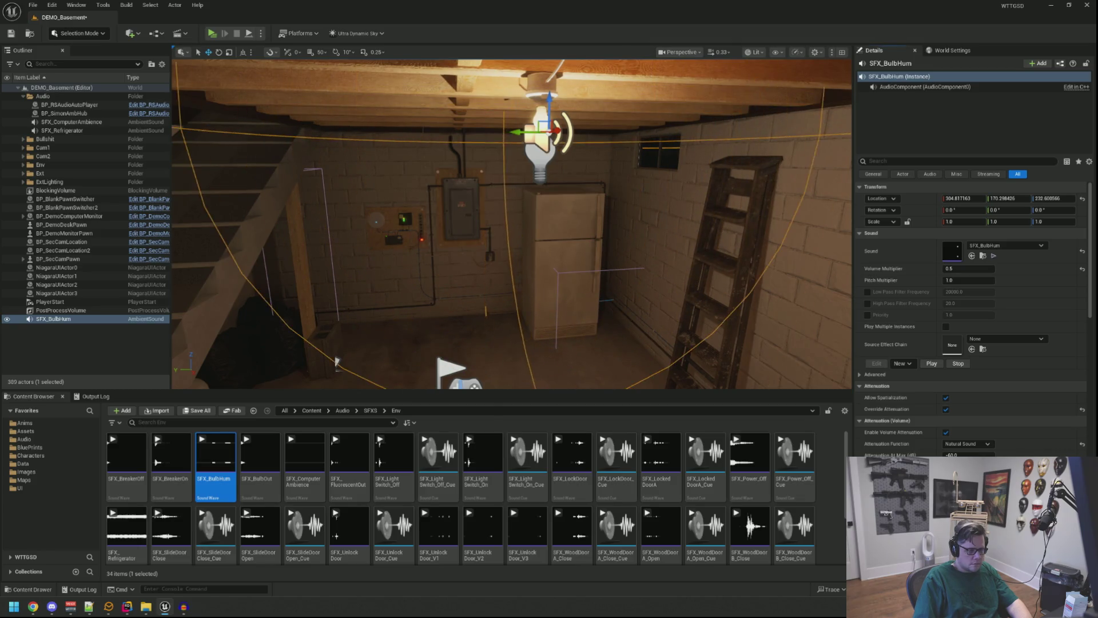
mouse_move(336, 361)
left_mouse_down()
mouse_move(258, 372)
mouse_move(366, 366)
left_mouse_up()
mouse_move(409, 315)
left_mouse_down()
mouse_move(294, 380)
mouse_move(388, 338)
mouse_move(405, 306)
mouse_move(535, 385)
mouse_move(342, 366)
mouse_move(389, 318)
mouse_move(379, 335)
left_mouse_up()
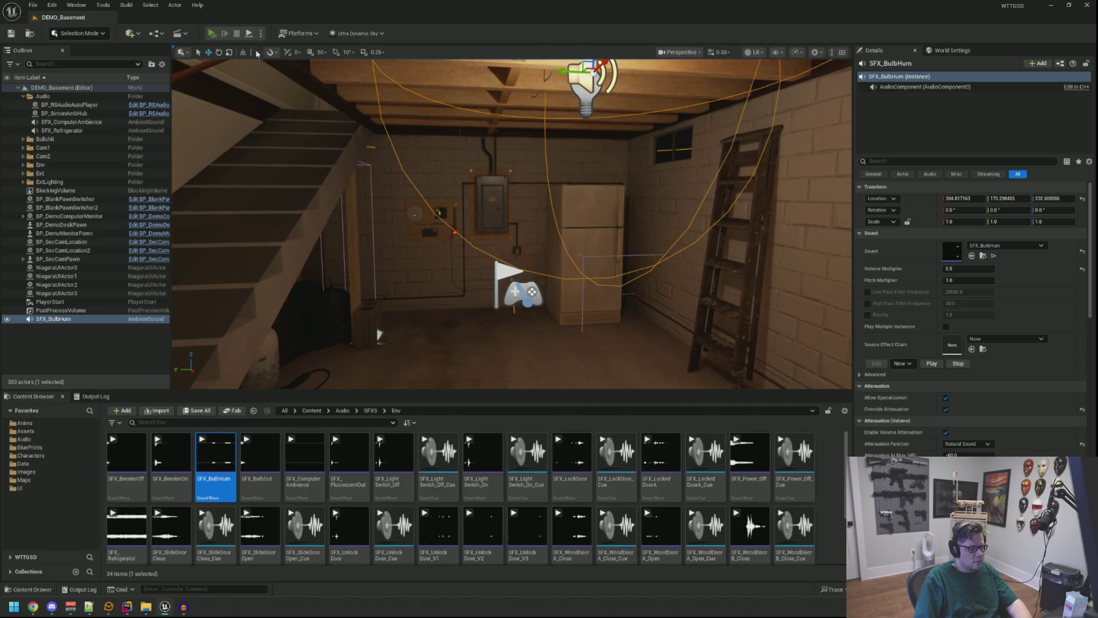
left_click(212, 33)
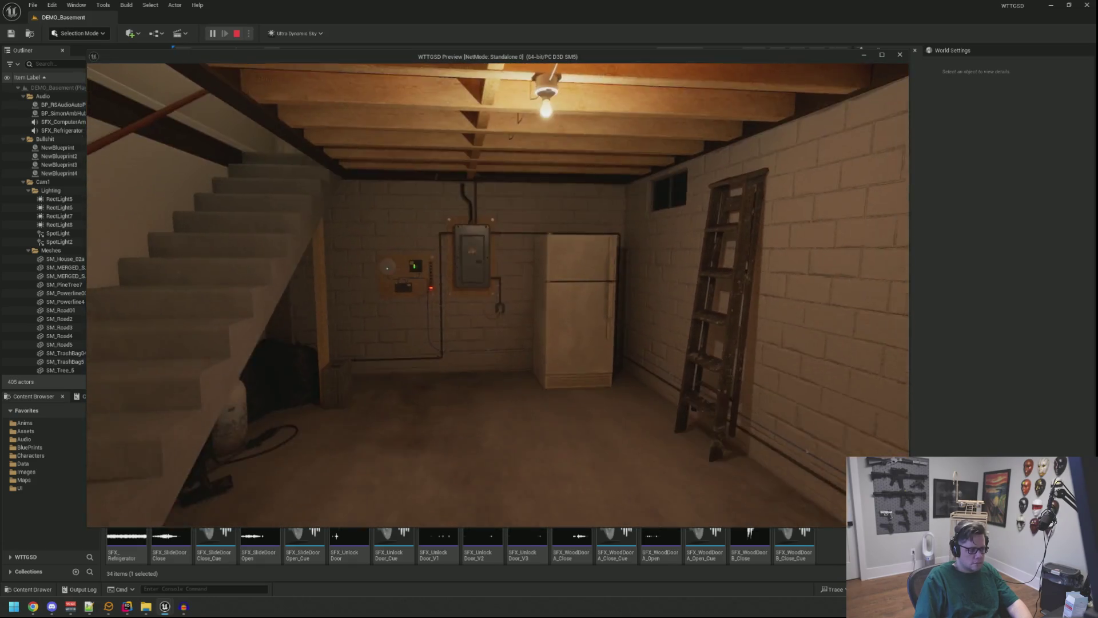
key("Escape")
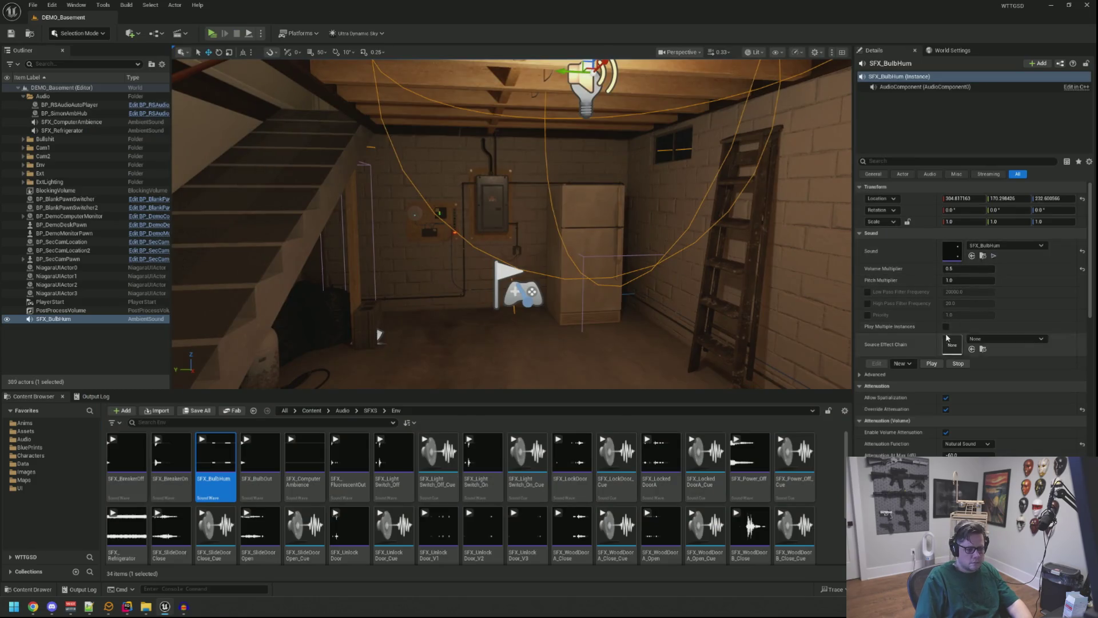
Save the level and launch another standalone playtest
scroll(947, 338, "down", 3)
scroll(756, 329, "up", 5)
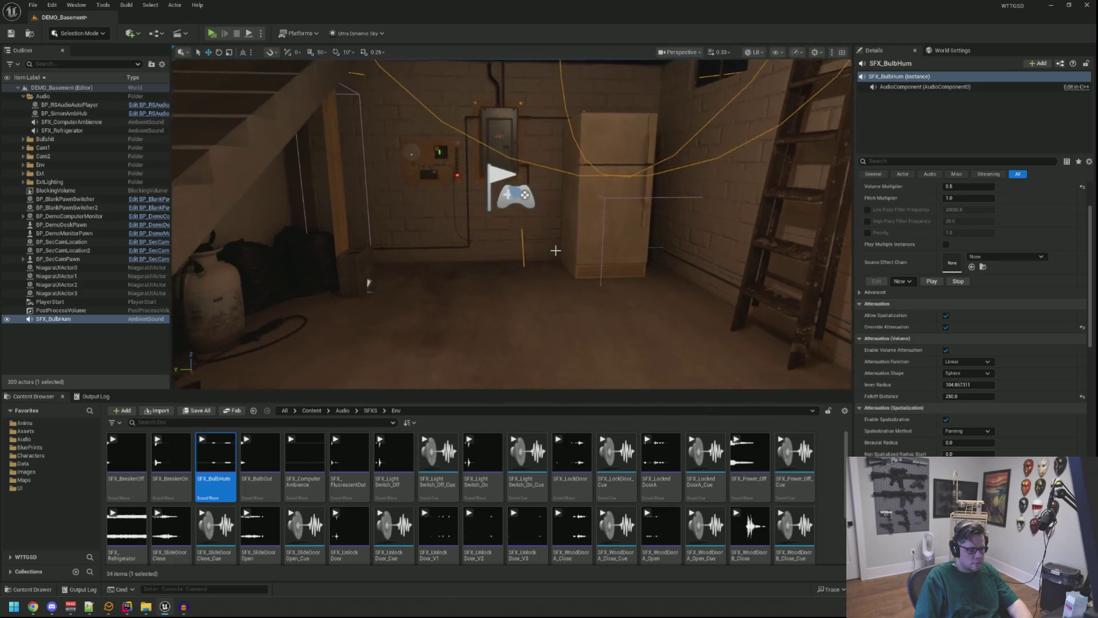
key("Escape")
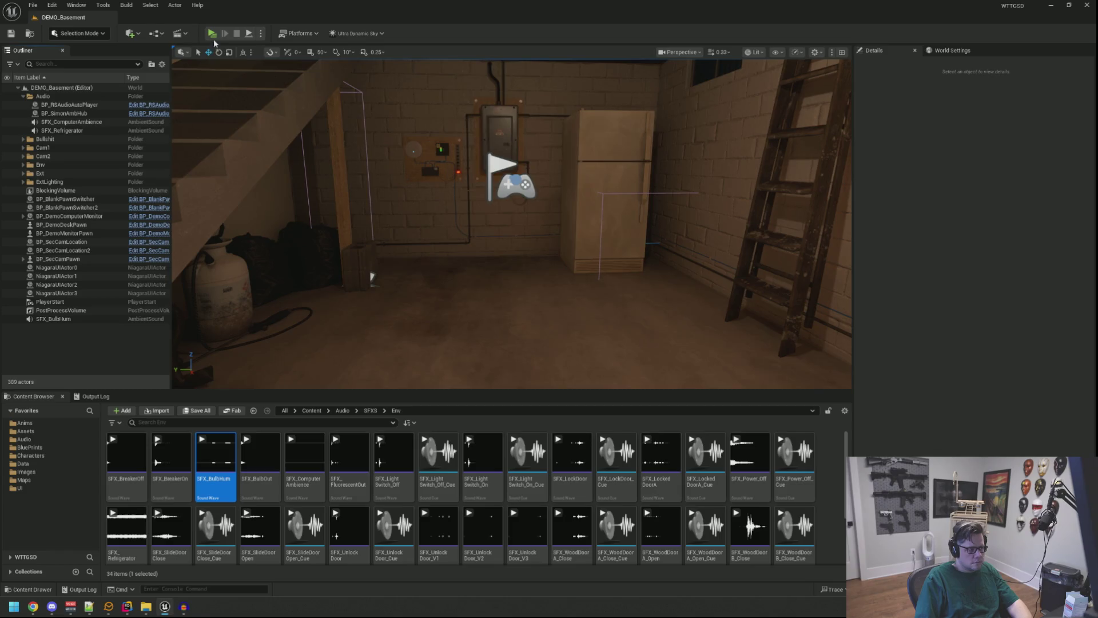
key("alt+p")
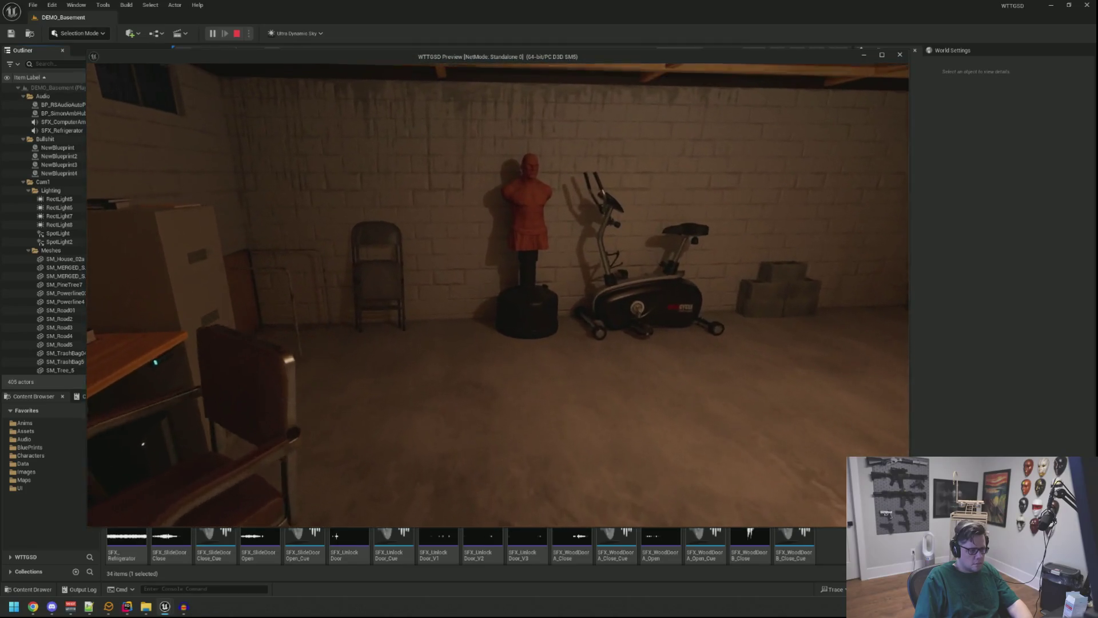
Reselect SFX_BulbHum and check the hum at Volume Multiplier 0.15 in a standalone playtest
key("Escape")
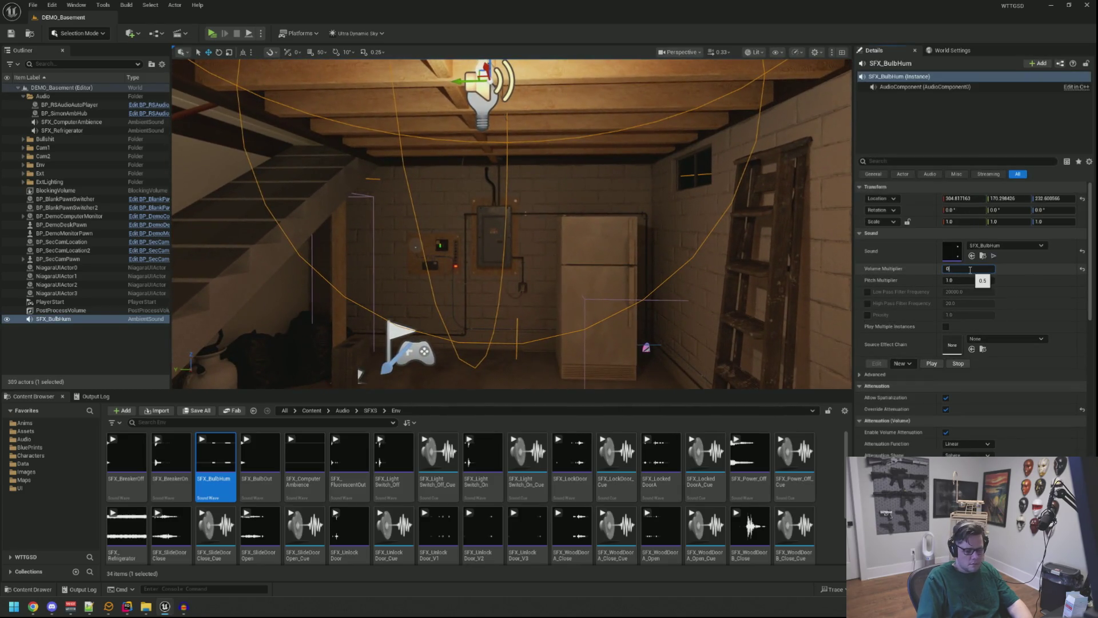
key("Escape")
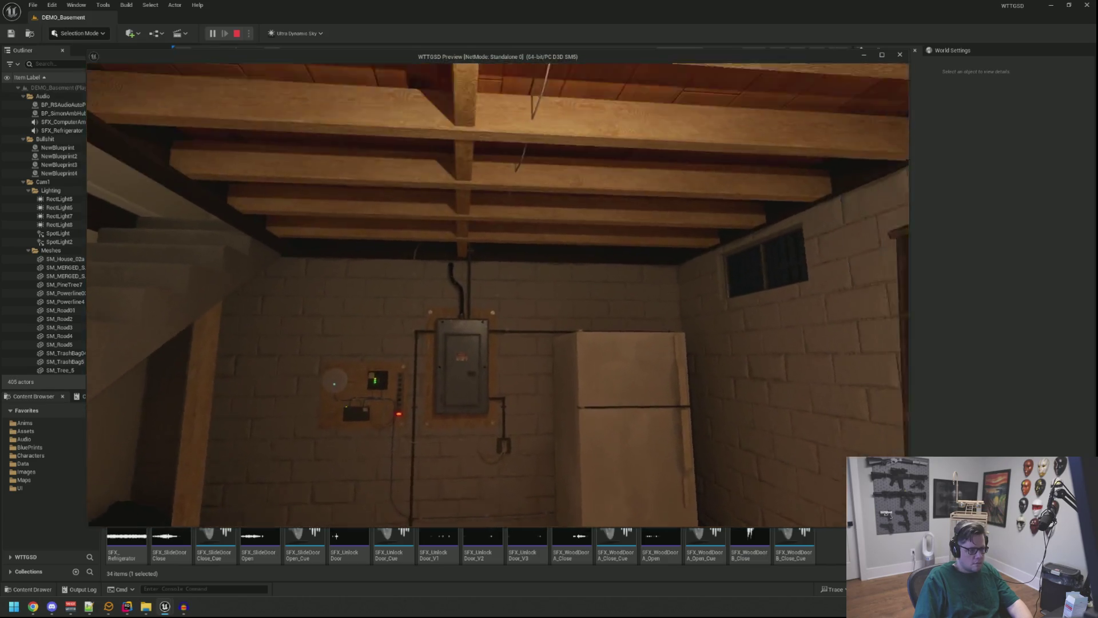
key("Escape")
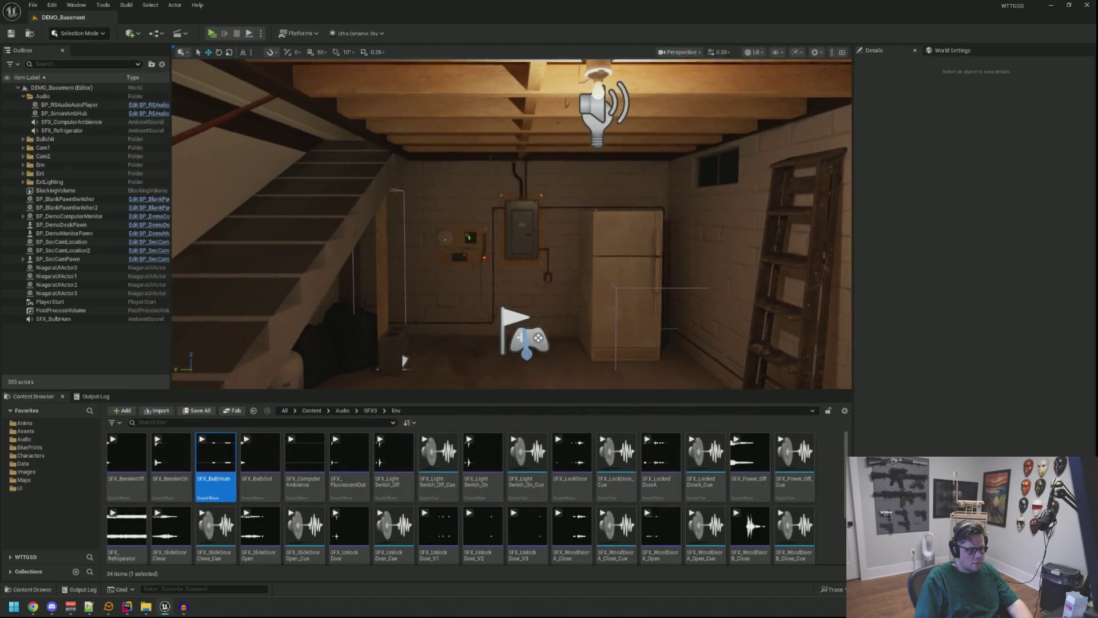
left_click(589, 90)
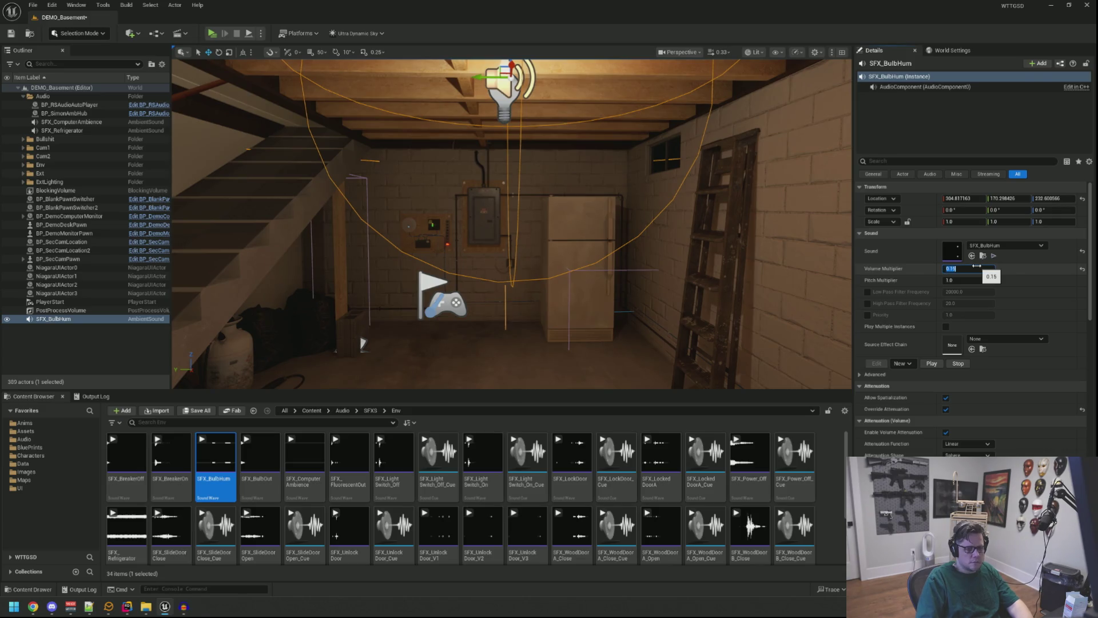
left_click_drag(589, 148, 590, 118)
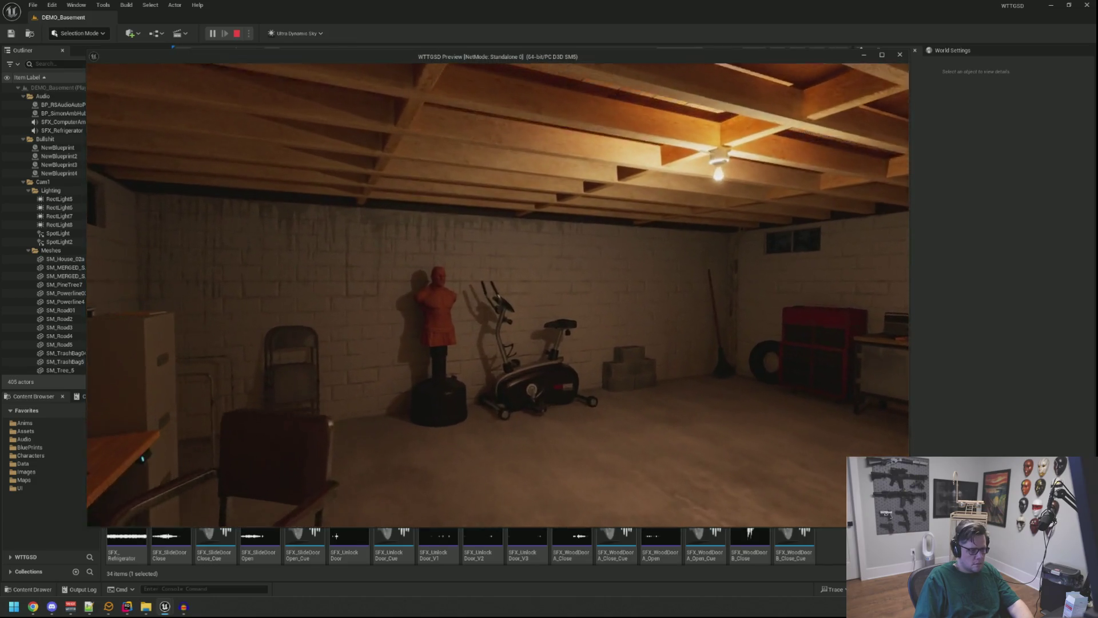
key("Escape")
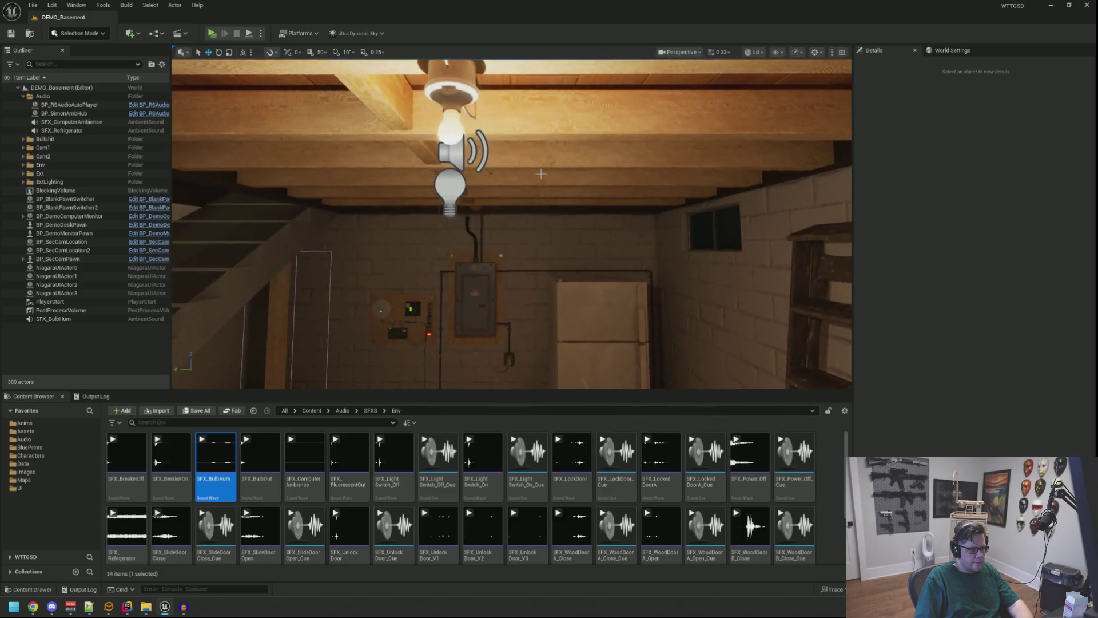
Duplicate the bulb hum as SFX_BulbHum2 and SFX_BulbHum3 at other ceiling bulbs, then save
double_click(53, 318)
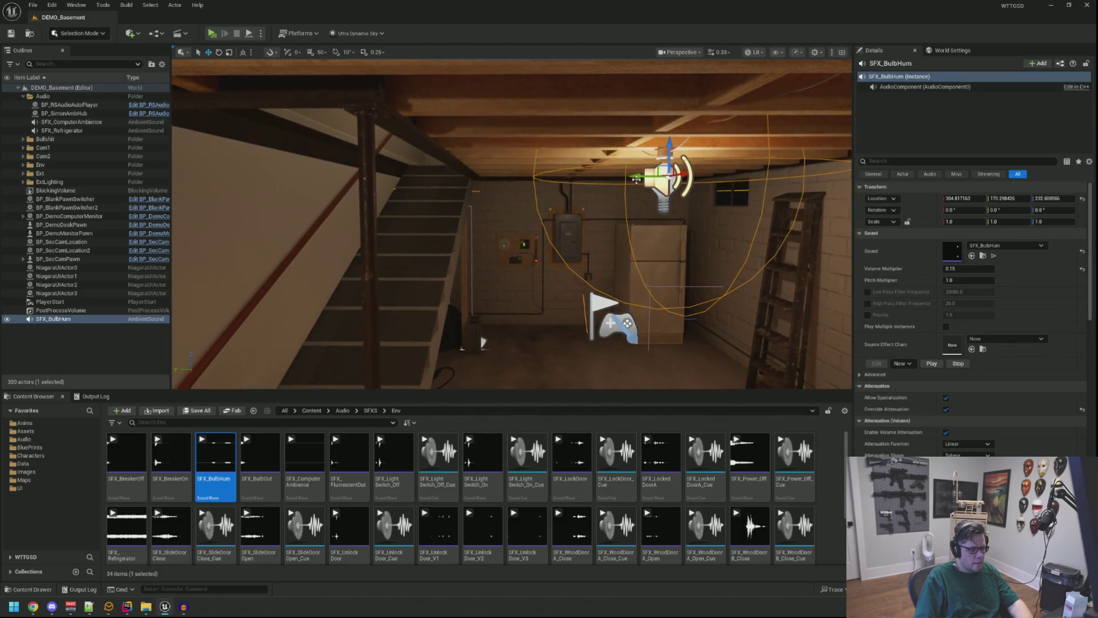
left_click_drag(637, 176, 395, 178)
key("Left")
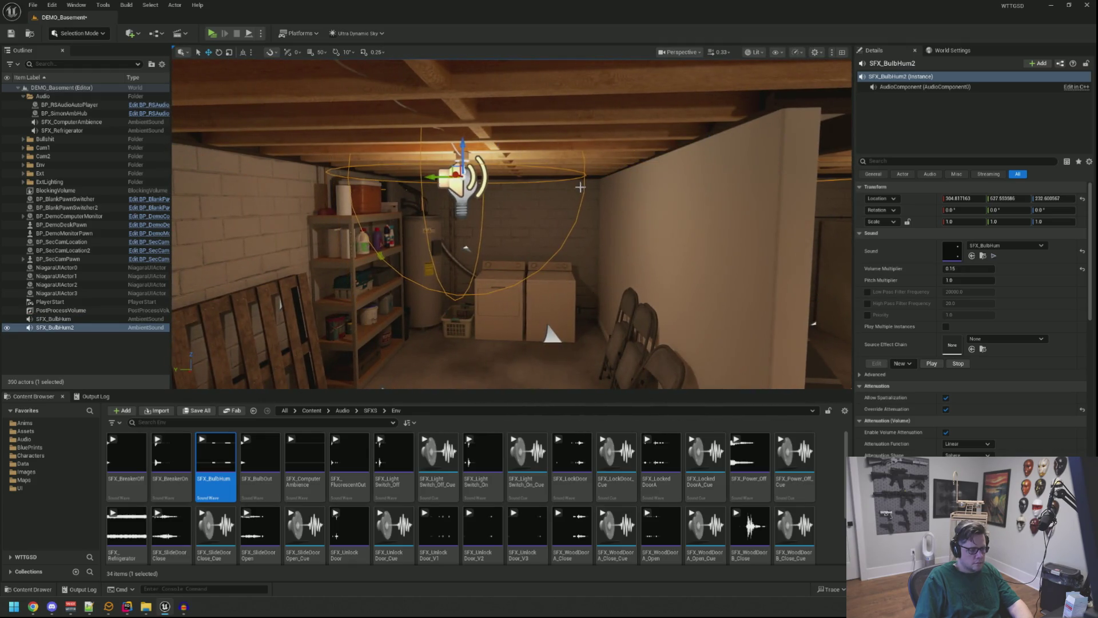
key("Up")
left_click_drag(605, 187, 321, 193)
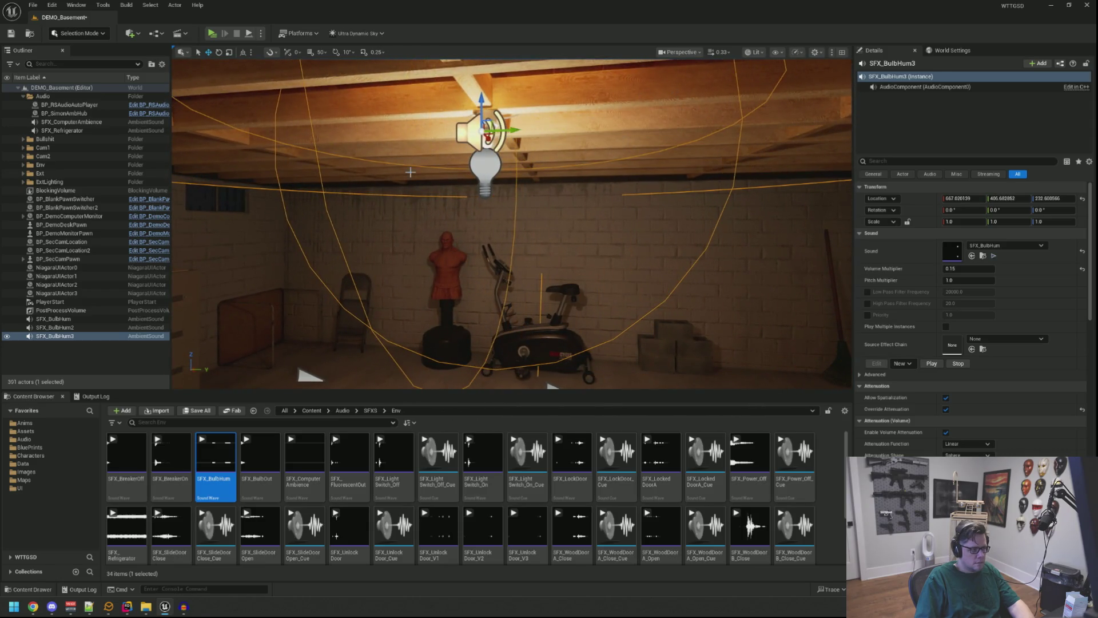
key("Escape")
key("ctrl+s")
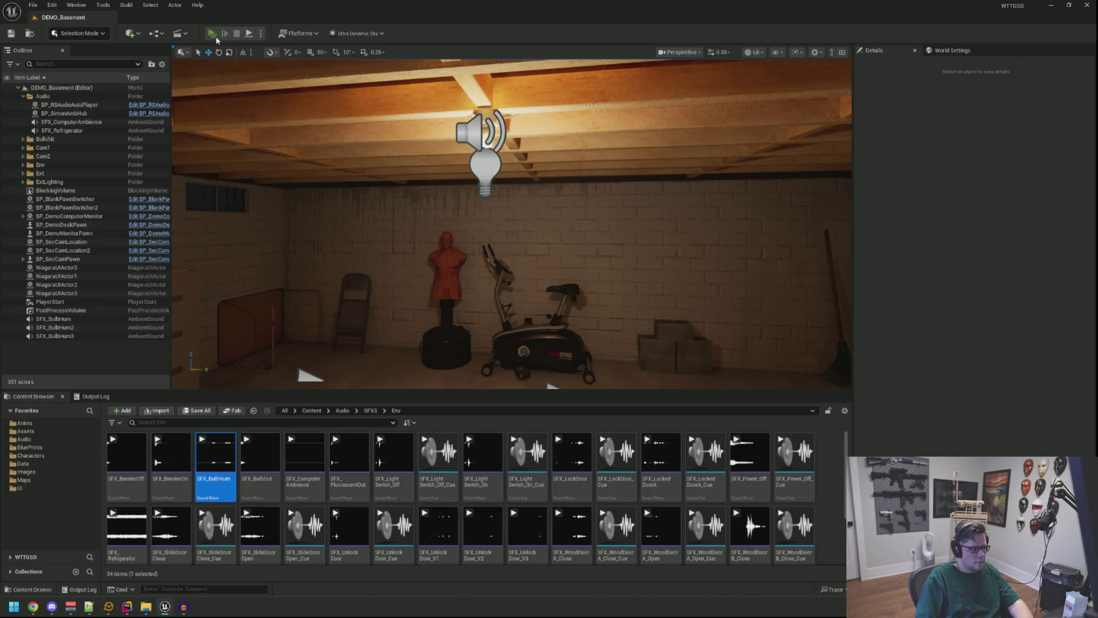
Start a standalone playtest and open the in-game A.N.N browser, resizing it and moving it right
left_click(214, 35)
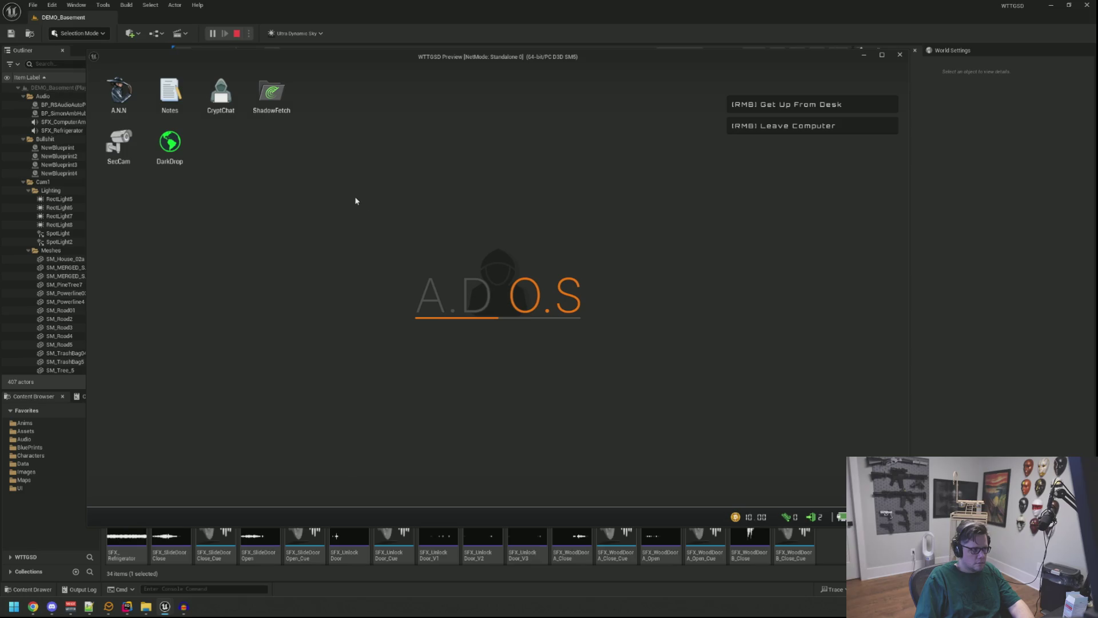
double_click(119, 91)
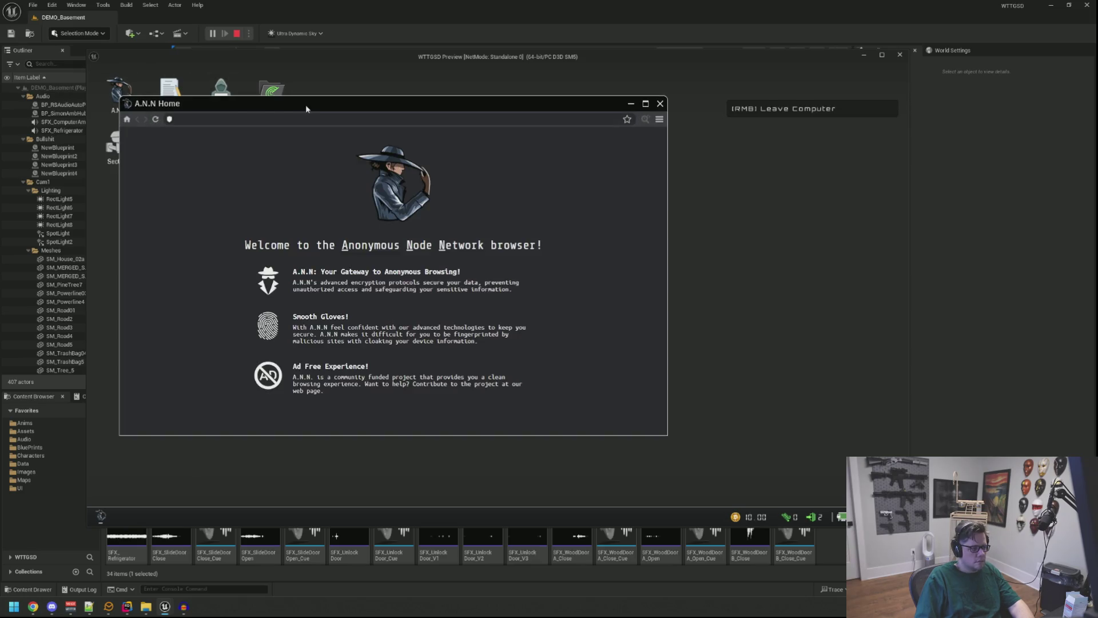
mouse_move(305, 104)
left_mouse_down()
mouse_move(531, 95)
mouse_move(510, 91)
left_mouse_up()
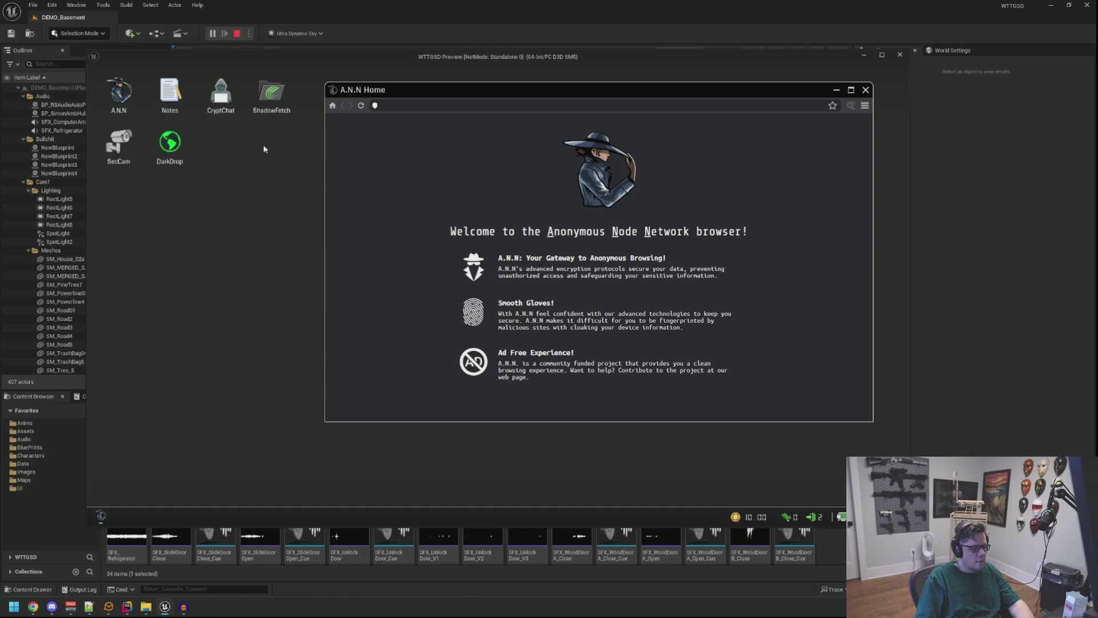
left_click_drag(870, 418, 734, 465)
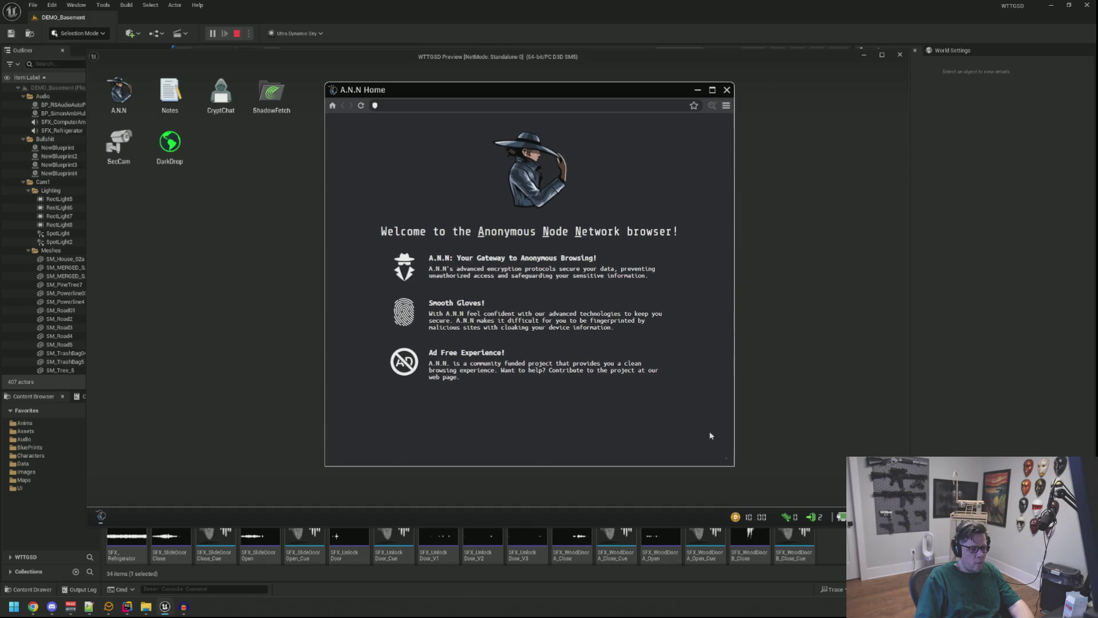
left_click_drag(489, 96, 656, 85)
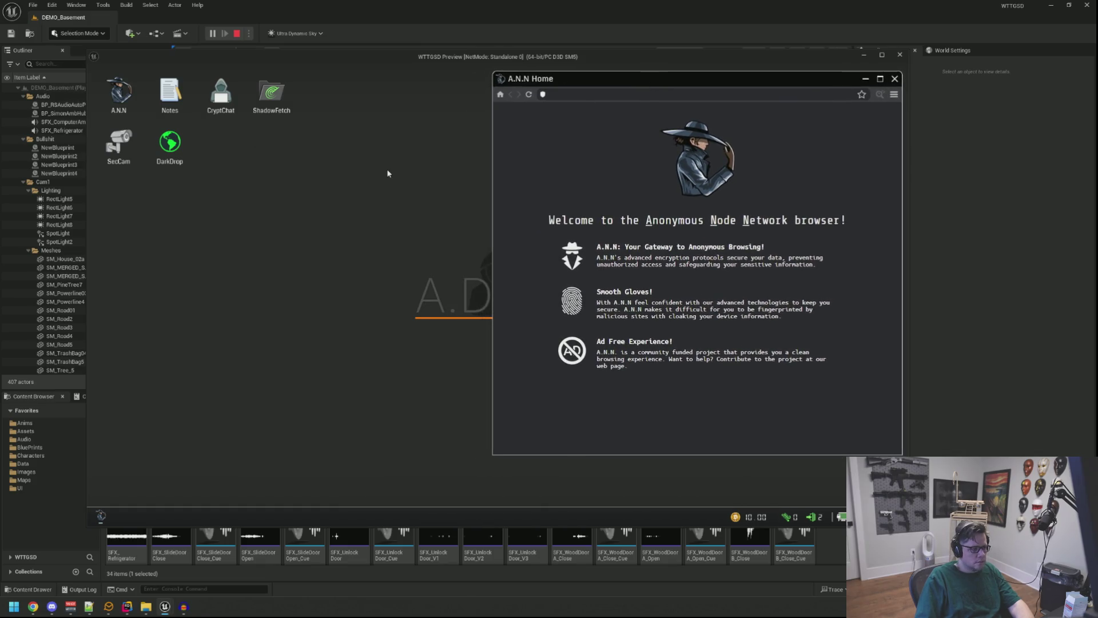
Leave the in-game computer, walk to the washer and dryer, stop playtesting, and select SFX_BulbHum
right_click(383, 230)
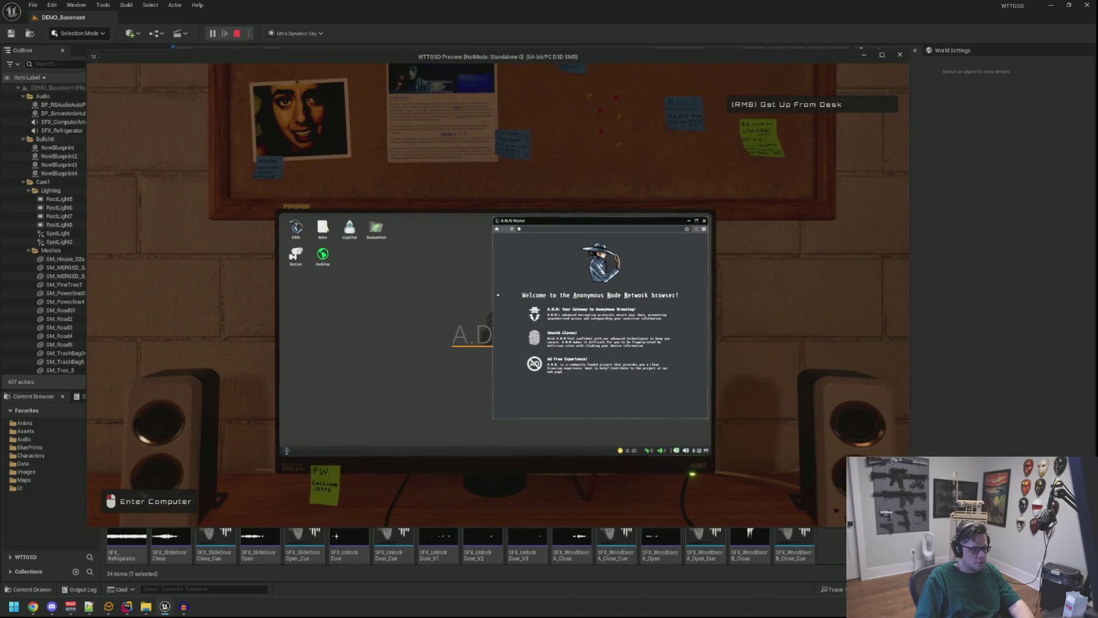
left_click(383, 225)
right_click(382, 226)
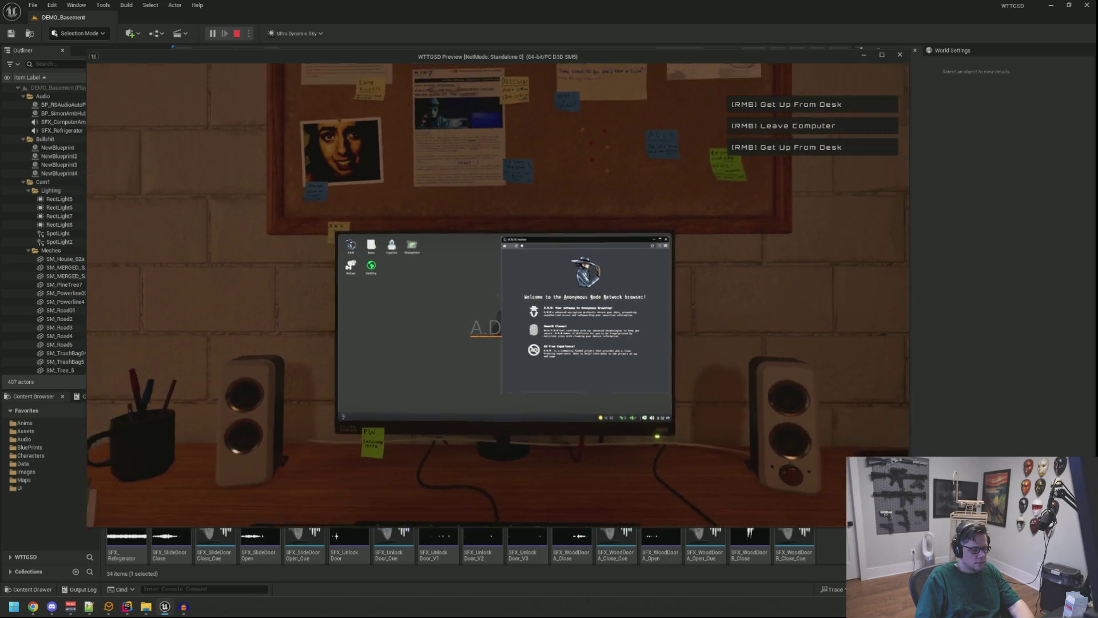
right_click(383, 225)
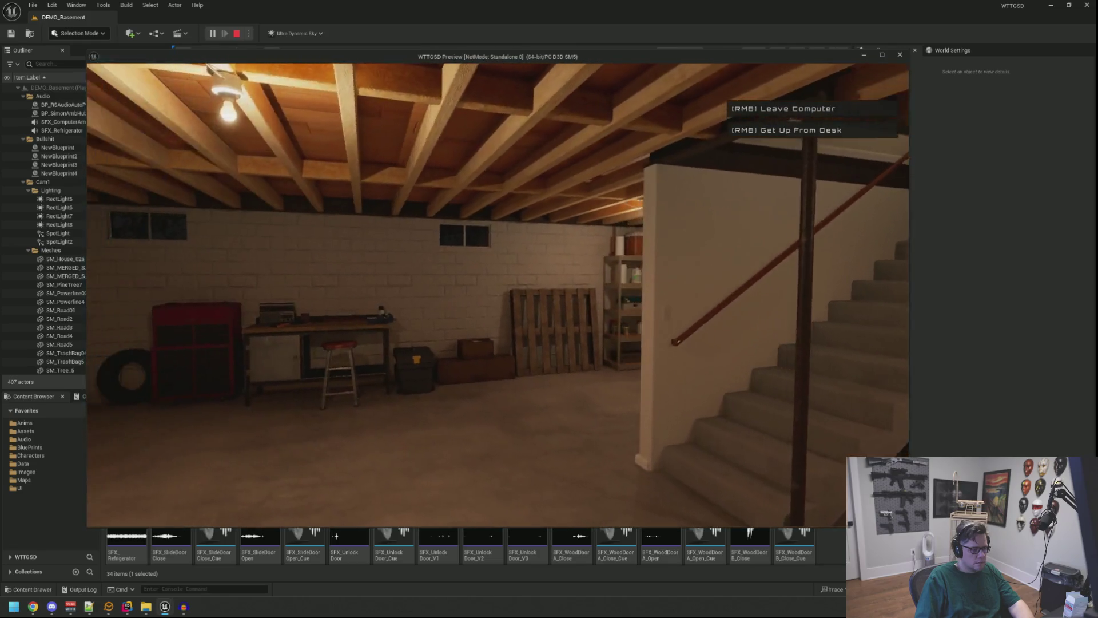
key("w")
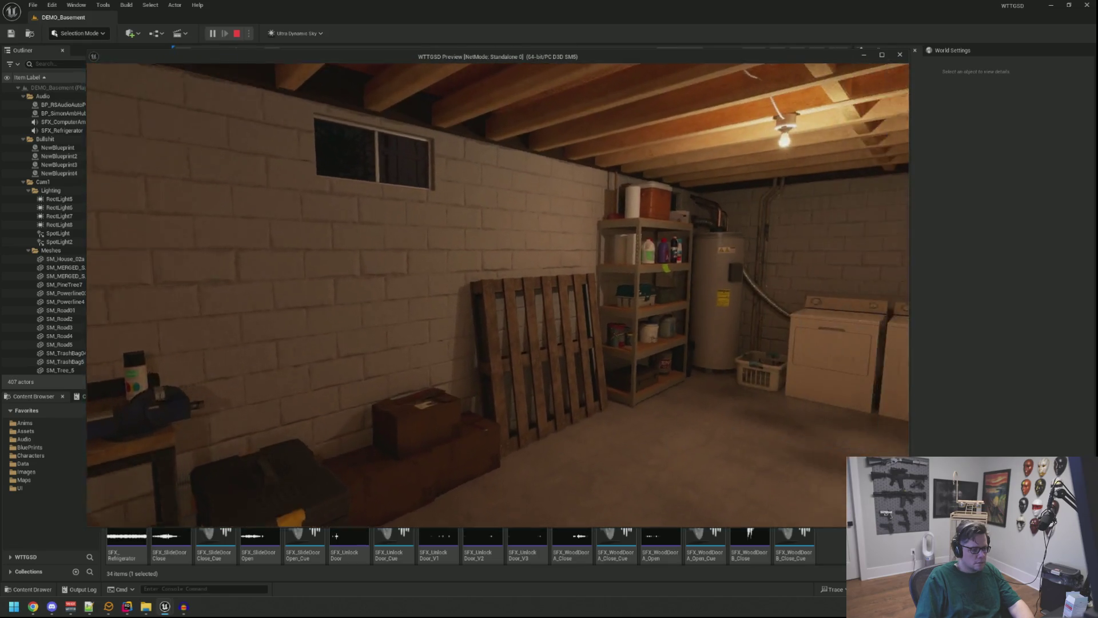
key("w")
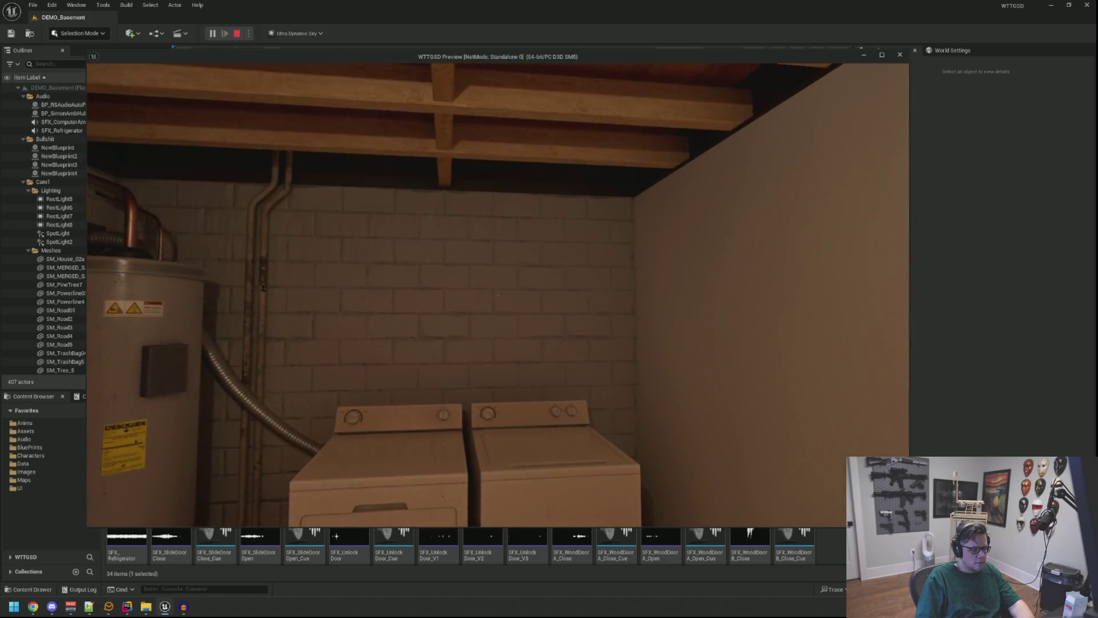
key("Escape")
left_click(106, 320)
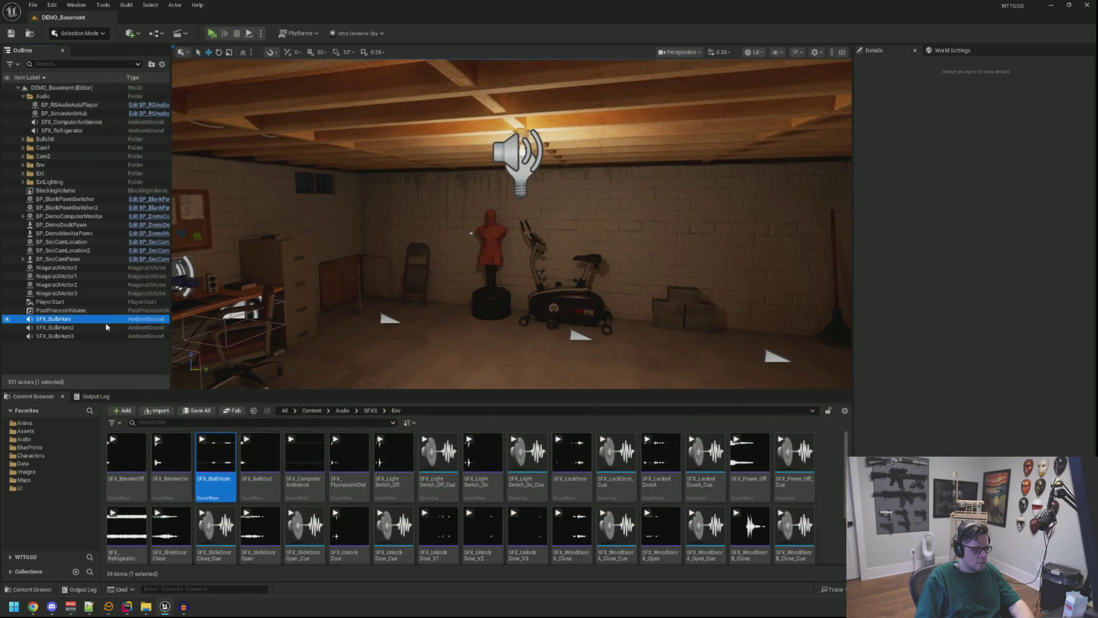
Lower the three bulb-hum volumes together, then playtest the basement and open the A.N.N browser
left_click(106, 336, "shift")
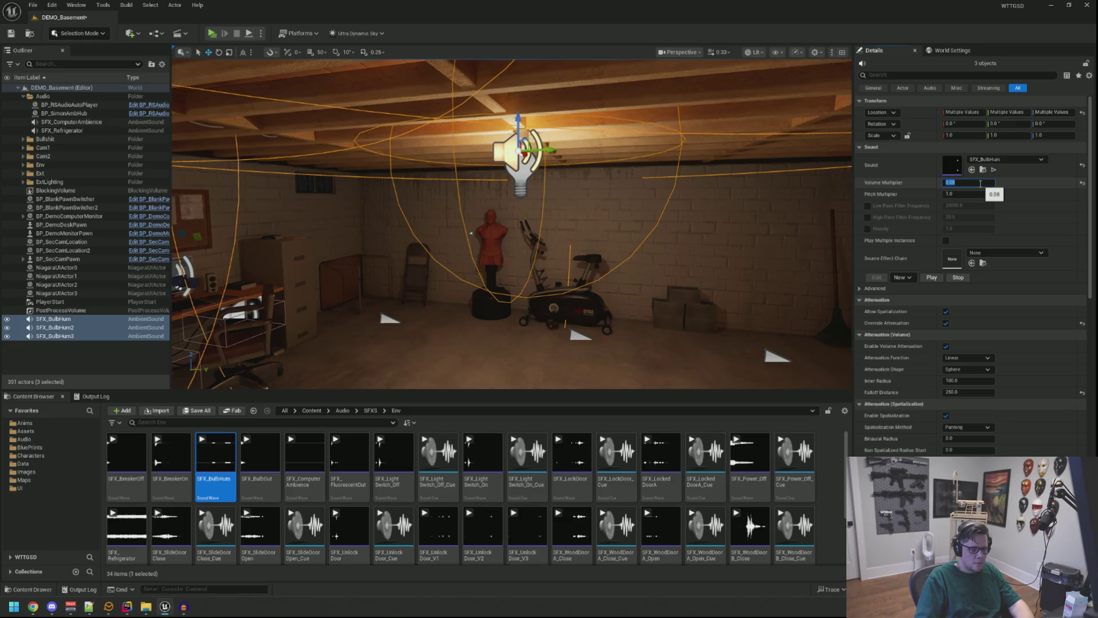
left_click(603, 211)
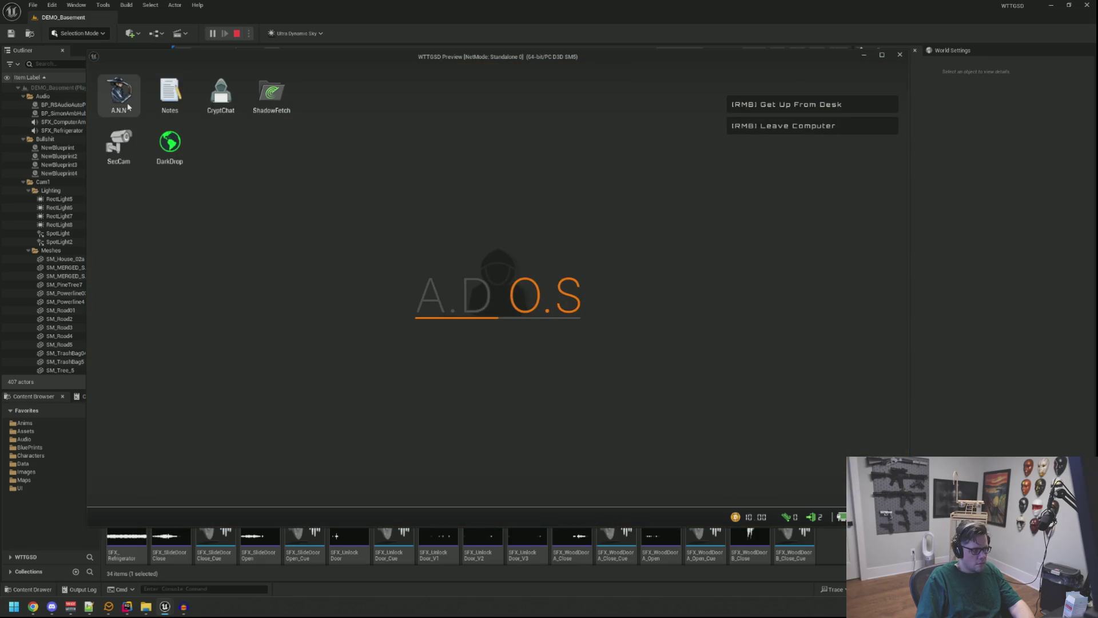
double_click(128, 106)
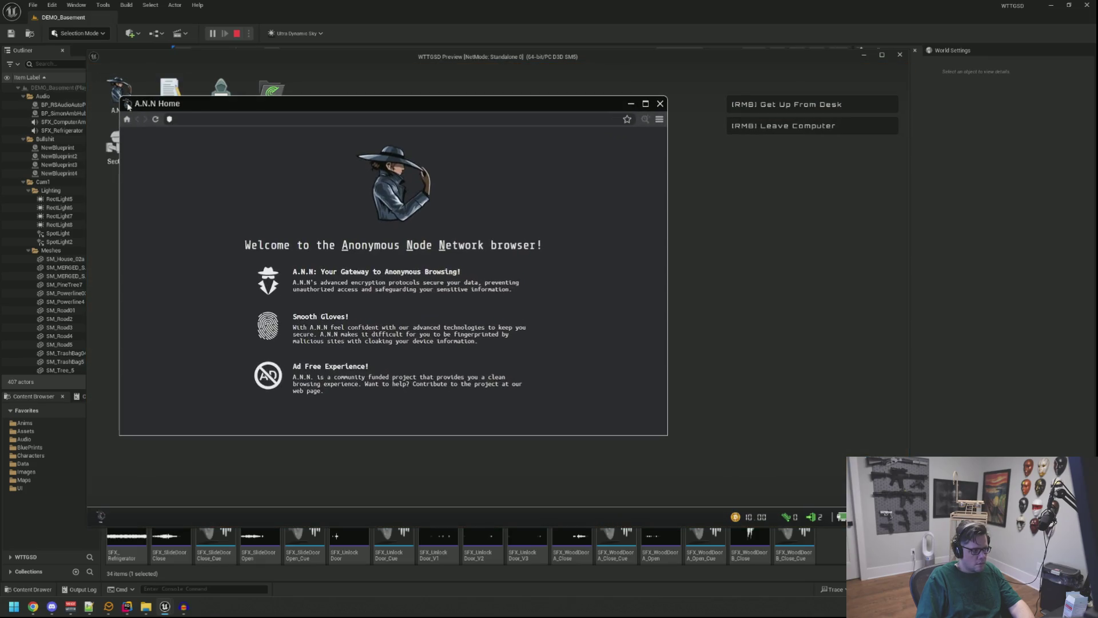
left_click_drag(447, 106, 593, 128)
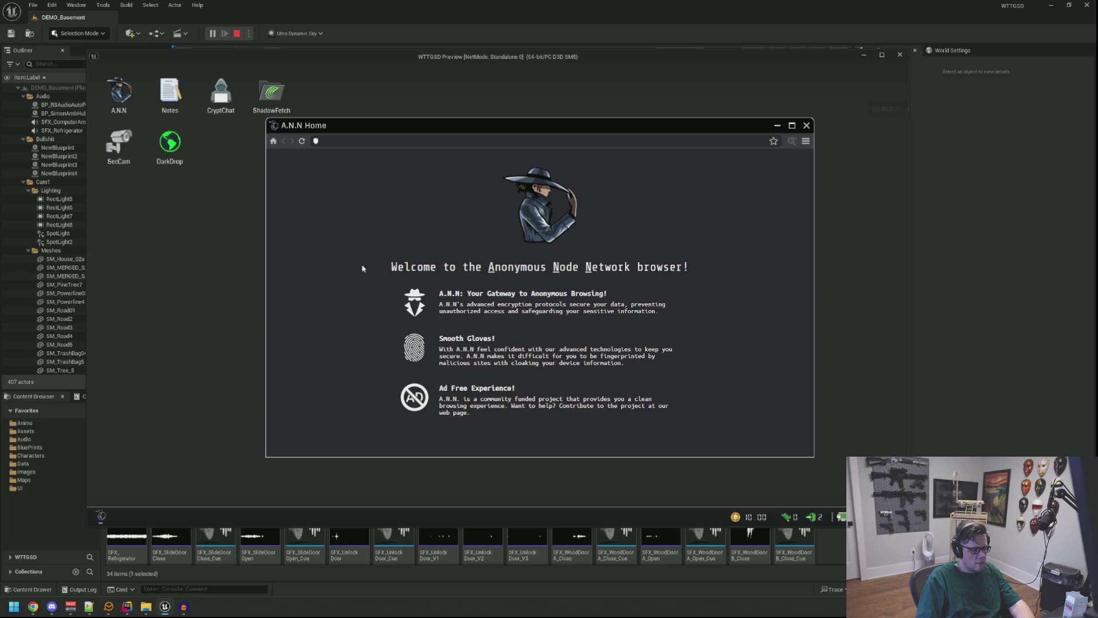
right_click(362, 268)
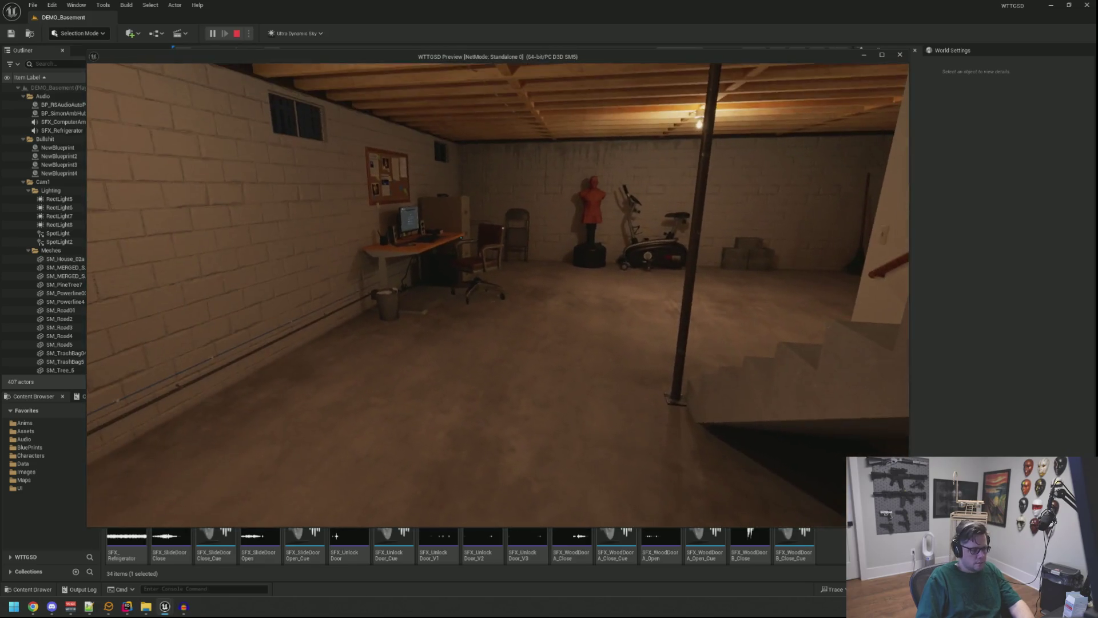
Stop the playtest and bring up the Open Asset search with Ctrl+P
key("Escape")
left_click_drag(531, 187, 353, 266)
key("ctrl+p")
type("Demo_B")
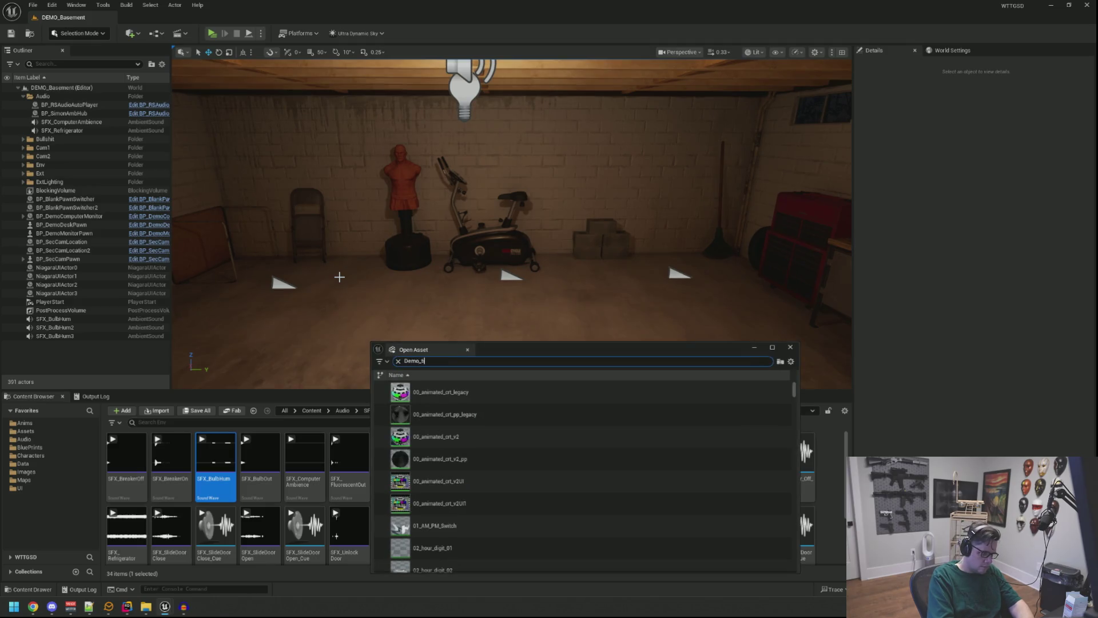
Open the Demo_Title level and play its title screen
type("it")
double_click(426, 392)
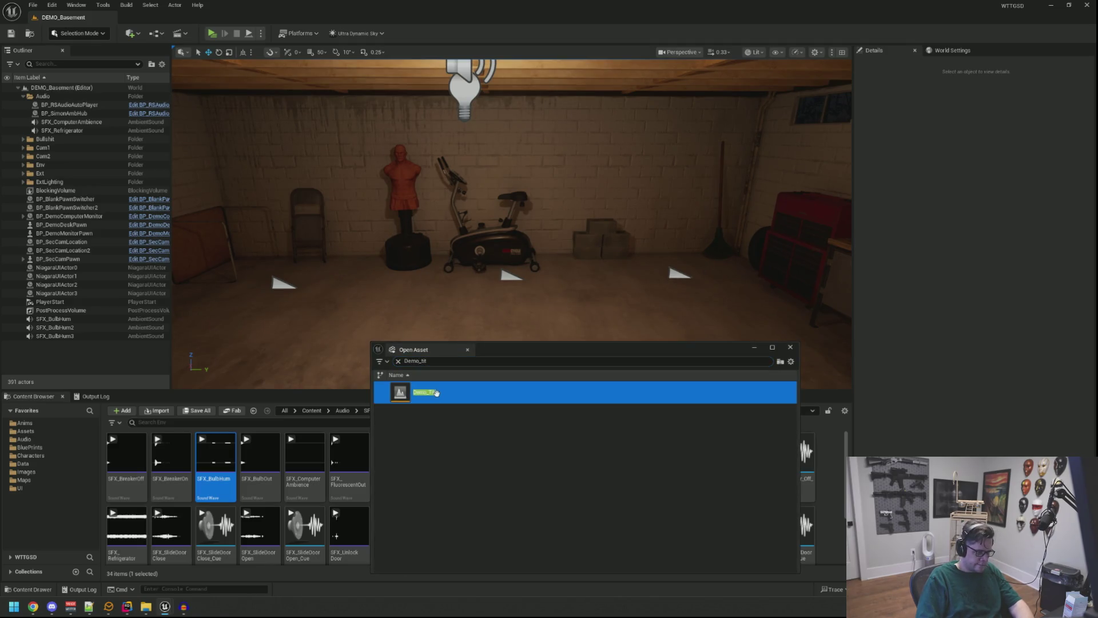
left_click(212, 33)
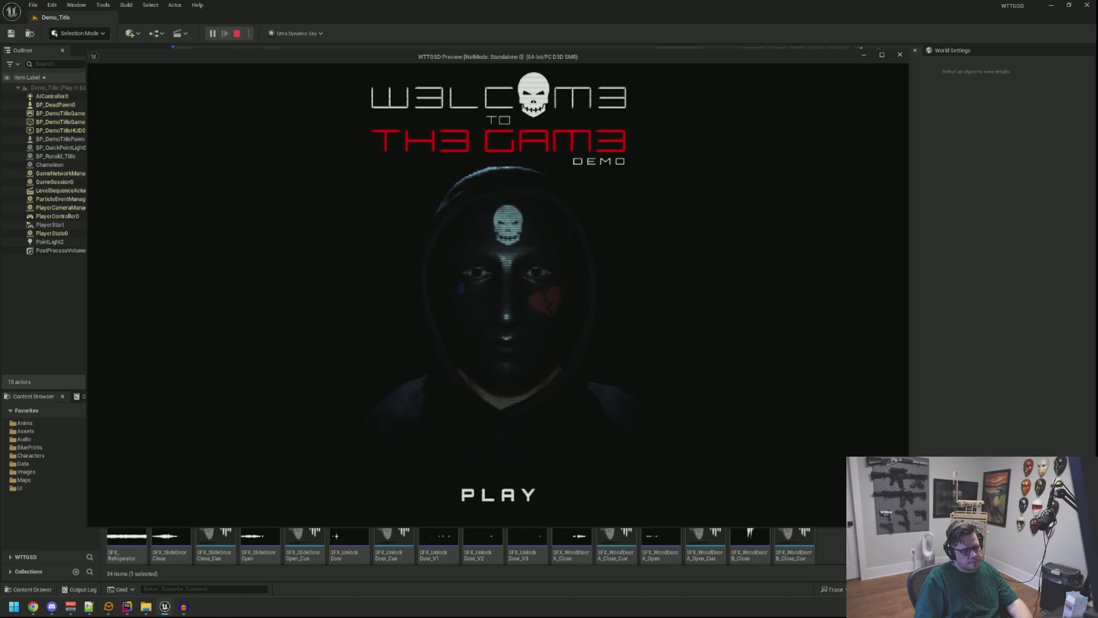
Stop the title preview and reopen the DEMO_Basement level
key("Escape")
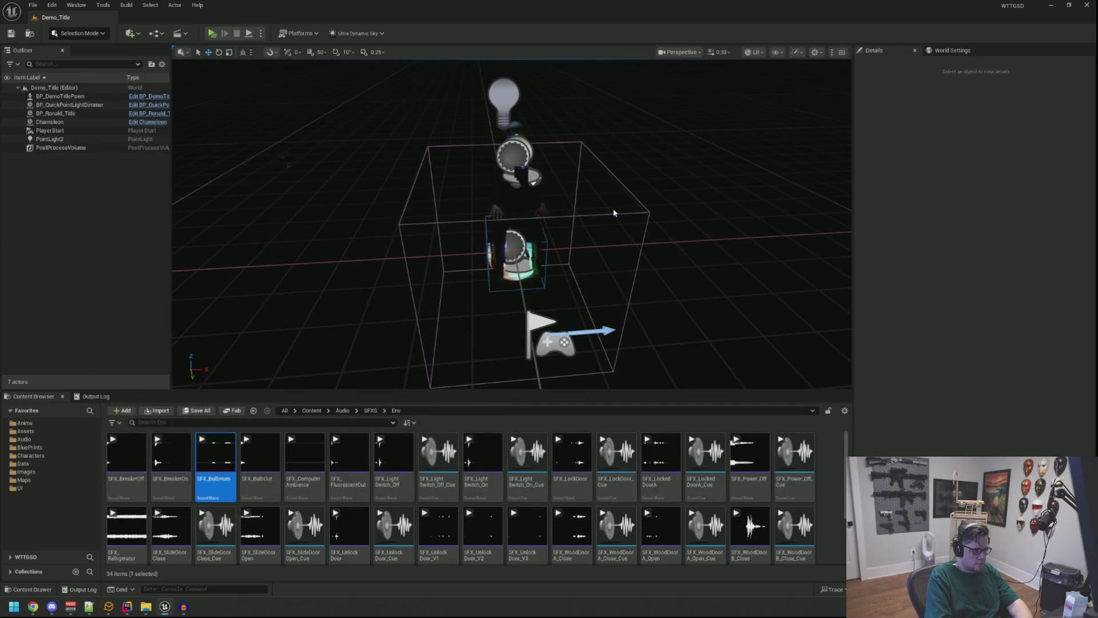
key("ctrl+p")
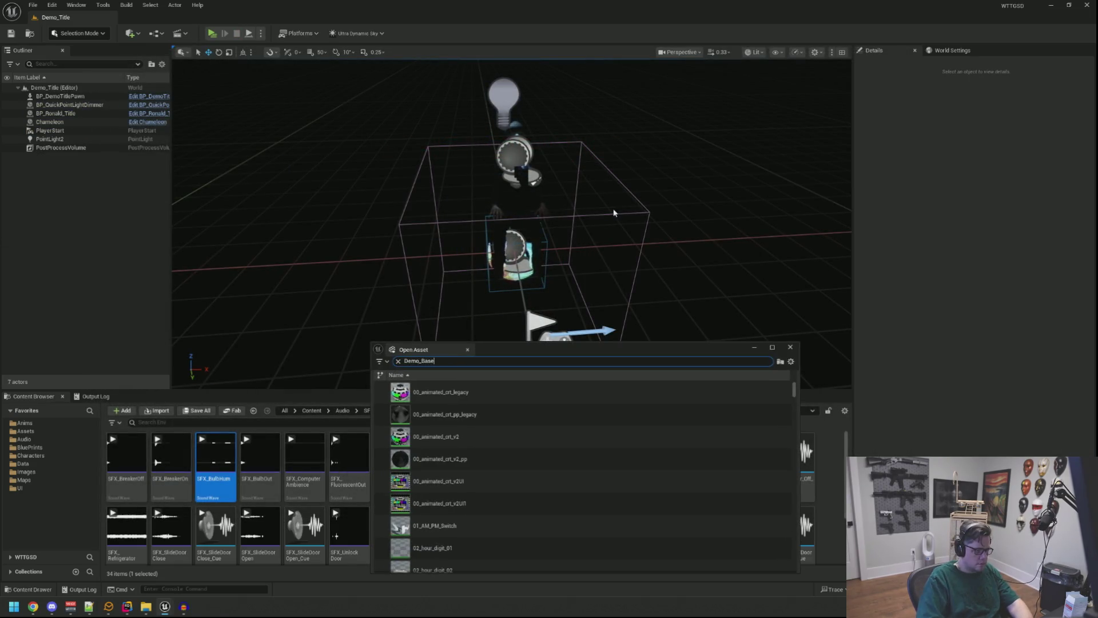
double_click(472, 382)
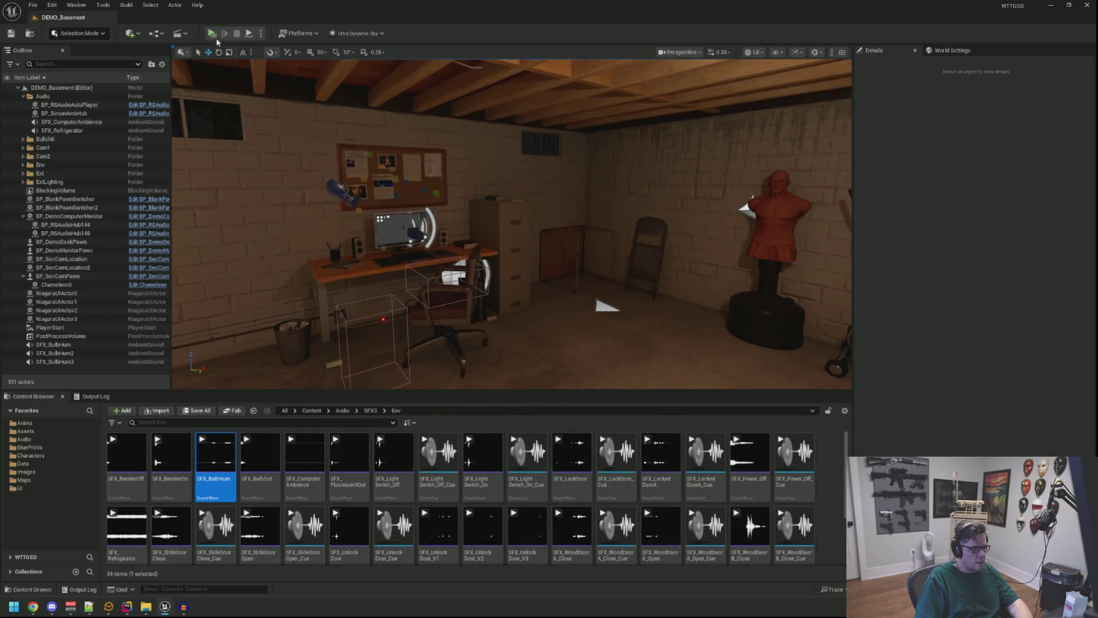
Launch a Standalone basement playtest and save all changed assets from the editor
key("alt+p")
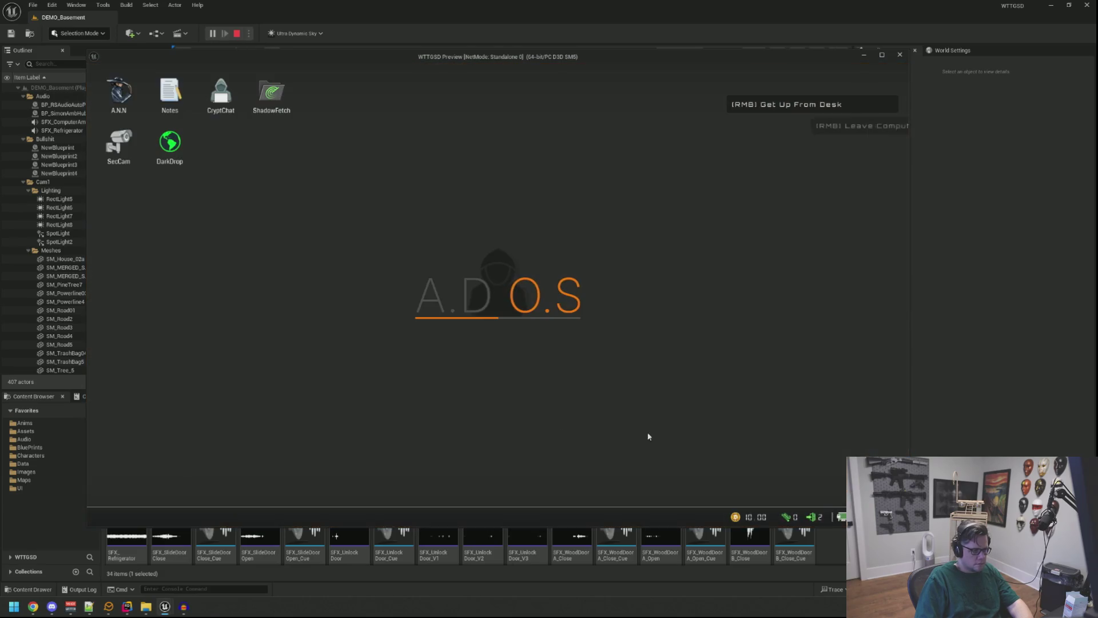
key("alt+Tab")
left_click(187, 412)
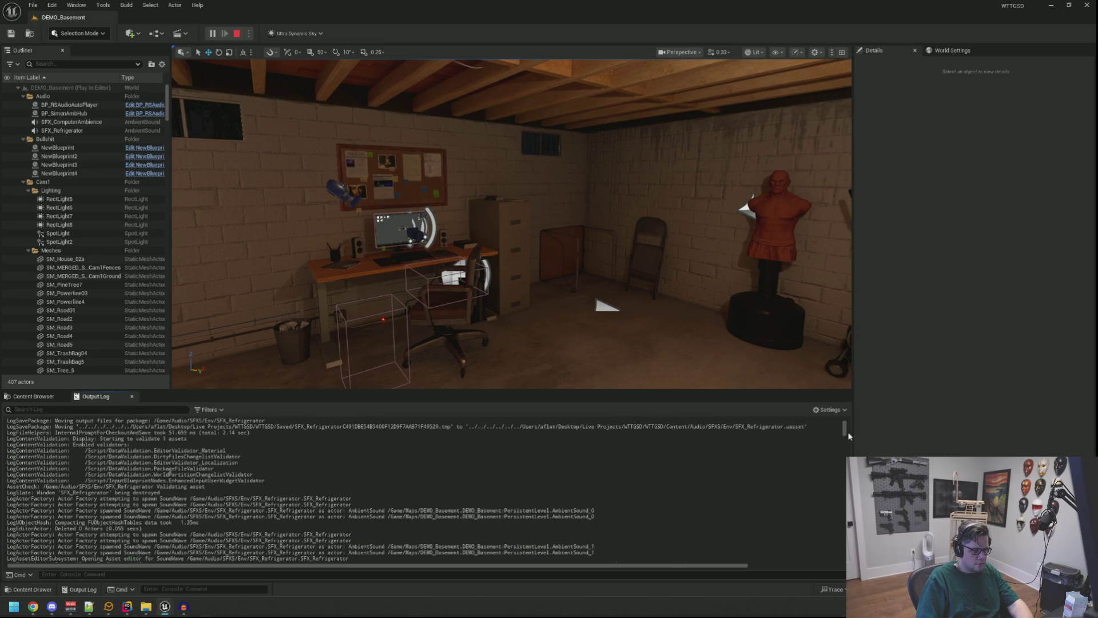
Find and select the logged .ann site URL in the Output Log
scroll(232, 486, "up", 3)
scroll(232, 486, "up", 10)
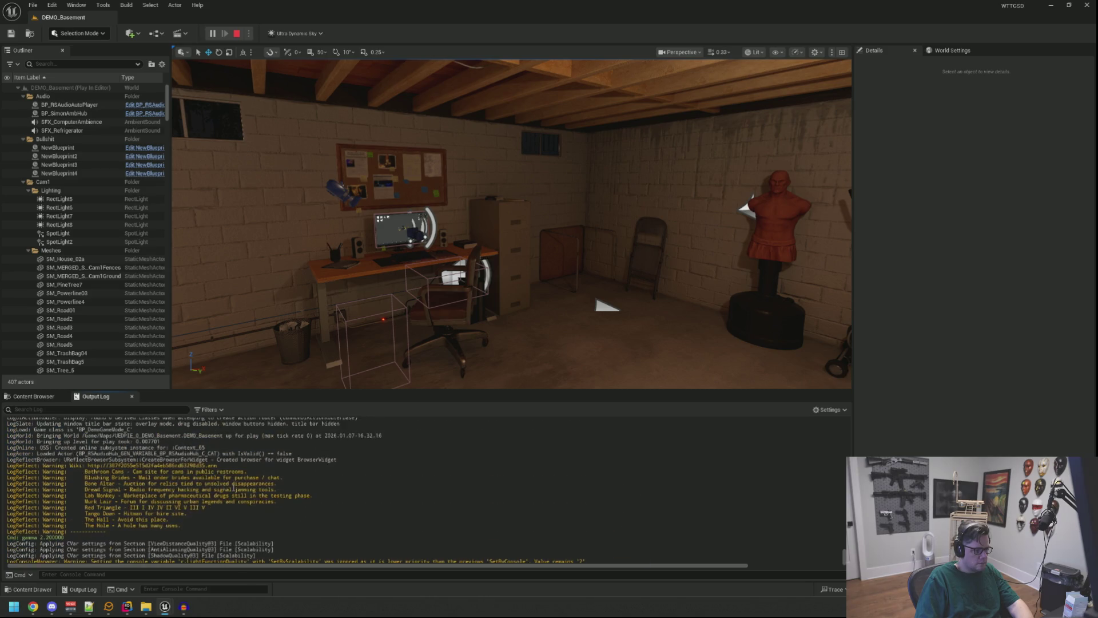
scroll(226, 487, "down", 1)
left_click_drag(155, 452, 90, 451)
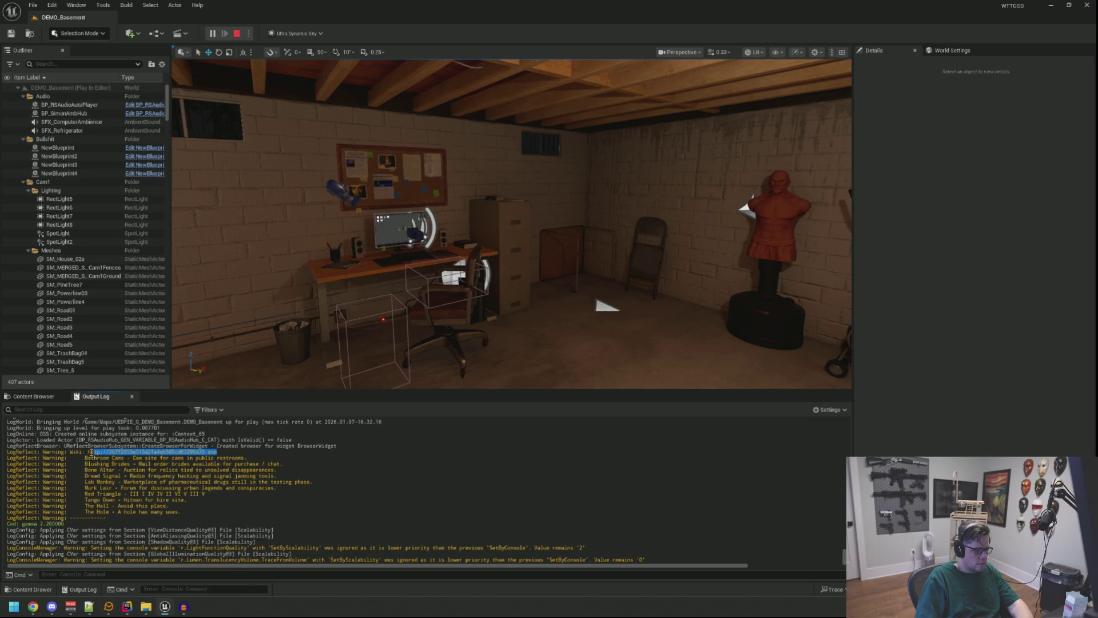
Load the copied Codex of Silence URL in the in-game A.N.N browser and enlarge its window
mouse_move(181, 606)
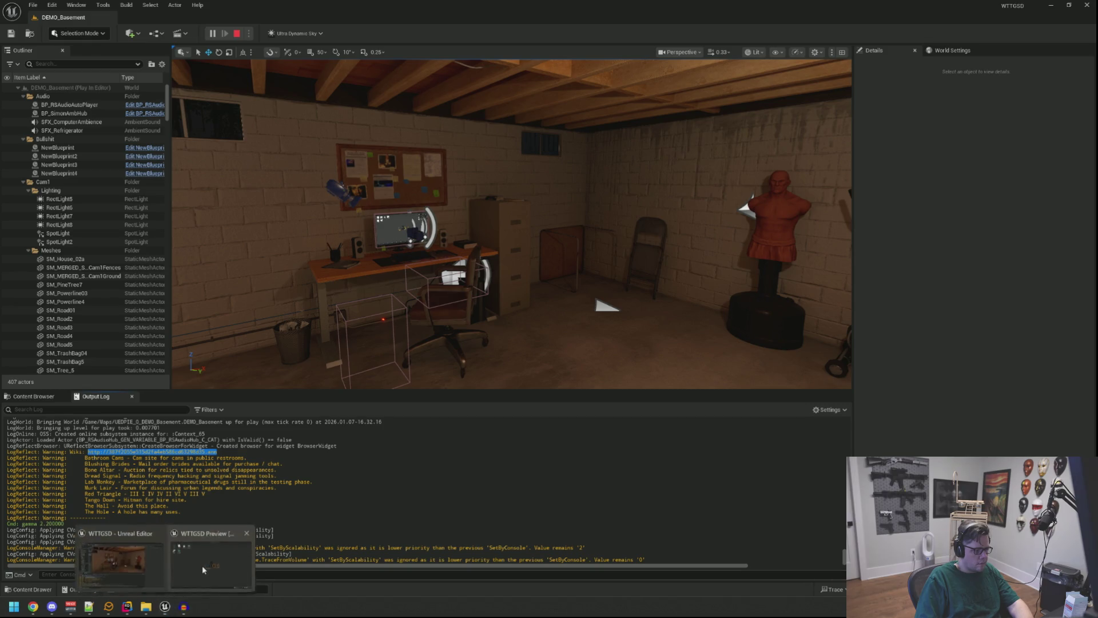
left_click(201, 565)
double_click(121, 108)
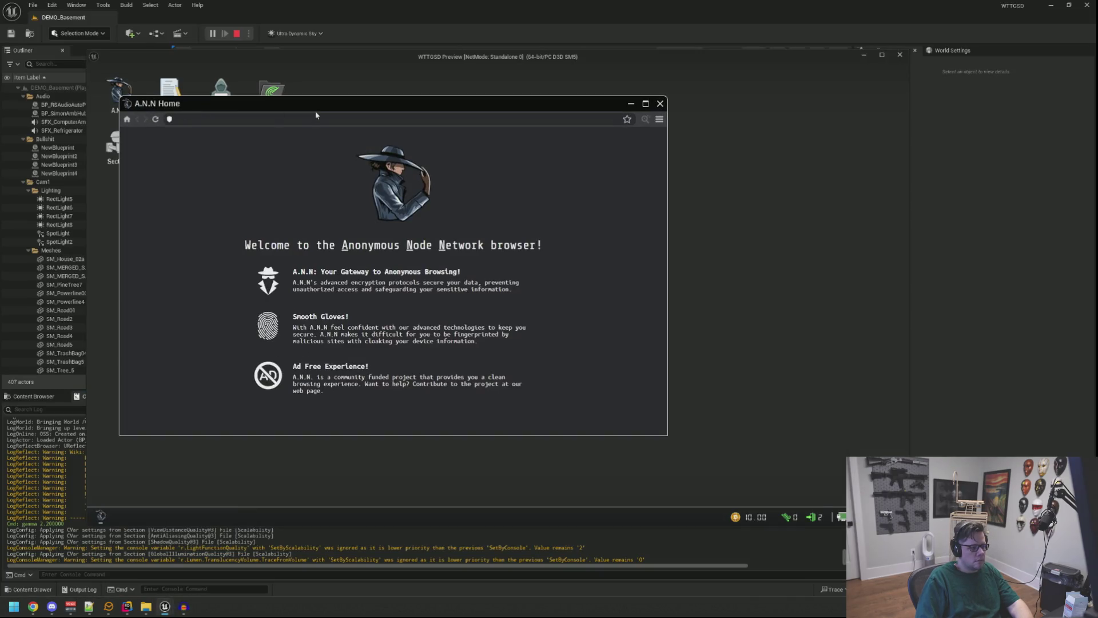
left_click(328, 117)
type("http://387f2055e515d2fa4eb586cd63298d35.ann")
key("Return")
left_click_drag(314, 107, 468, 102)
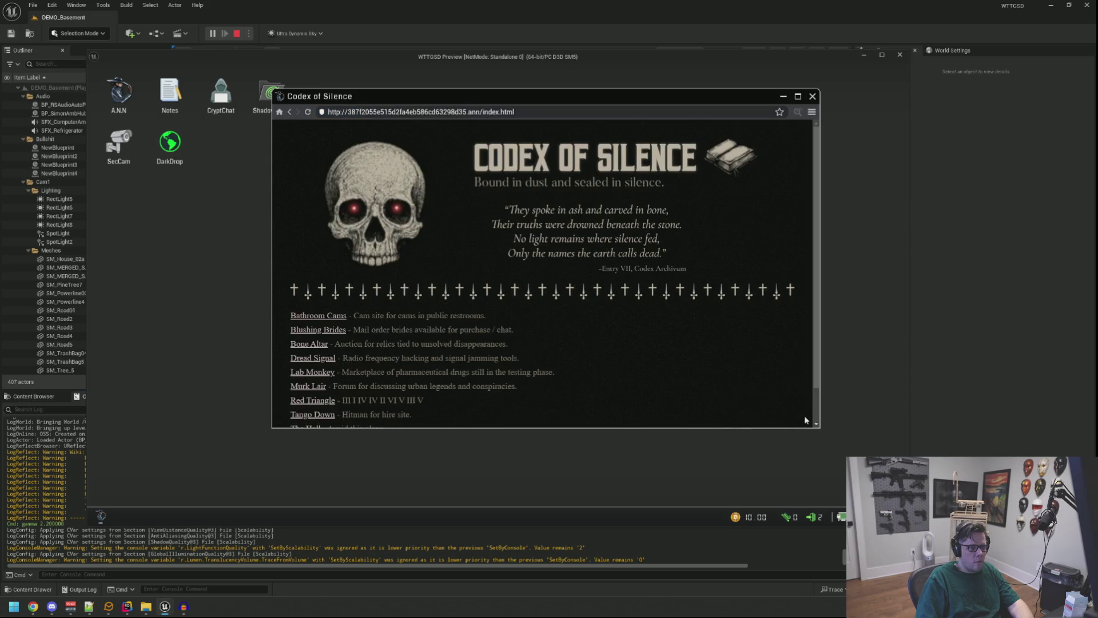
left_click_drag(817, 433, 797, 482)
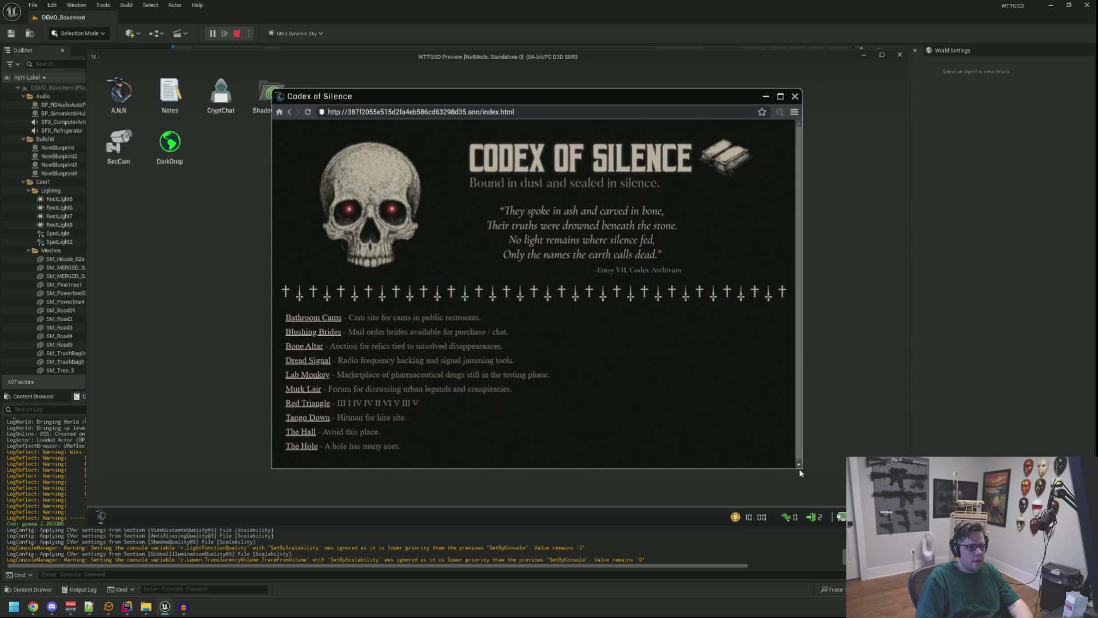
left_click_drag(442, 96, 540, 78)
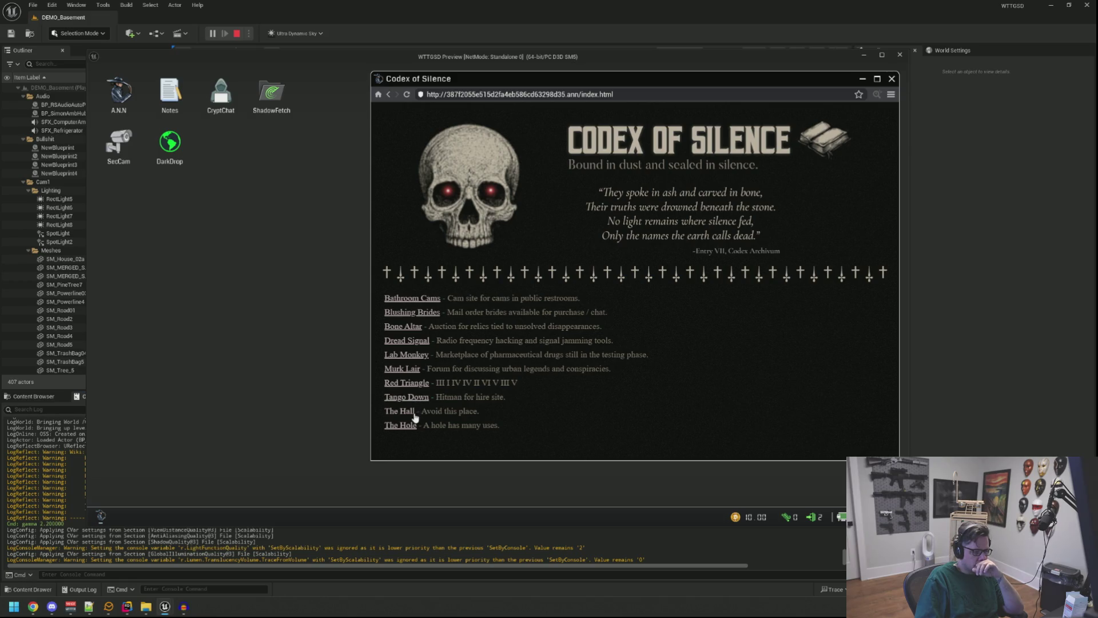
Try The Hall link, go back, and open the Tango Down link
left_click(413, 412)
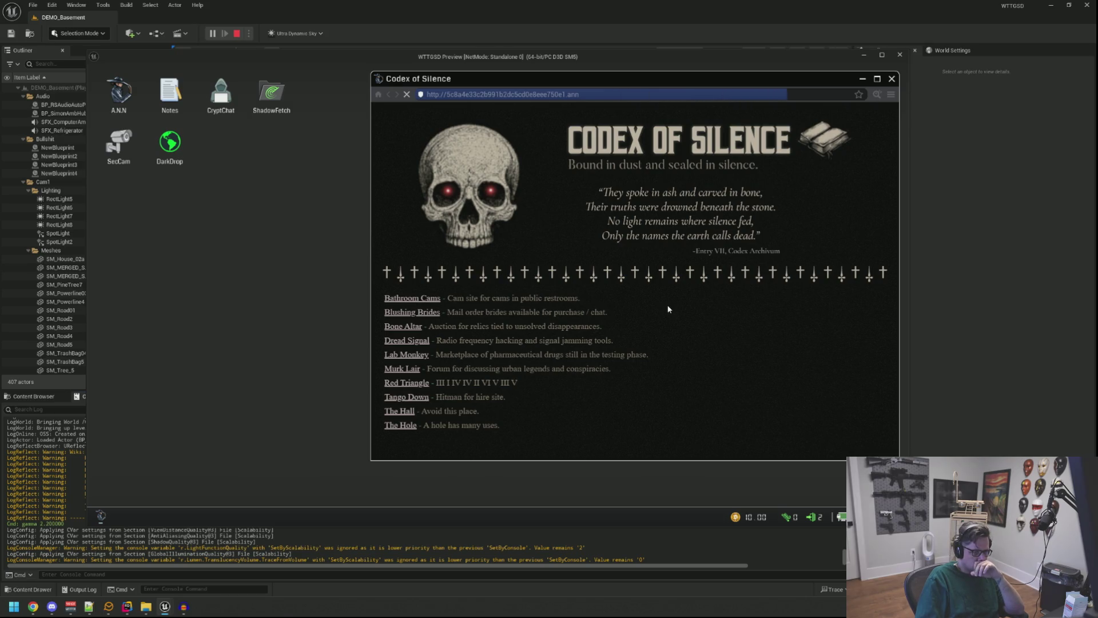
left_click(387, 95)
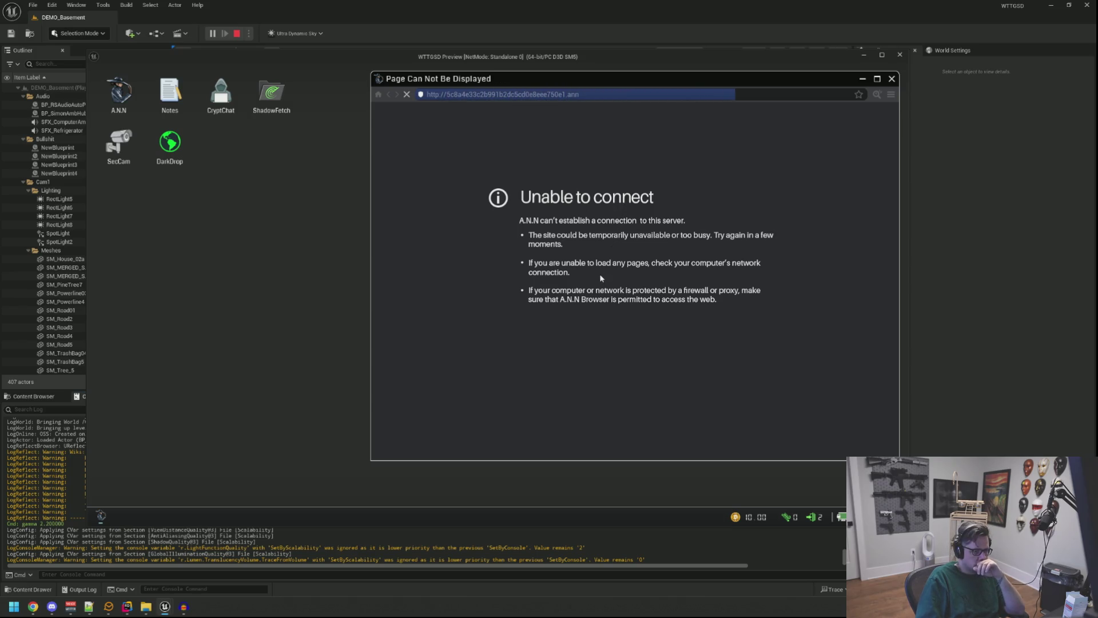
right_click(599, 274)
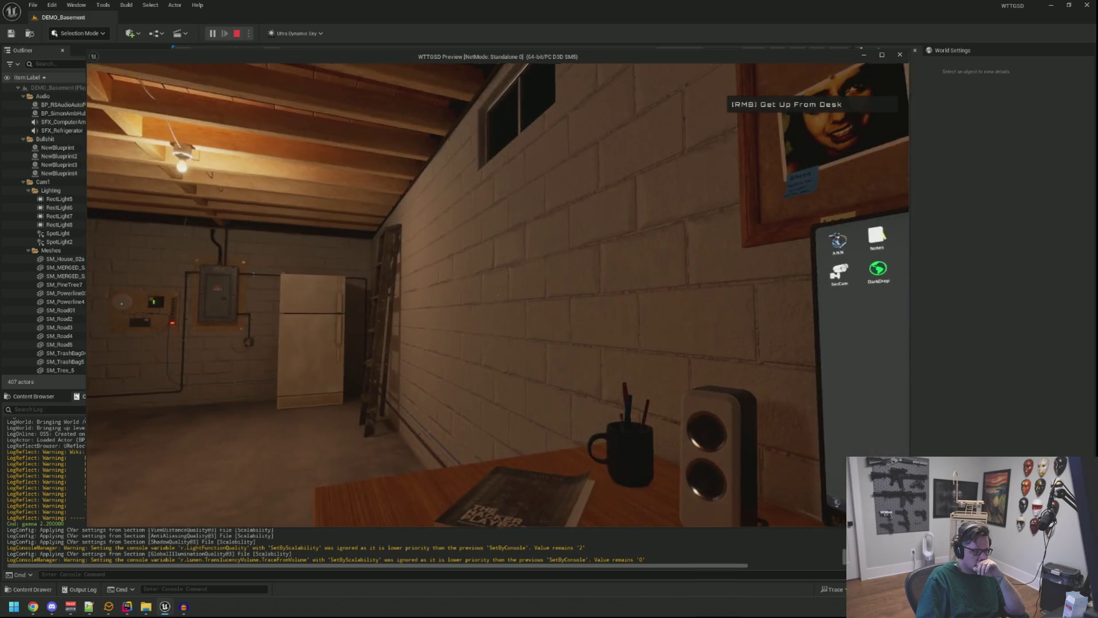
left_click(497, 295)
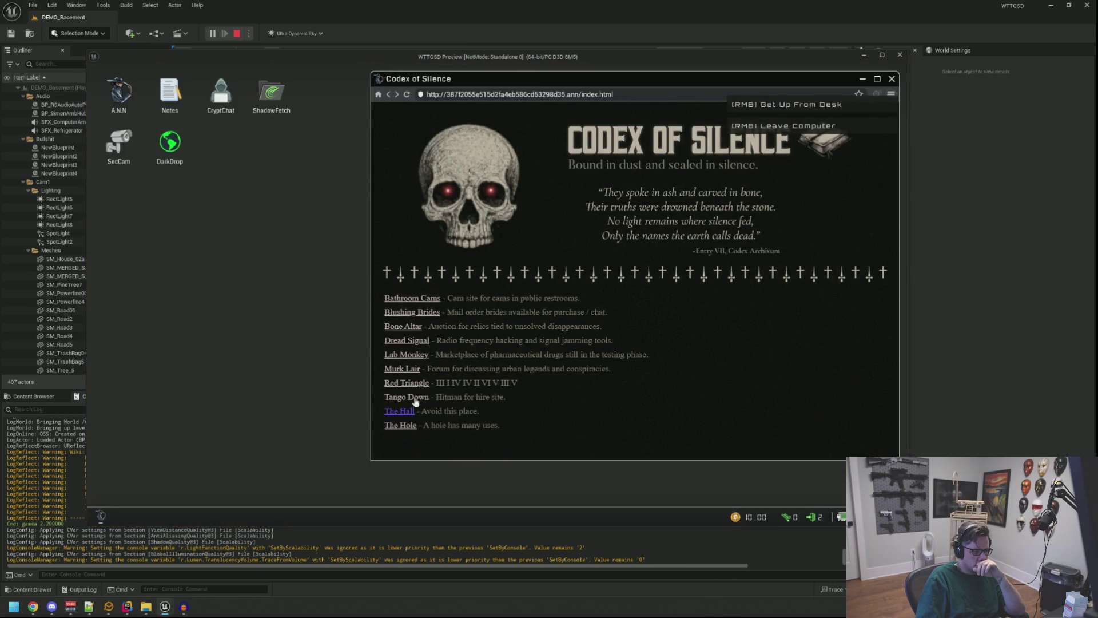
left_click(416, 402)
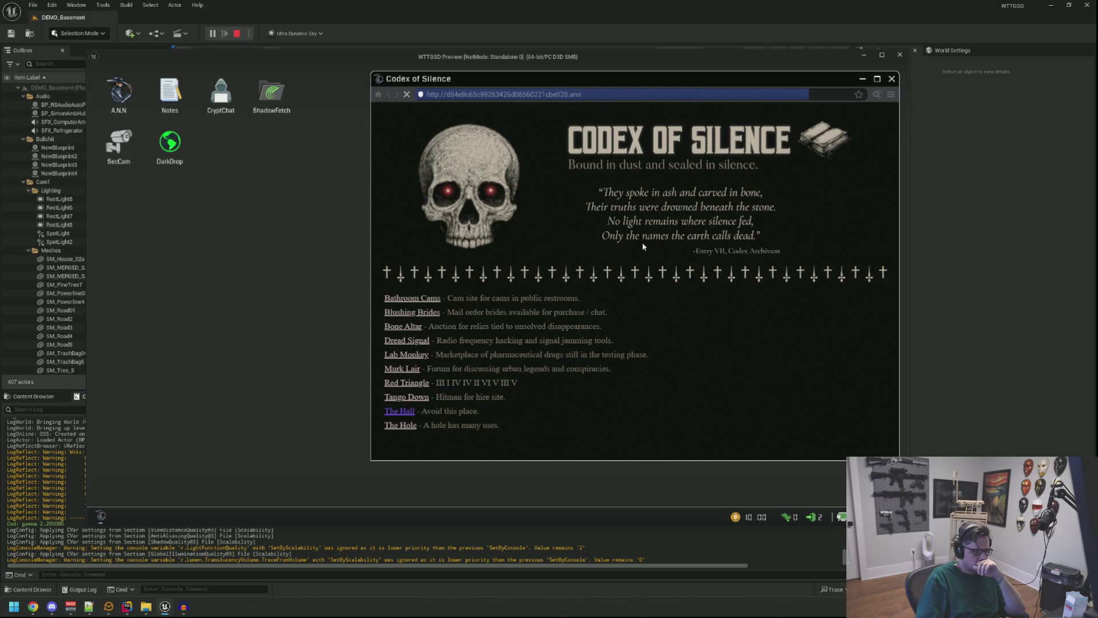
Read through the Tango Down page to The Results, then leave the computer for the desk
scroll(643, 246, "down", 5)
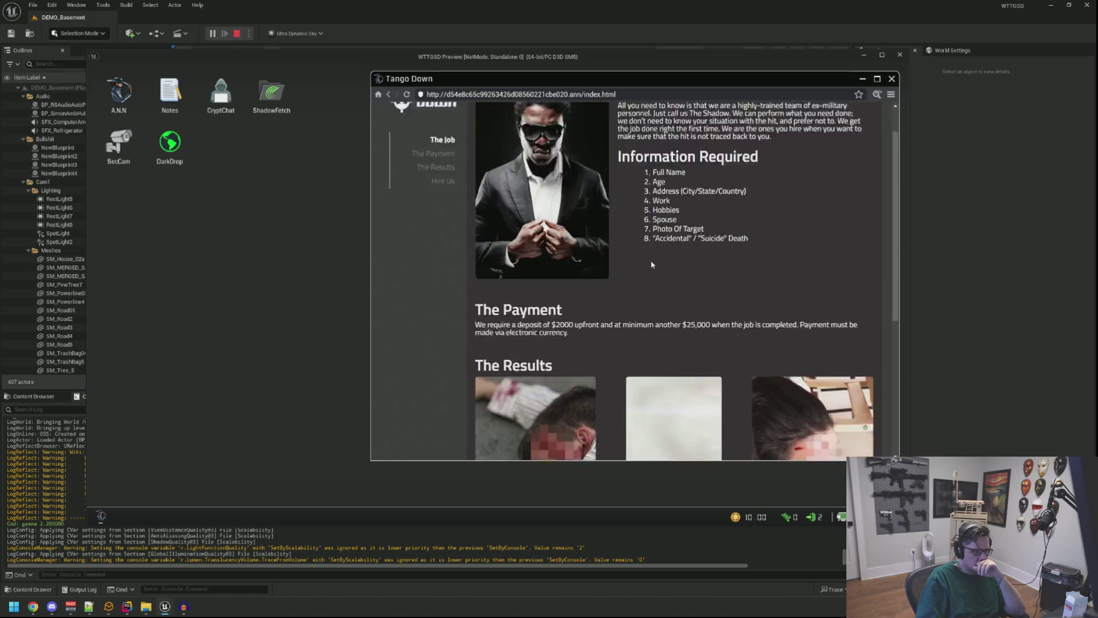
scroll(649, 260, "up", 5)
mouse_move(672, 226)
left_mouse_down()
mouse_move(754, 284)
mouse_move(686, 213)
left_mouse_up()
left_click(754, 284)
left_click(686, 213)
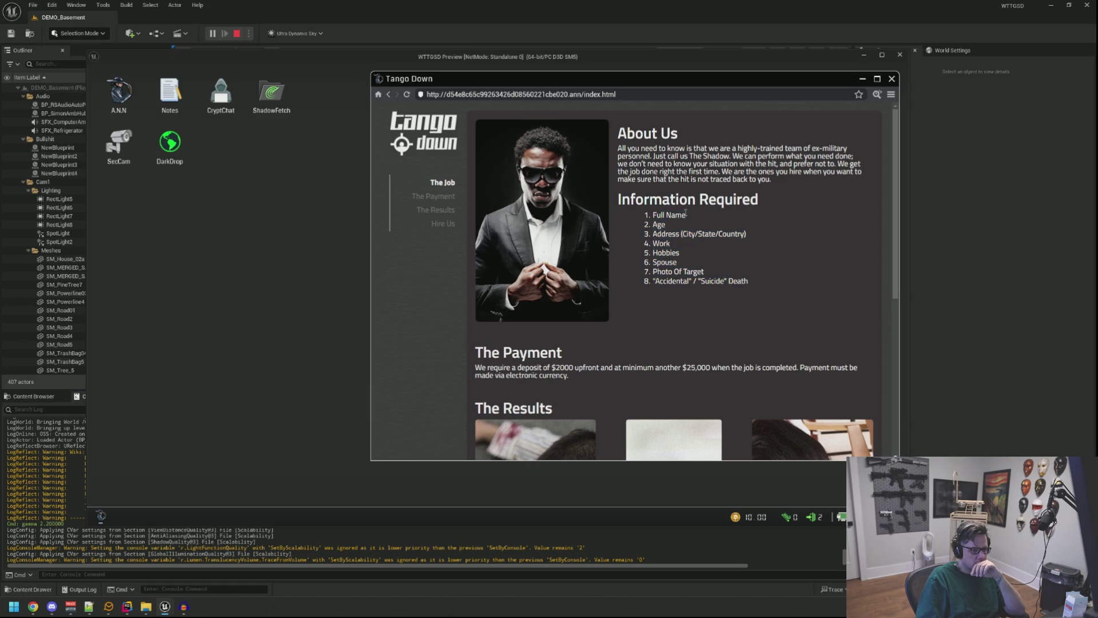
scroll(636, 240, "down", 5)
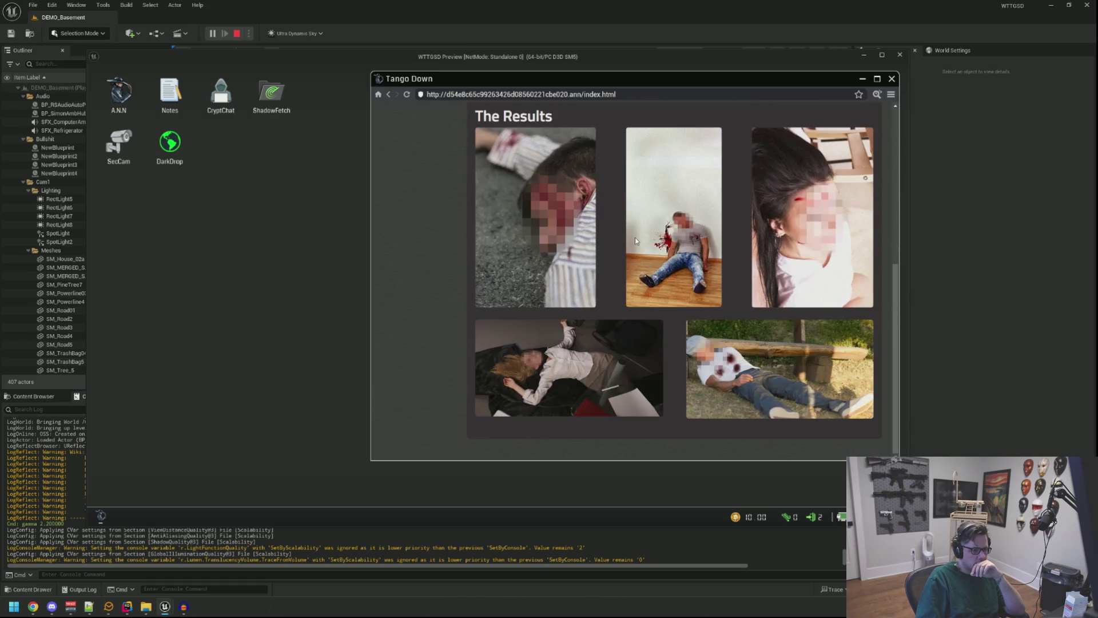
scroll(636, 238, "up", 5)
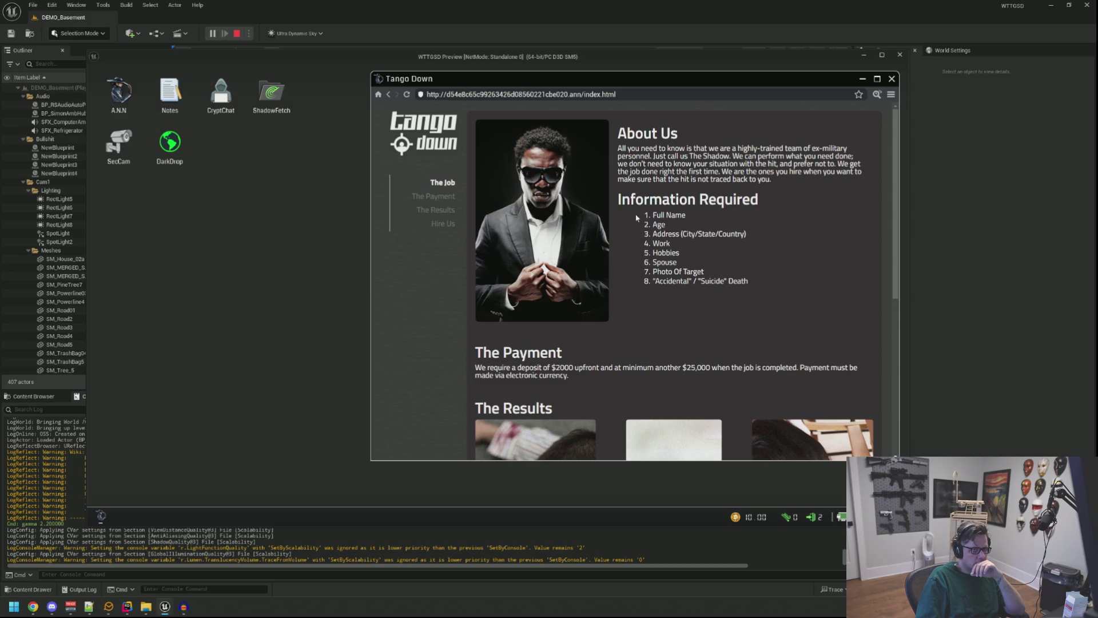
right_click(637, 237)
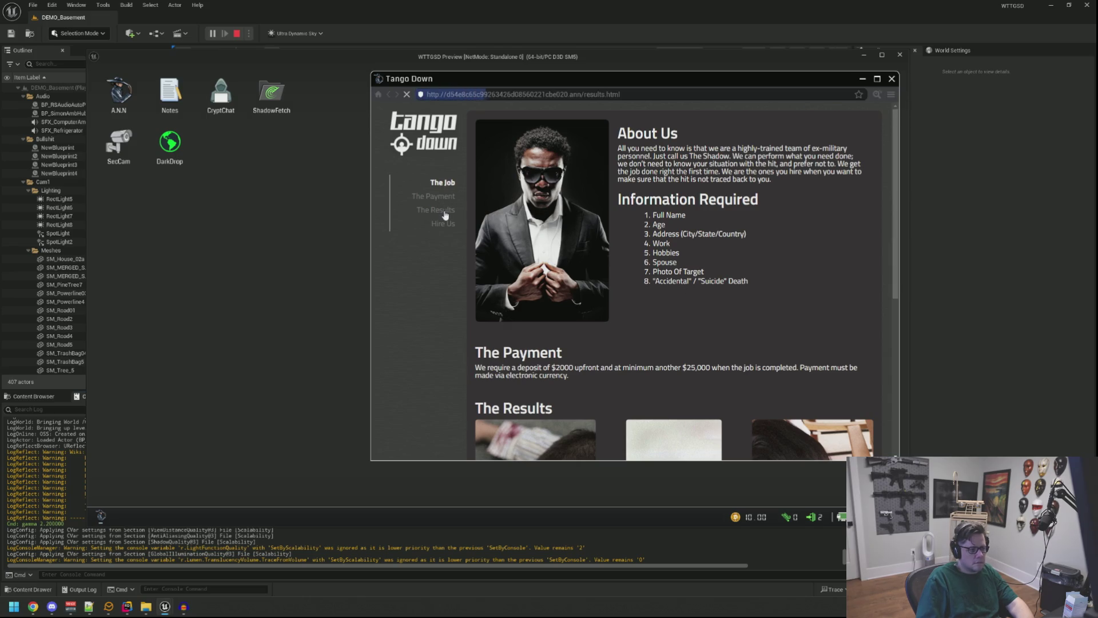
scroll(618, 267, "down", 5)
right_click(618, 267)
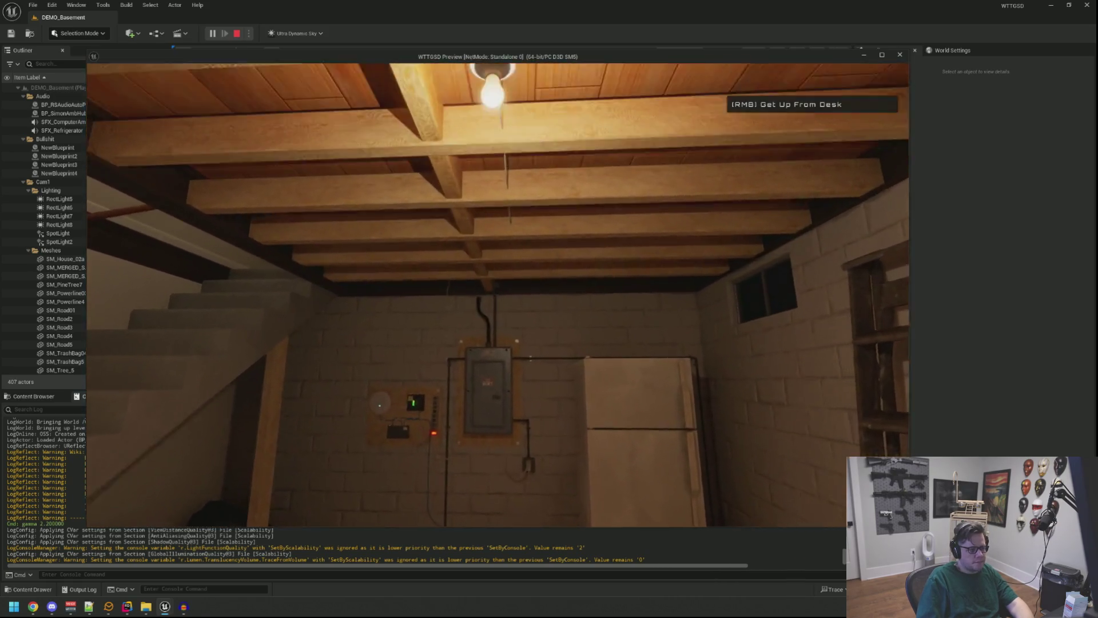
Get up from the desk, walk forward through the basement, and end the Standalone preview
right_click(498, 292)
key("w")
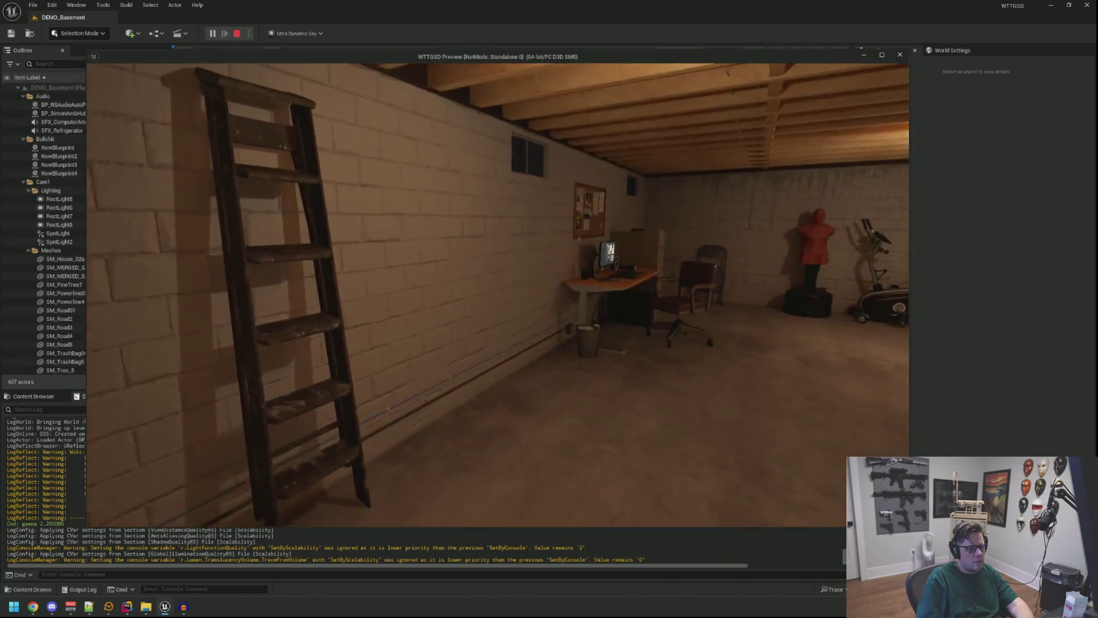
key("Escape")
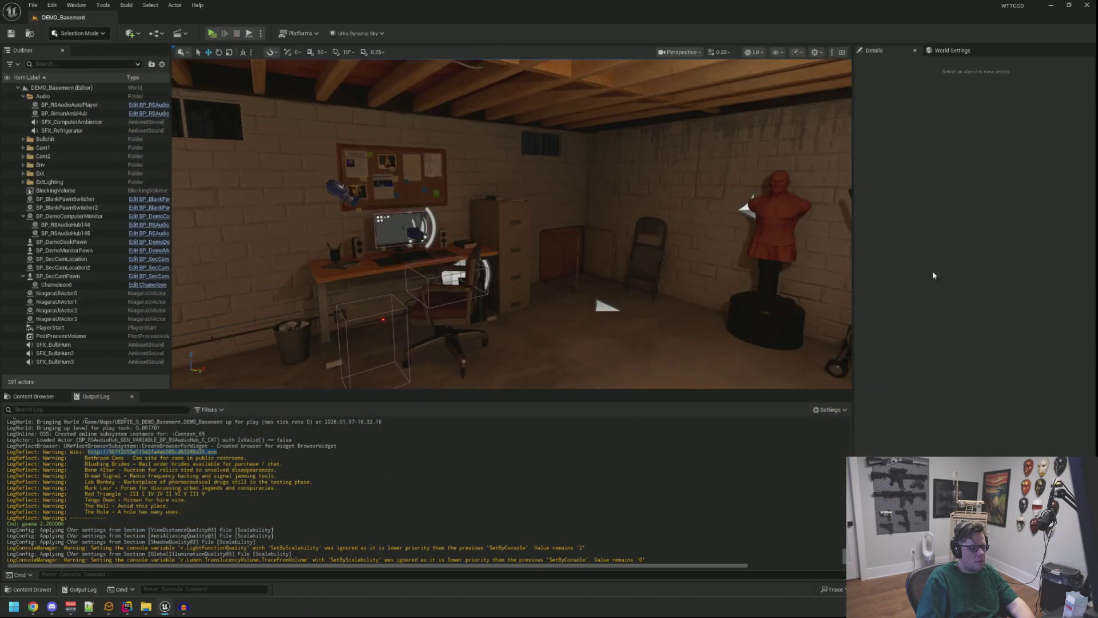
Set SFX_BulbHum3's Volume Multiplier to 0.05
left_click_drag(744, 235, 670, 224)
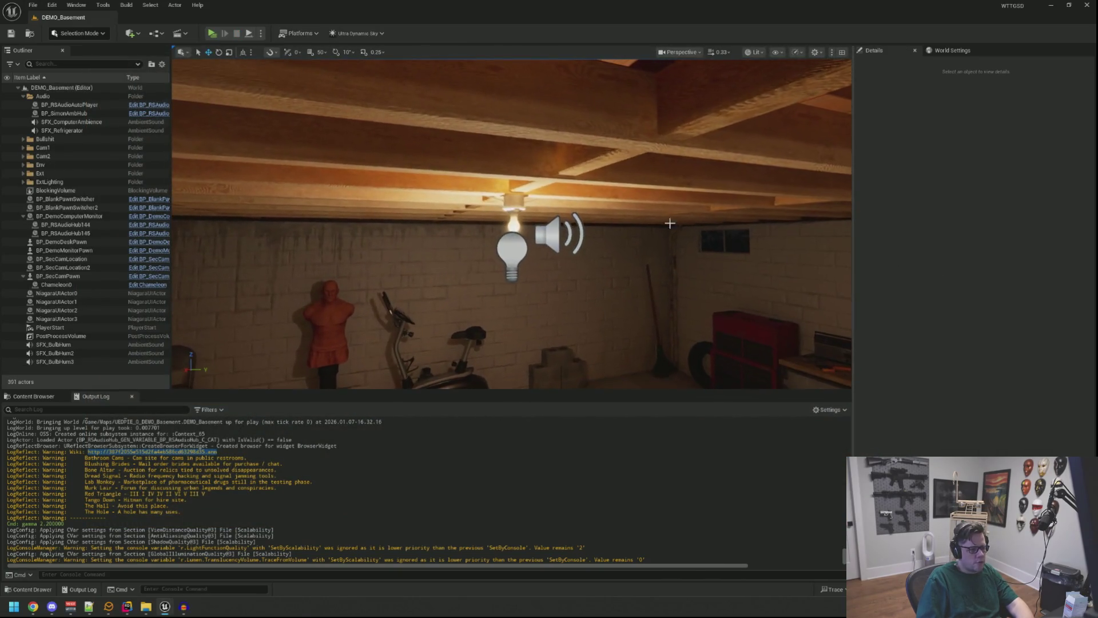
left_click(558, 235)
mouse_move(595, 247)
left_mouse_down()
mouse_move(578, 243)
mouse_move(594, 246)
left_mouse_up()
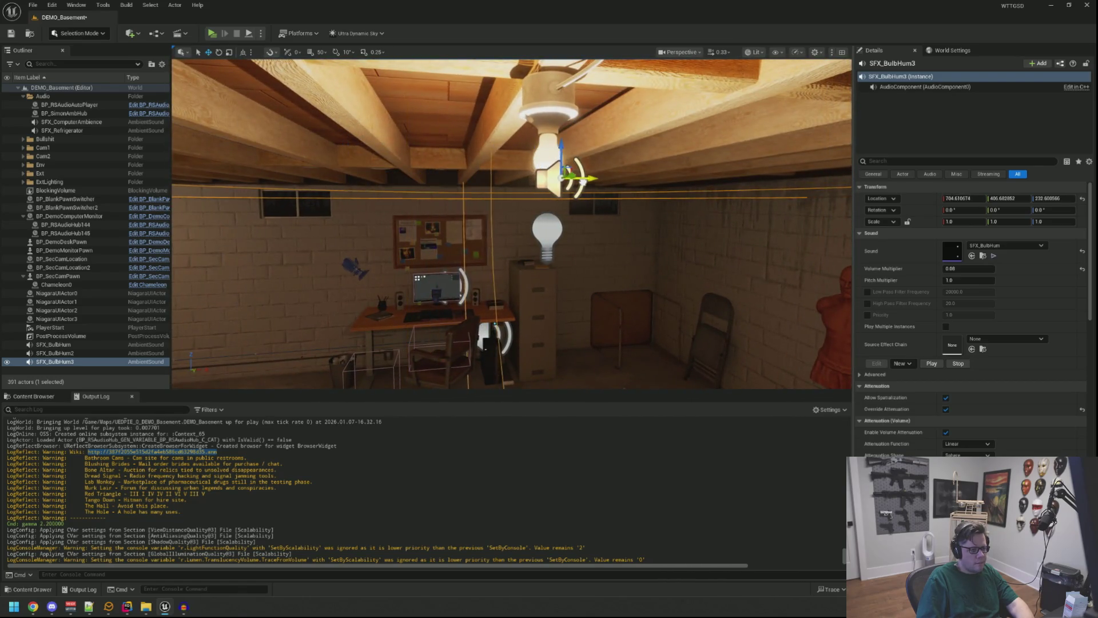
left_click_drag(512, 223, 629, 223)
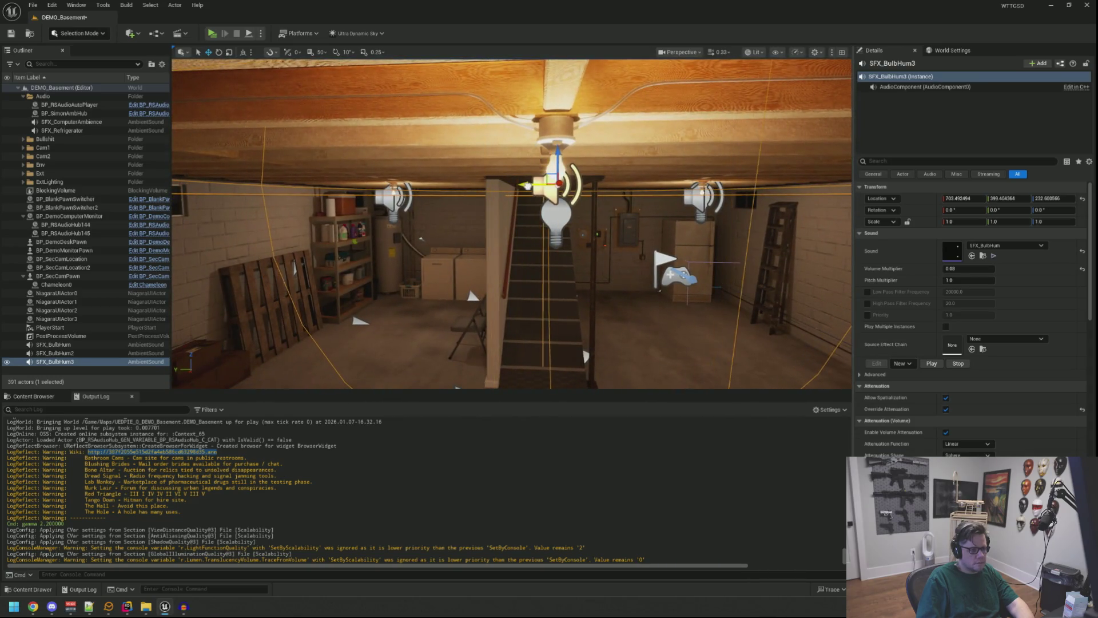
left_click_drag(512, 229, 578, 229)
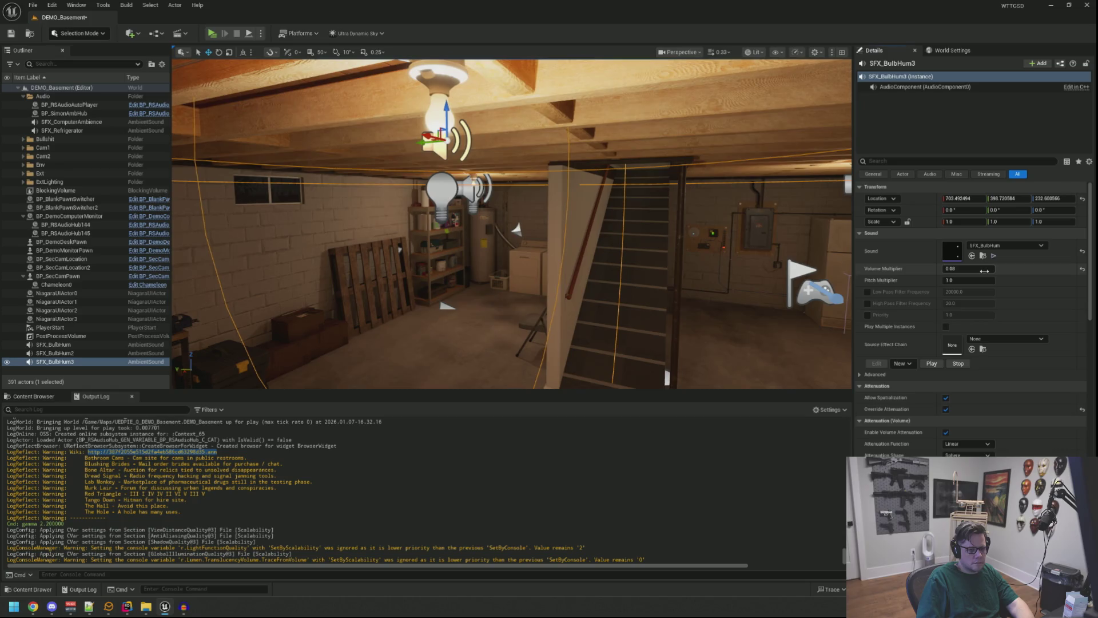
type("0.05")
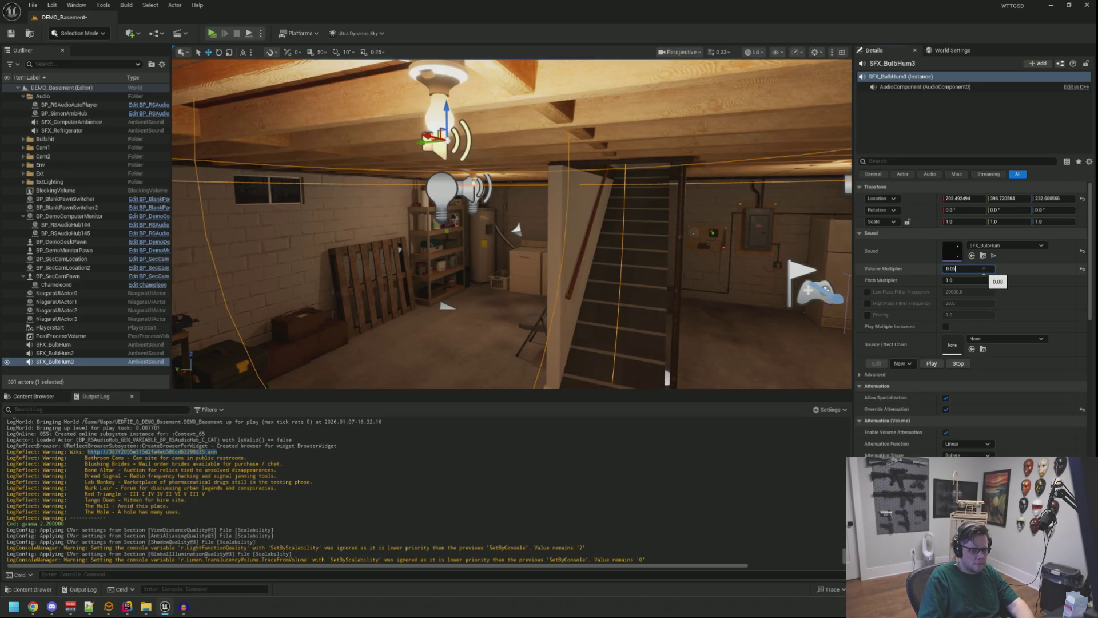
key("Return")
Give SFX_BulbHum2 and SFX_BulbHum a 0.05 Volume Multiplier as well
left_click_drag(572, 320, 581, 251)
left_click(581, 250)
left_click(961, 268)
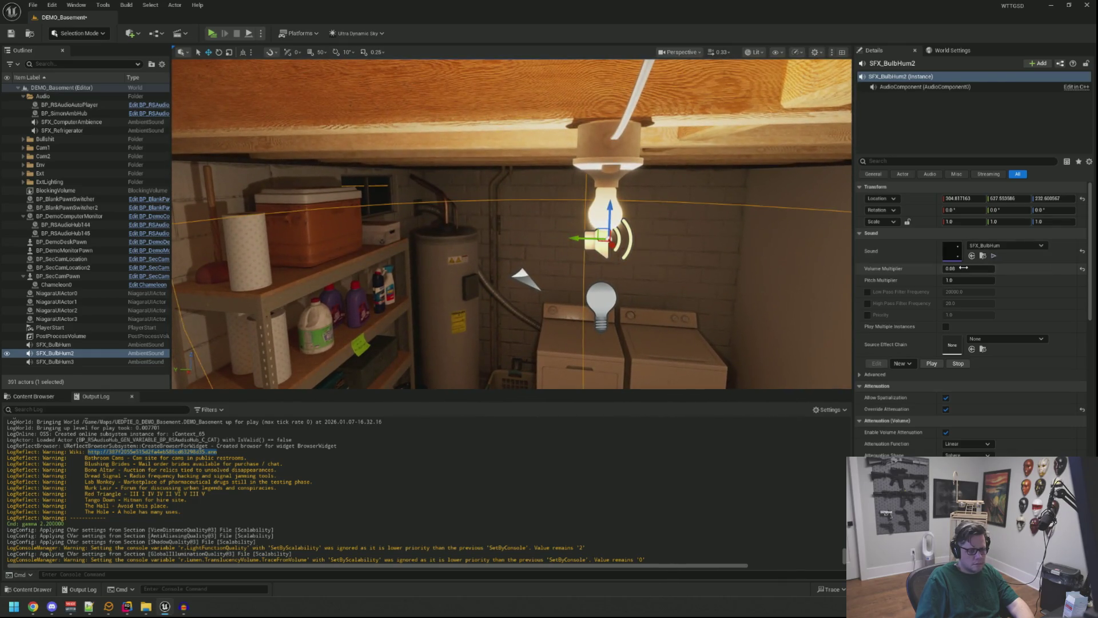
key("Return")
mouse_move(515, 229)
left_mouse_down()
mouse_move(481, 228)
mouse_move(532, 160)
left_mouse_up()
left_click(532, 160)
left_click(972, 267)
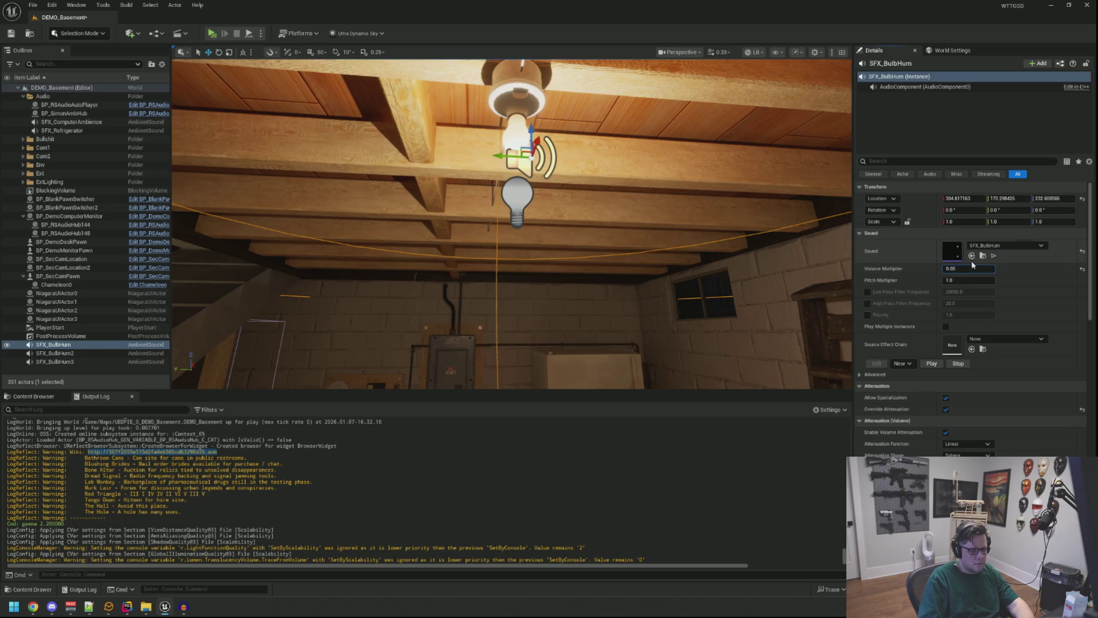
mouse_move(514, 218)
left_mouse_down()
mouse_move(515, 252)
mouse_move(503, 223)
mouse_move(518, 217)
mouse_move(763, 244)
left_mouse_up()
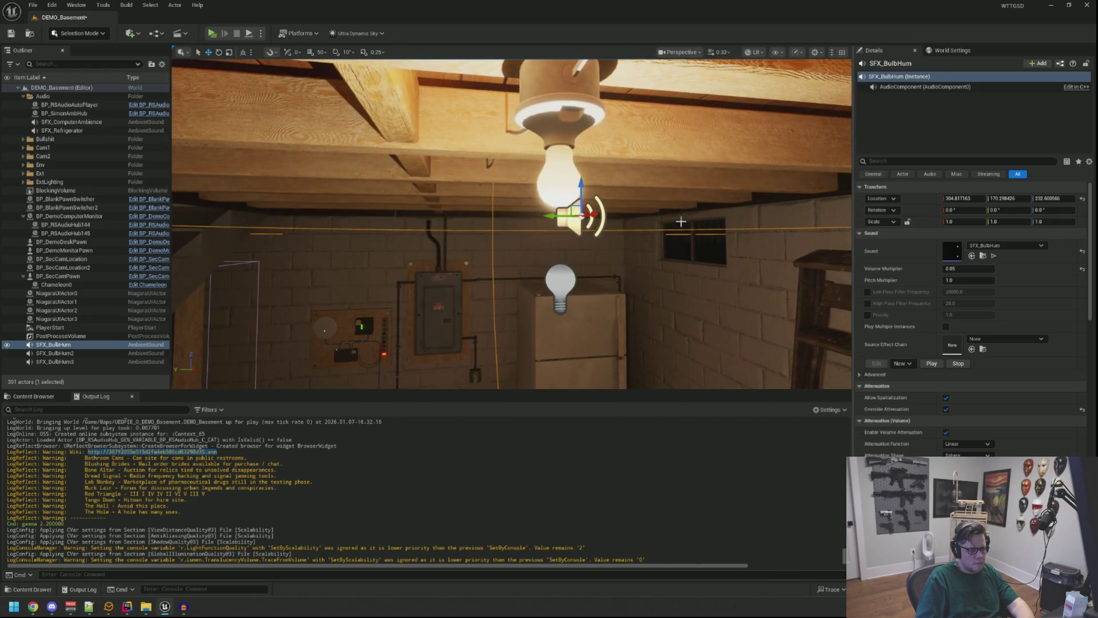
left_click(680, 221)
Playtest the quieter hums, re-edit the multiplier on all three together, and save the level
left_click(216, 35)
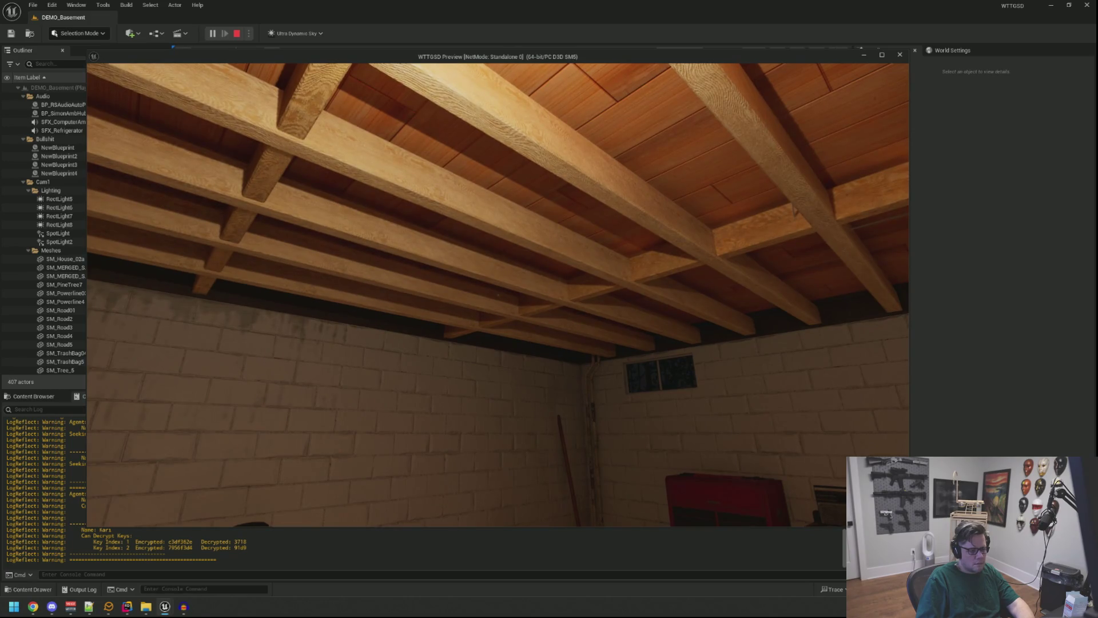
key("Escape")
left_click(581, 214)
left_click_drag(580, 214, 446, 246)
left_click(109, 361, "shift")
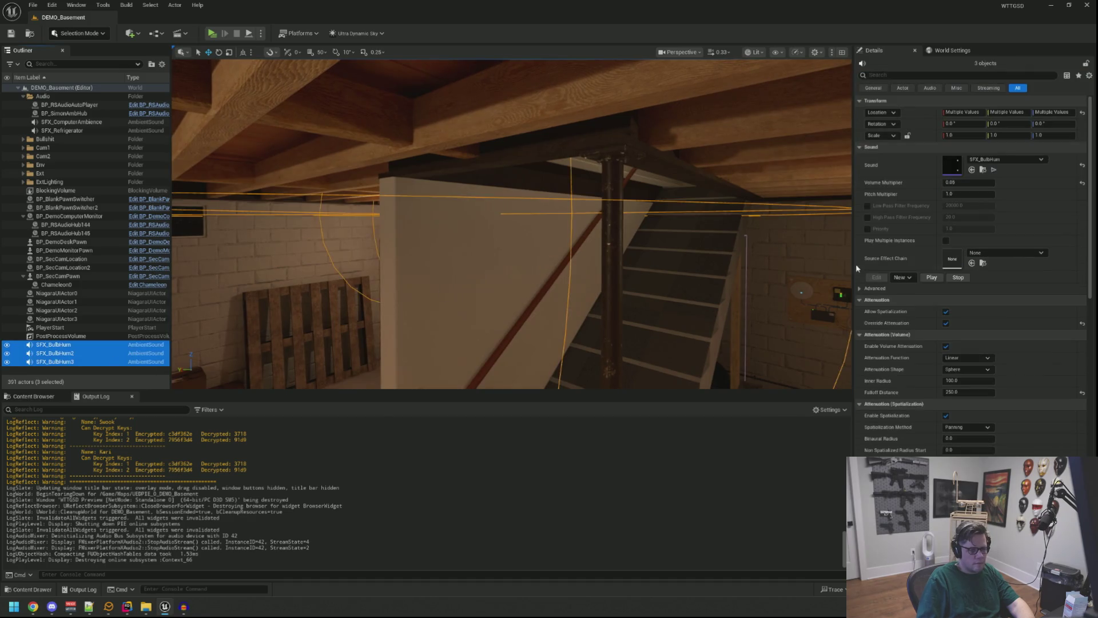
type("0.0")
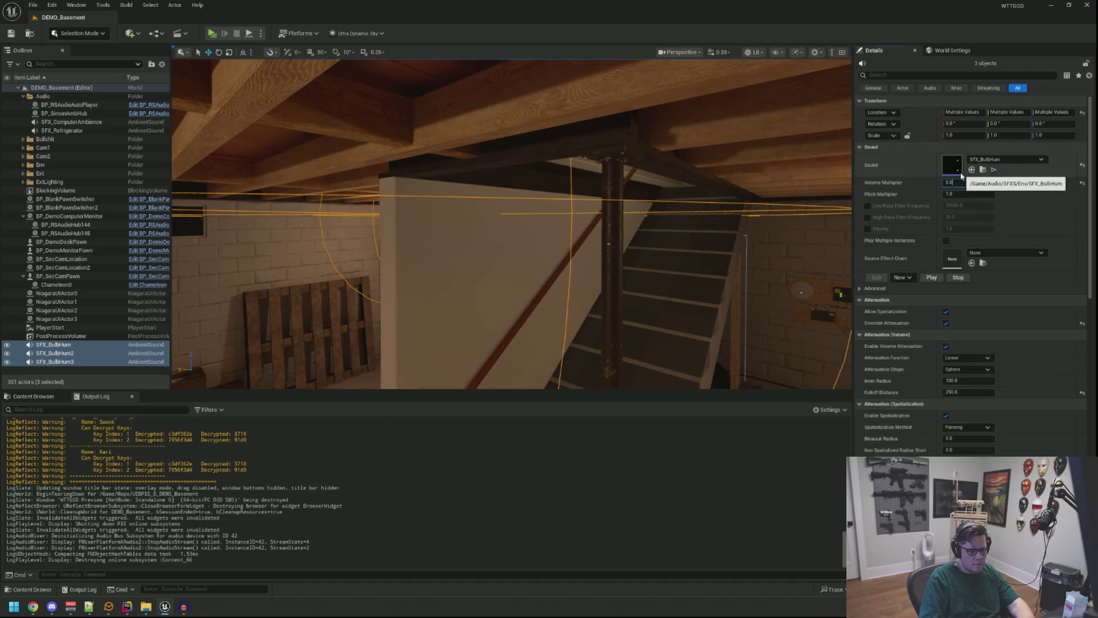
key("Escape")
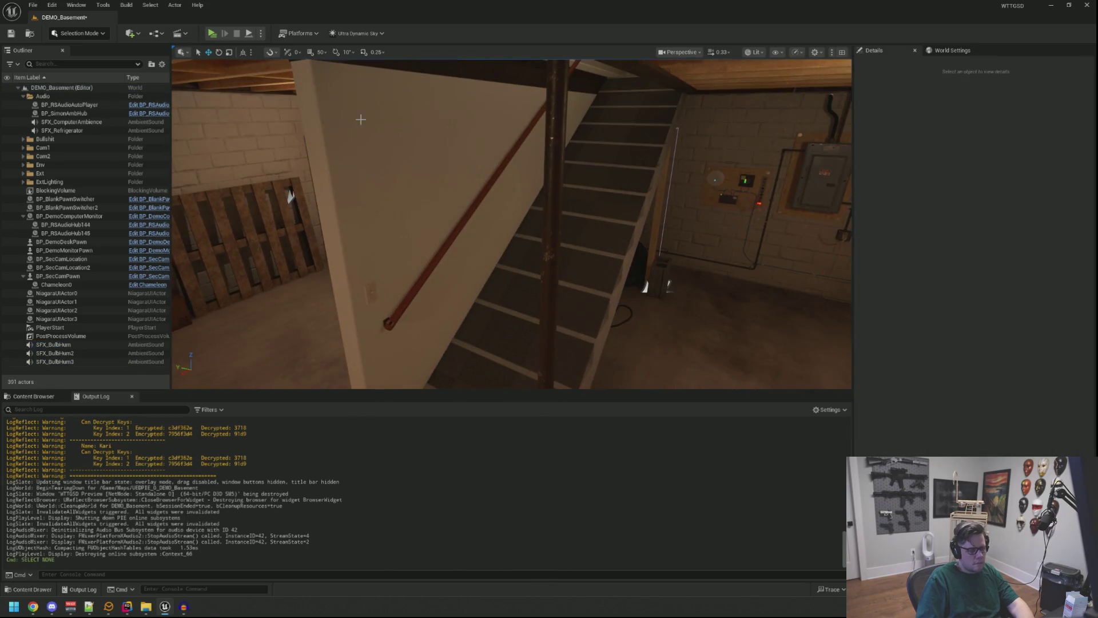
key("ctrl+s")
Start a Standalone playtest and run TriggerHack -1 from the console history
left_click(211, 34)
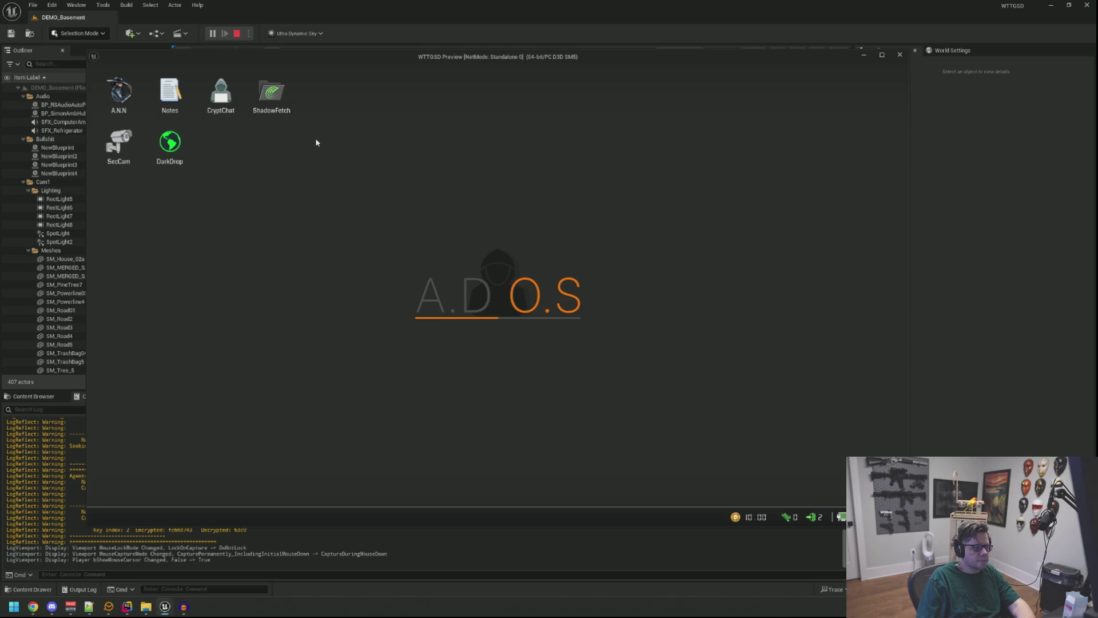
key("grave")
key("Up")
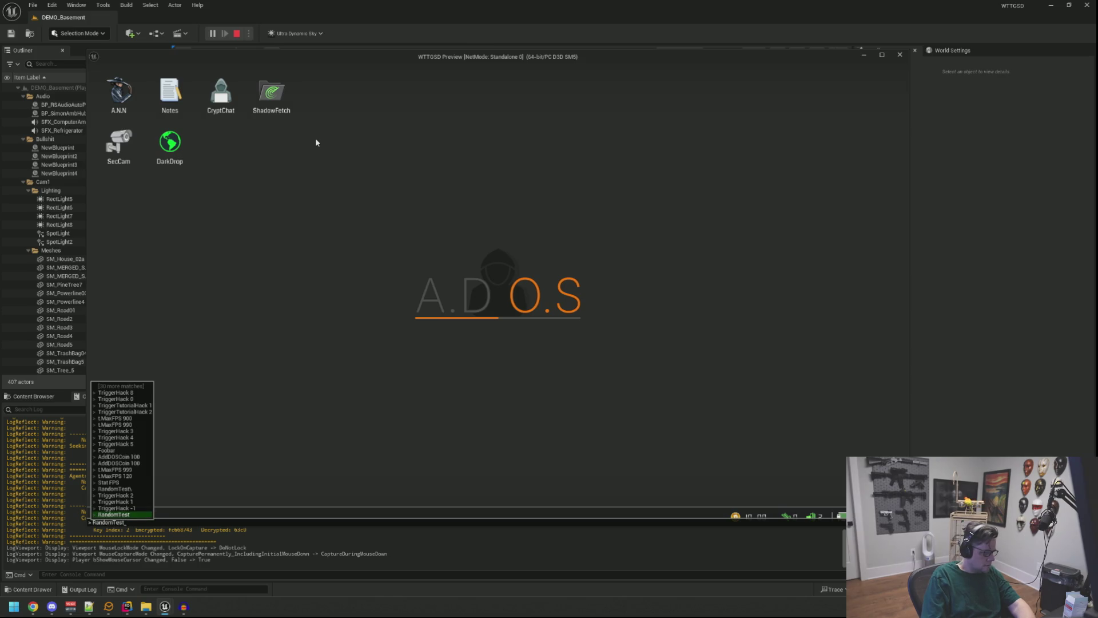
key("Up")
key("Return")
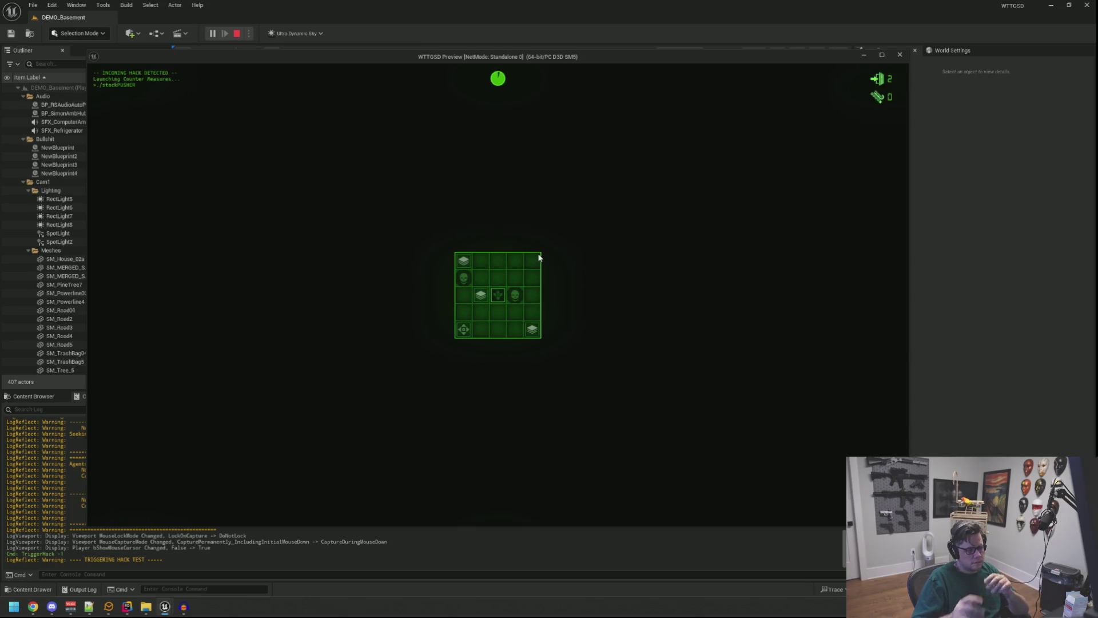
Clear the stack tiles until HACK BLOCKED appears, then step away to the desk
left_click(481, 300)
left_click(499, 290)
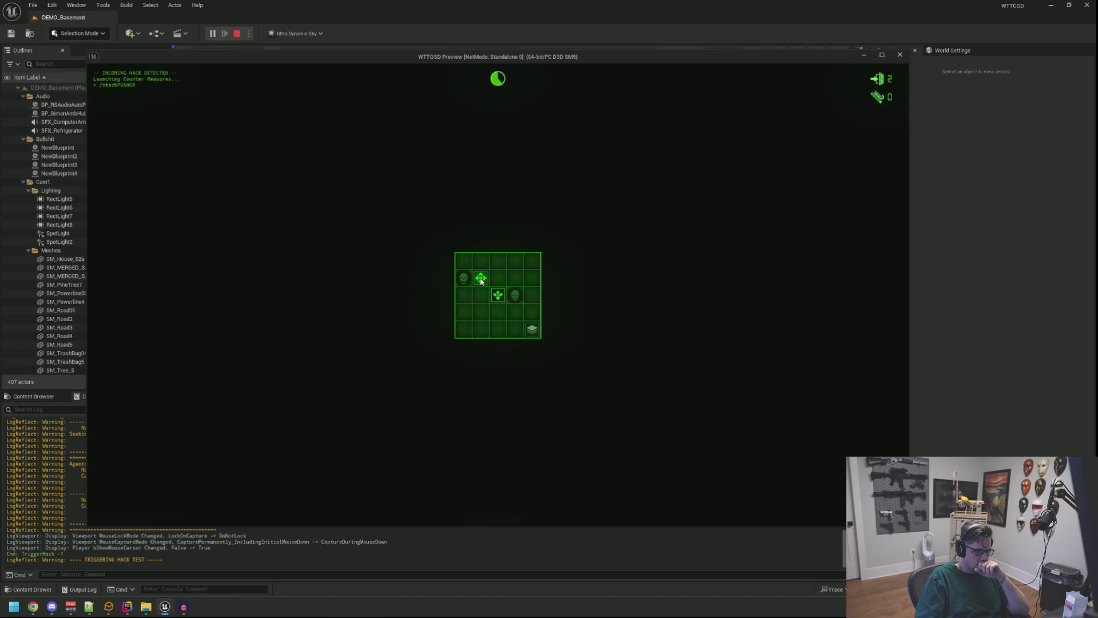
left_click(503, 298)
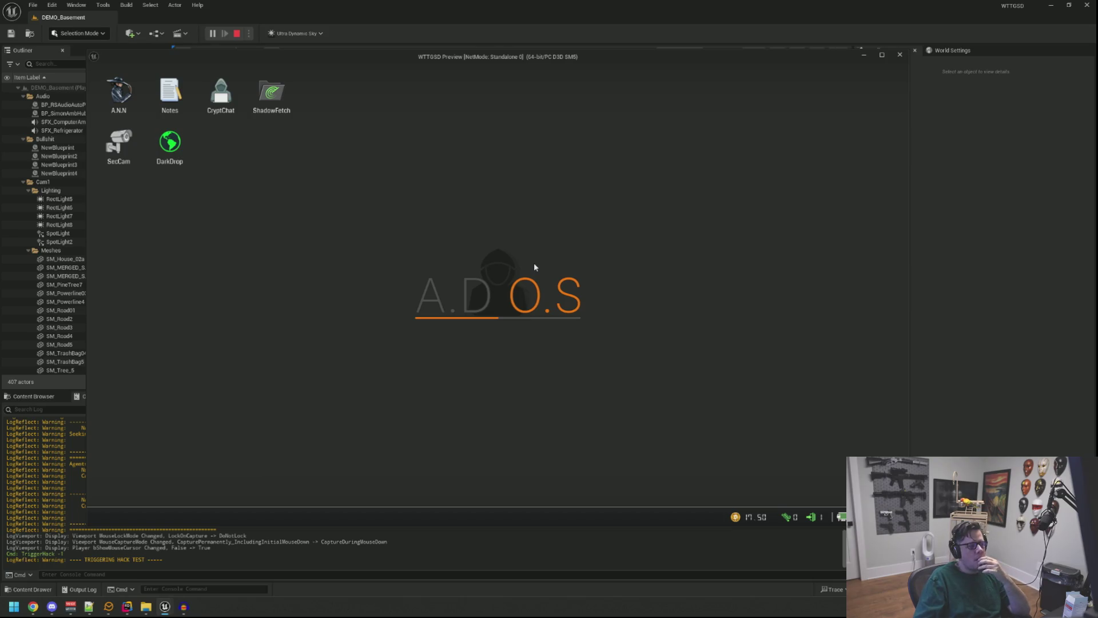
right_click(492, 231)
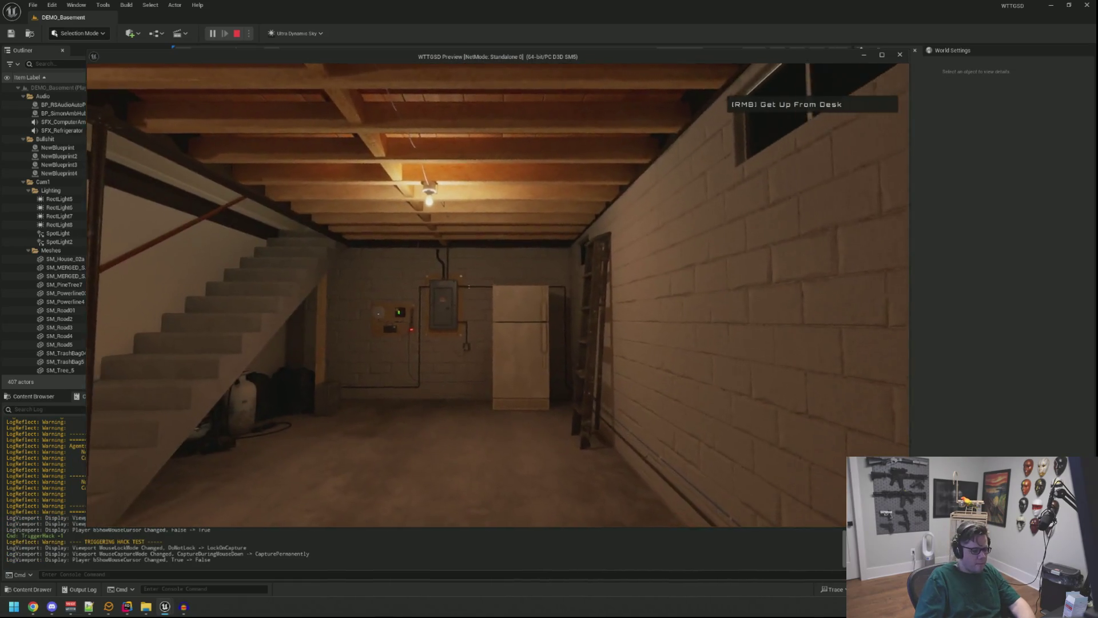
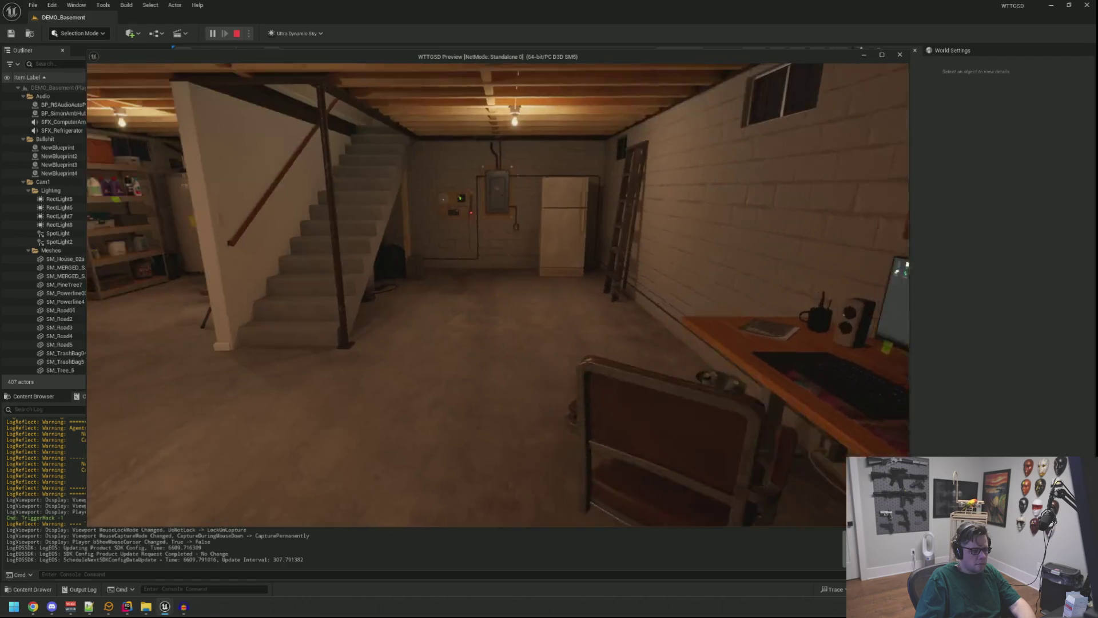
End the Play In Editor session of the DEMO_Basement level with Esc
key("Escape")
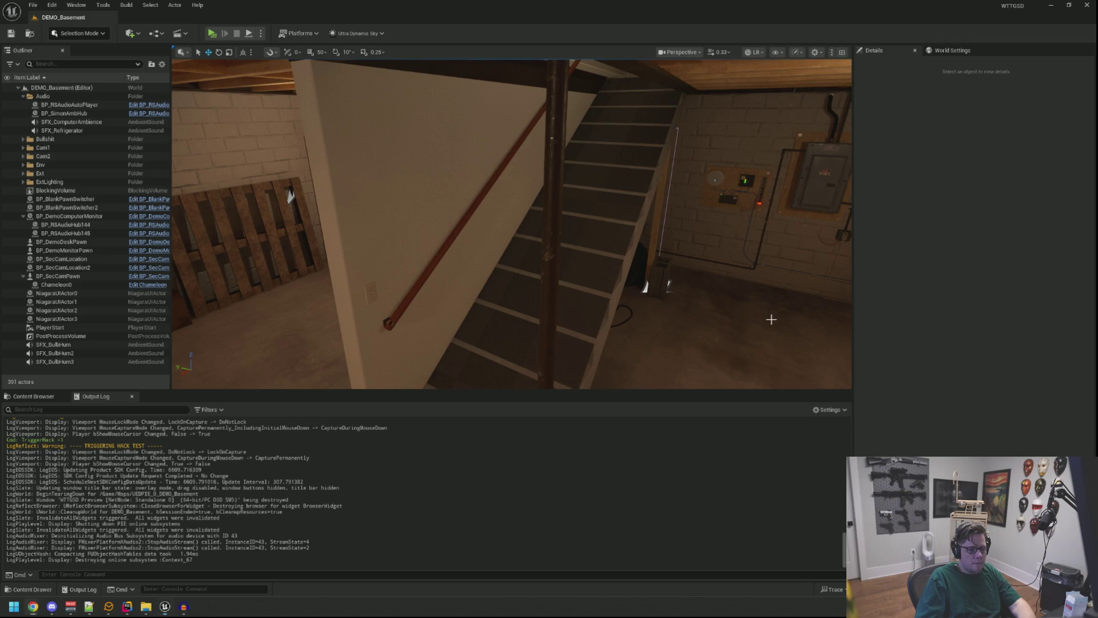
Fly the viewport camera from the stairs to frame the desk, keyboard and monitor
left_click_drag(770, 319, 770, 318)
left_click_drag(646, 280, 646, 280)
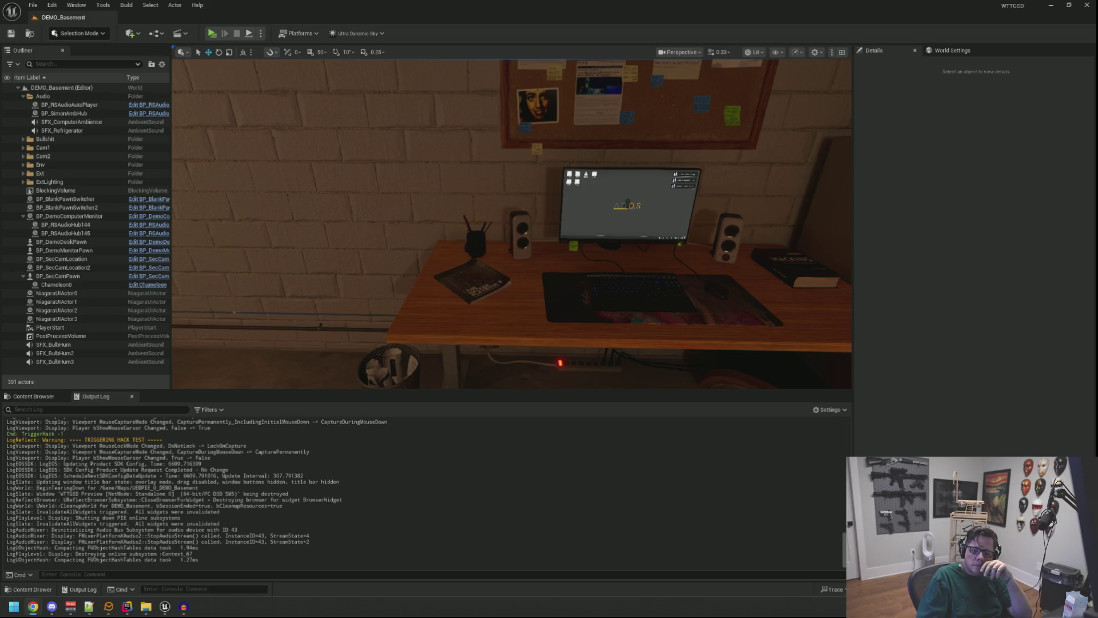
left_click_drag(662, 173, 662, 172)
left_click_drag(568, 293, 567, 294)
Clear the Output Log and orbit the view around the desk area
right_click(539, 434)
left_click(539, 434)
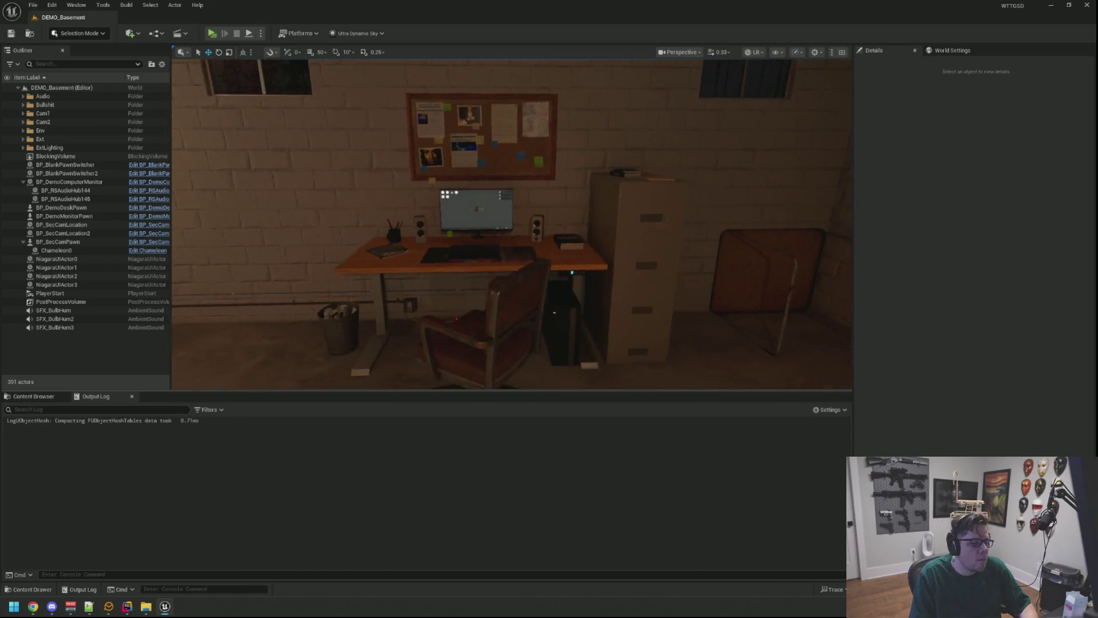
scroll(448, 174, "up", 2)
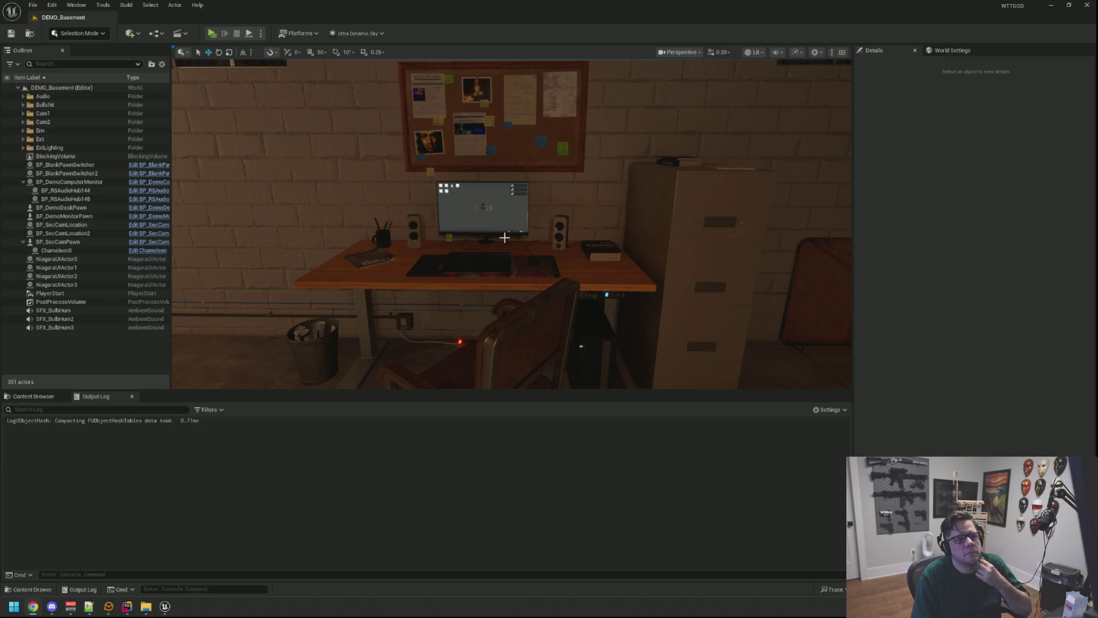
mouse_move(561, 191)
left_mouse_down()
mouse_move(549, 171)
mouse_move(540, 195)
left_mouse_up()
right_click(145, 606)
Switch to Rider and close the Unreal Editor Log tool window
key("alt+Tab")
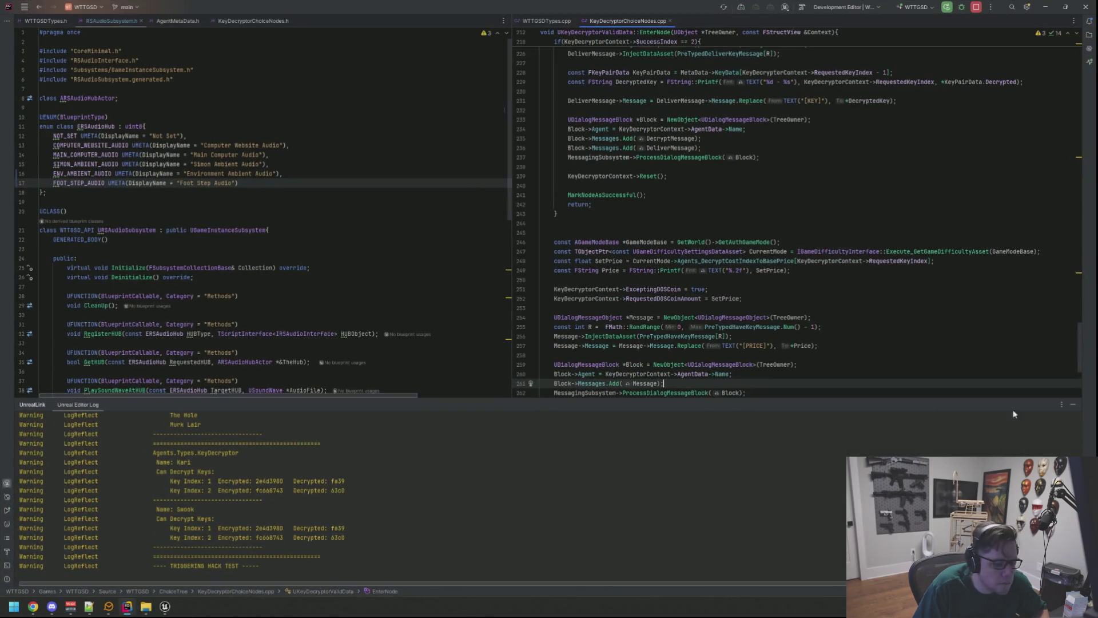
left_click(1077, 404)
left_click(747, 203)
Search the project for MonitorPawn and open MonitorPawn.cpp
key("ctrl+t")
type("DemoMonito")
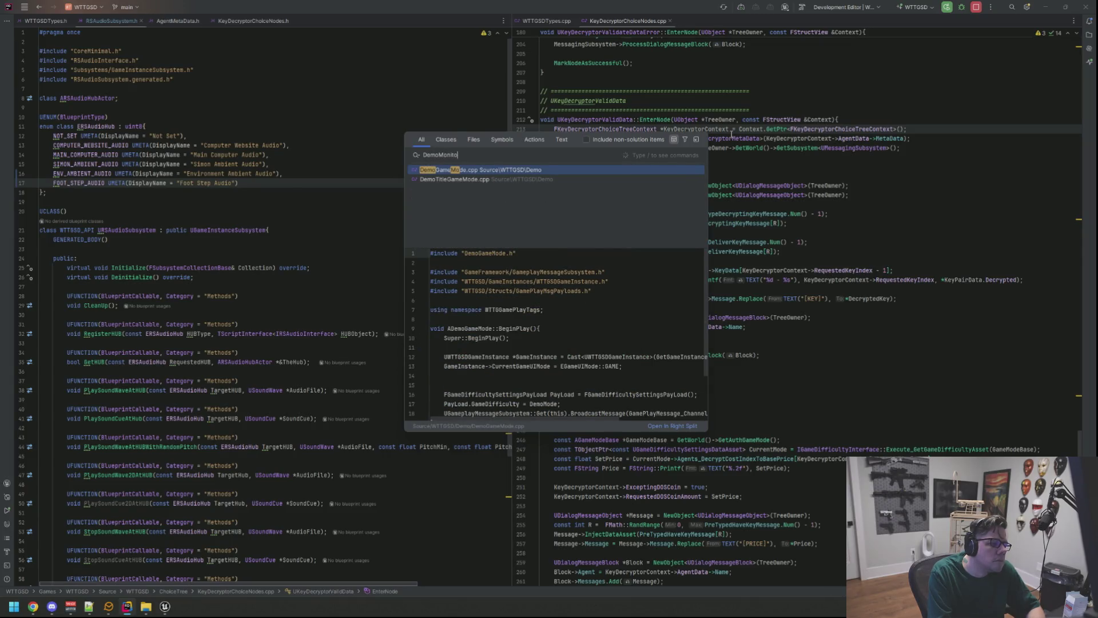
key("ctrl+a")
key("BackSpace")
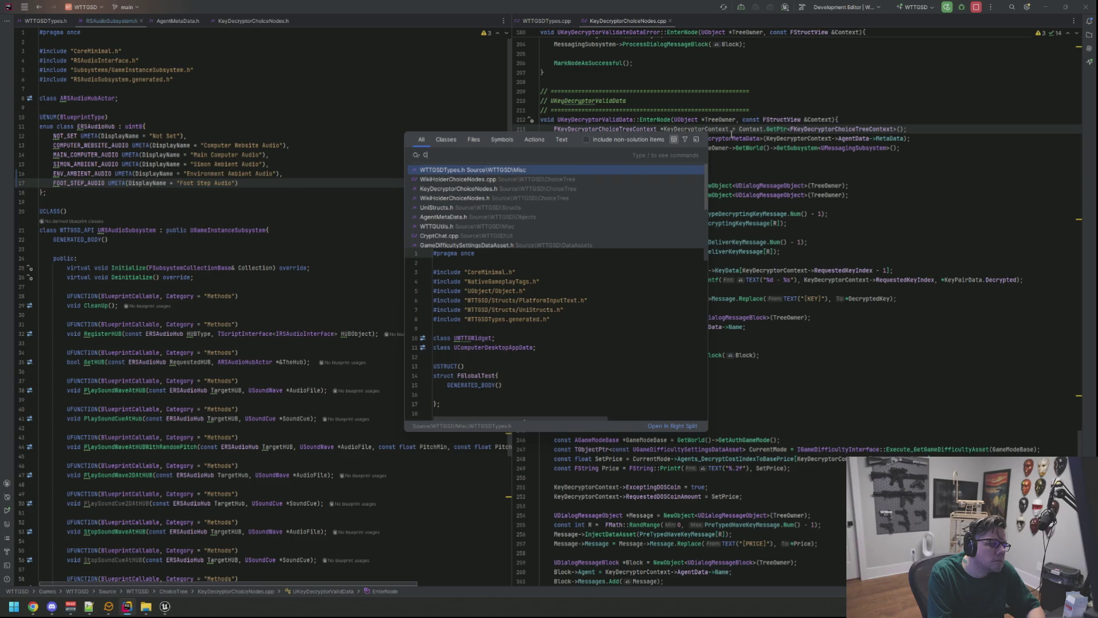
type("omputerPawn")
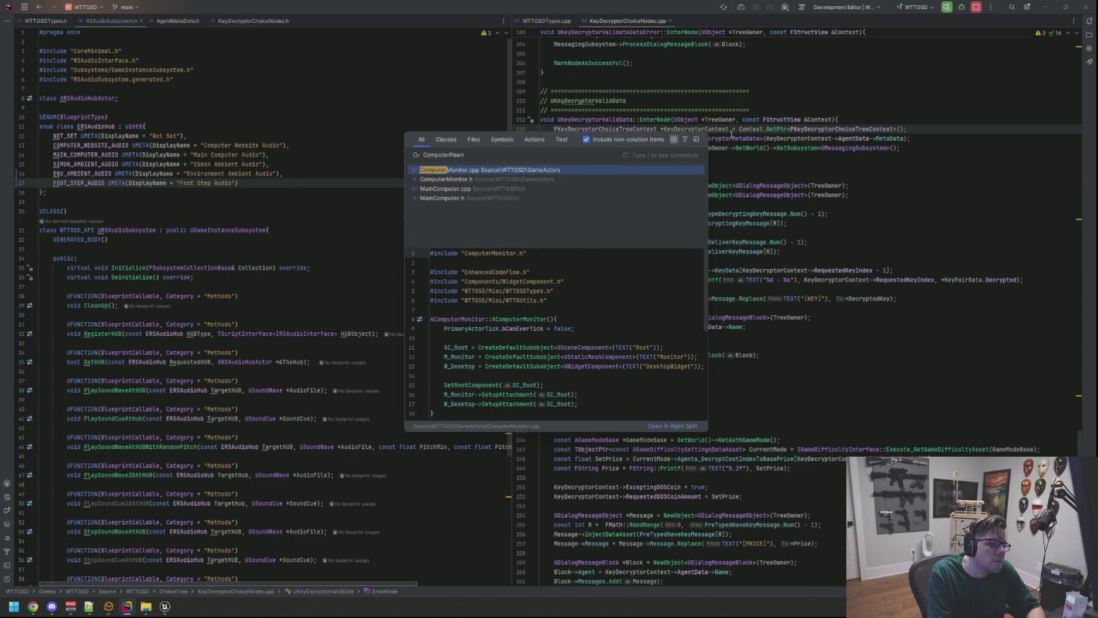
key("ctrl+a")
key("BackSpace")
type("MonitorPawn")
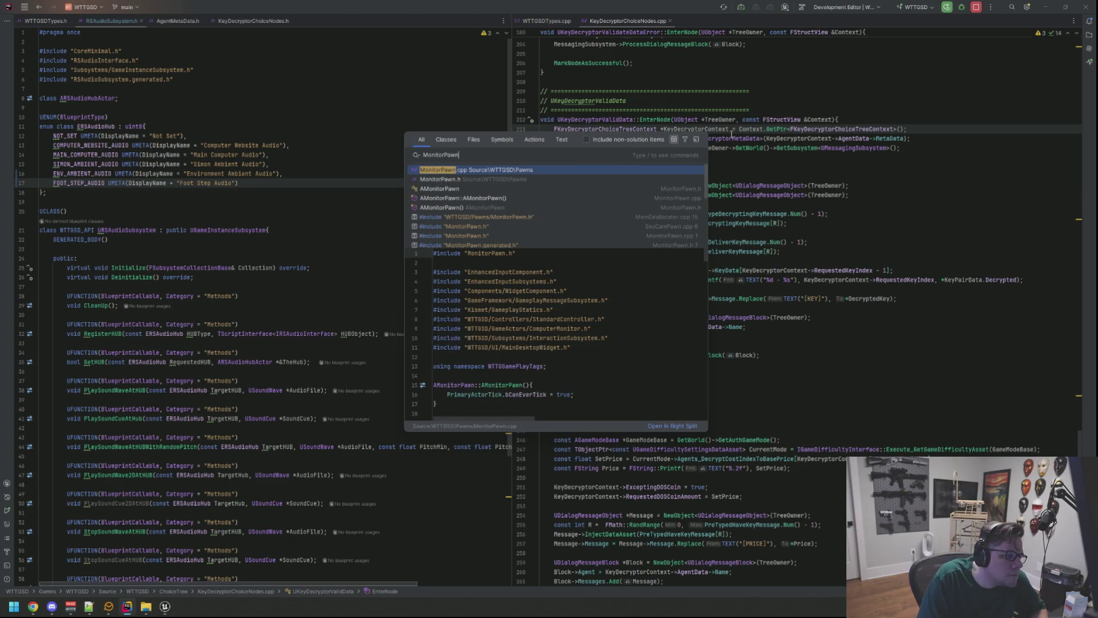
key("Return")
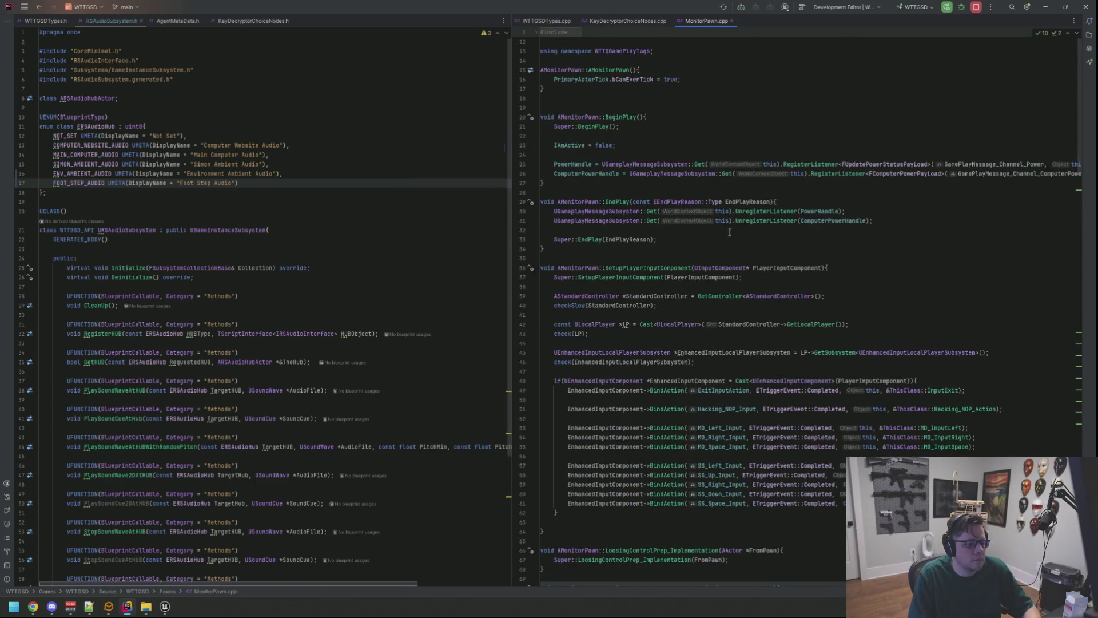
Open MonitorPawn.h from SetupPlayerInputComponent and dock it in the left split pane
left_click(729, 232)
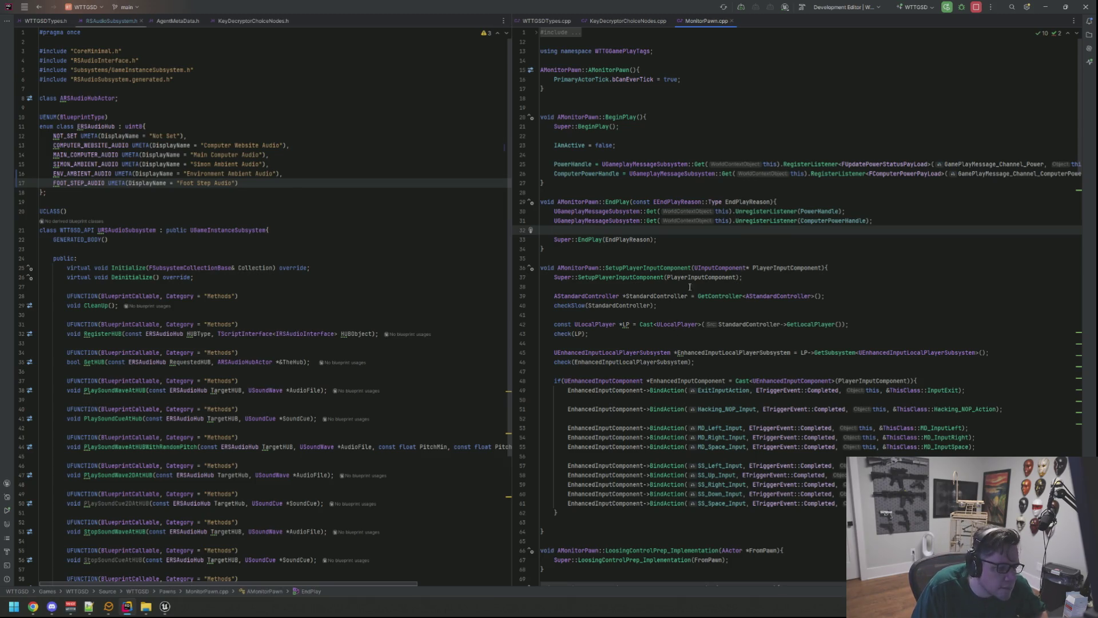
key("alt+Down")
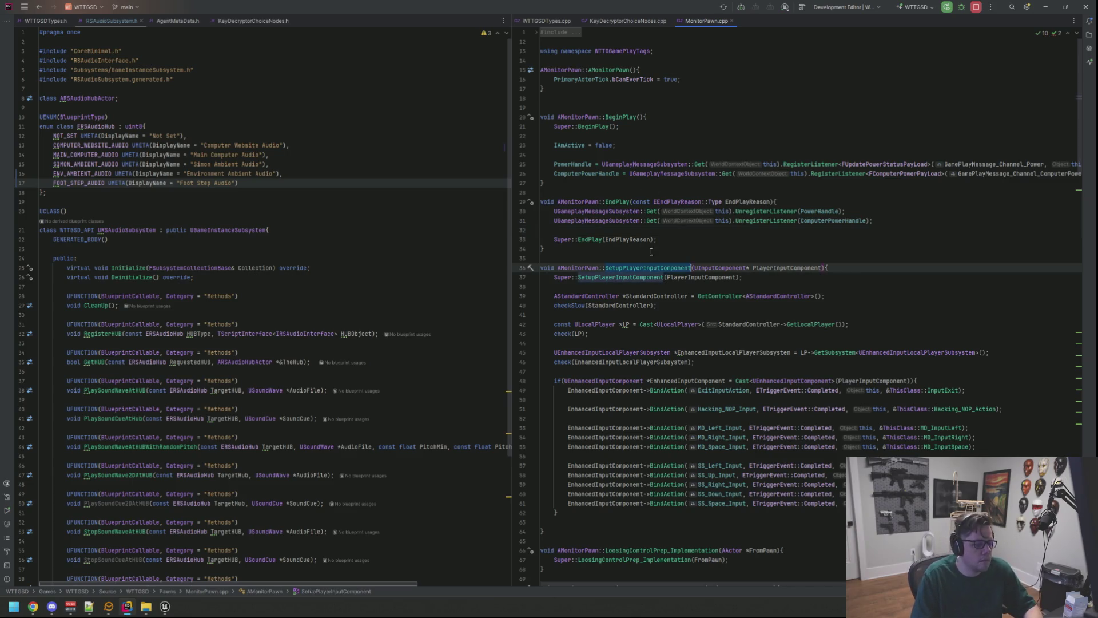
key("ctrl+b")
mouse_move(760, 21)
left_mouse_down()
mouse_move(451, 154)
mouse_move(368, 46)
mouse_move(355, 111)
left_mouse_up()
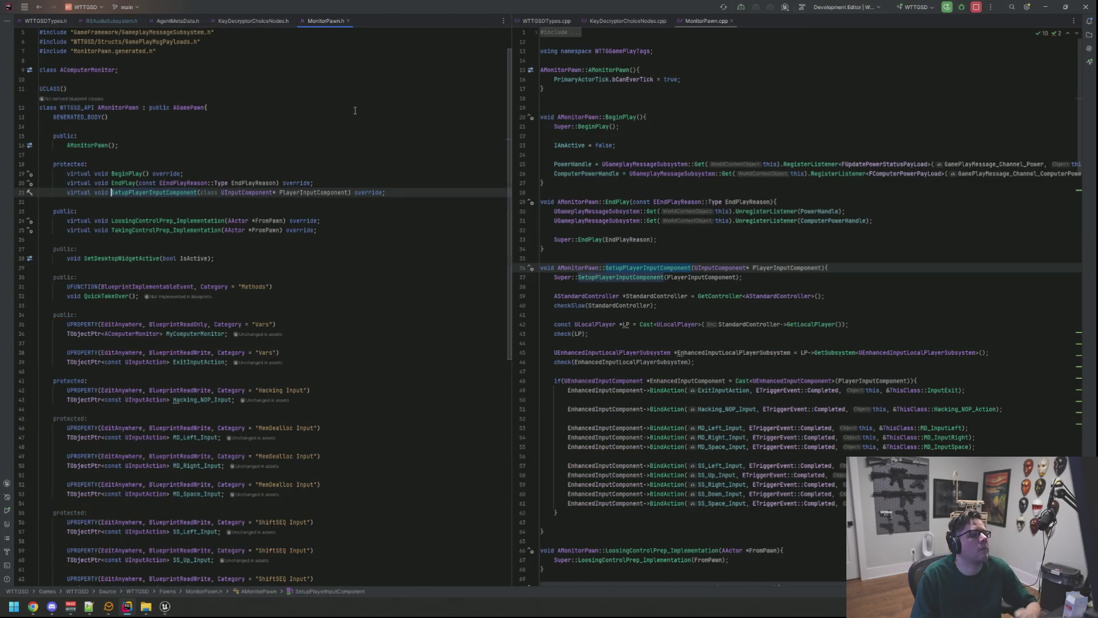
scroll(374, 216, "down", 8)
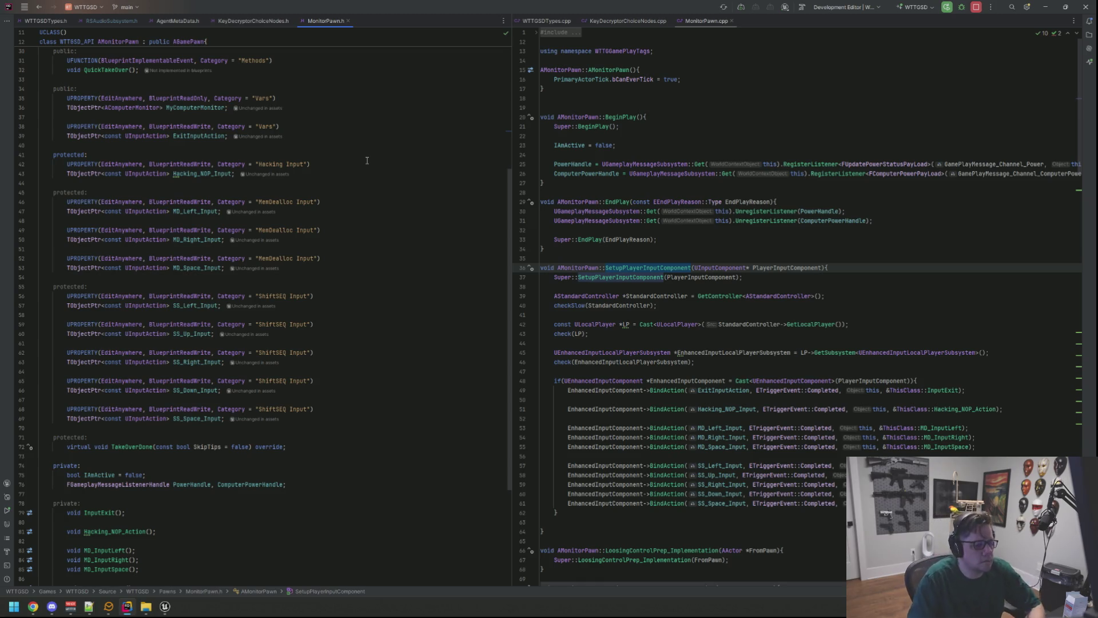
Insert a blank line inside the if block of SetupPlayerInputComponent in MonitorPawn.cpp
left_click(749, 401)
scroll(768, 334, "down", 5)
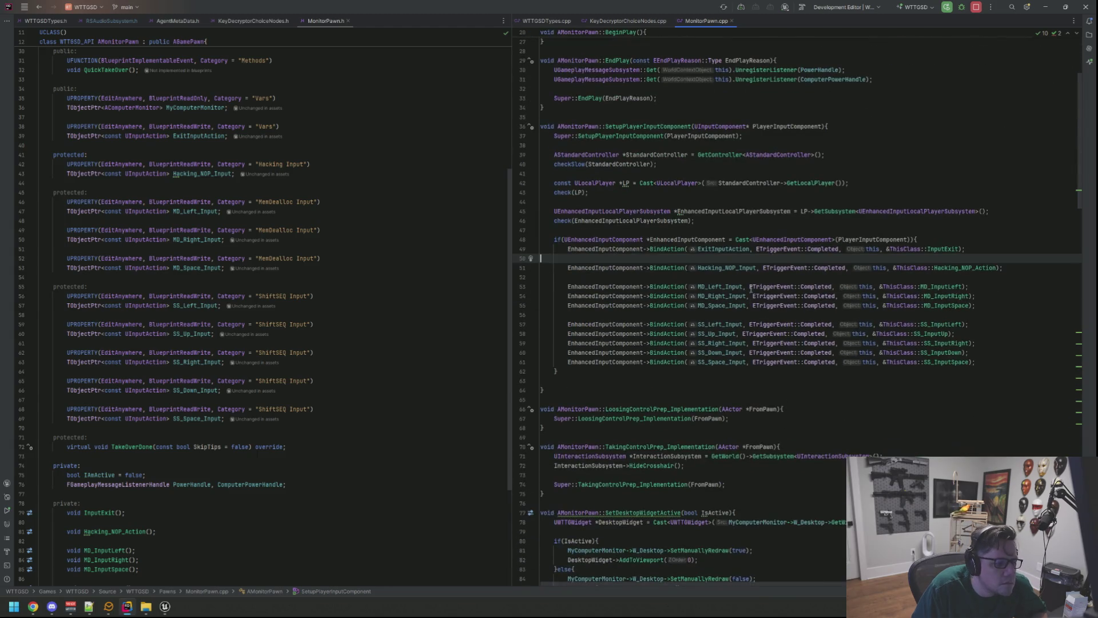
key("Up")
key("Up")
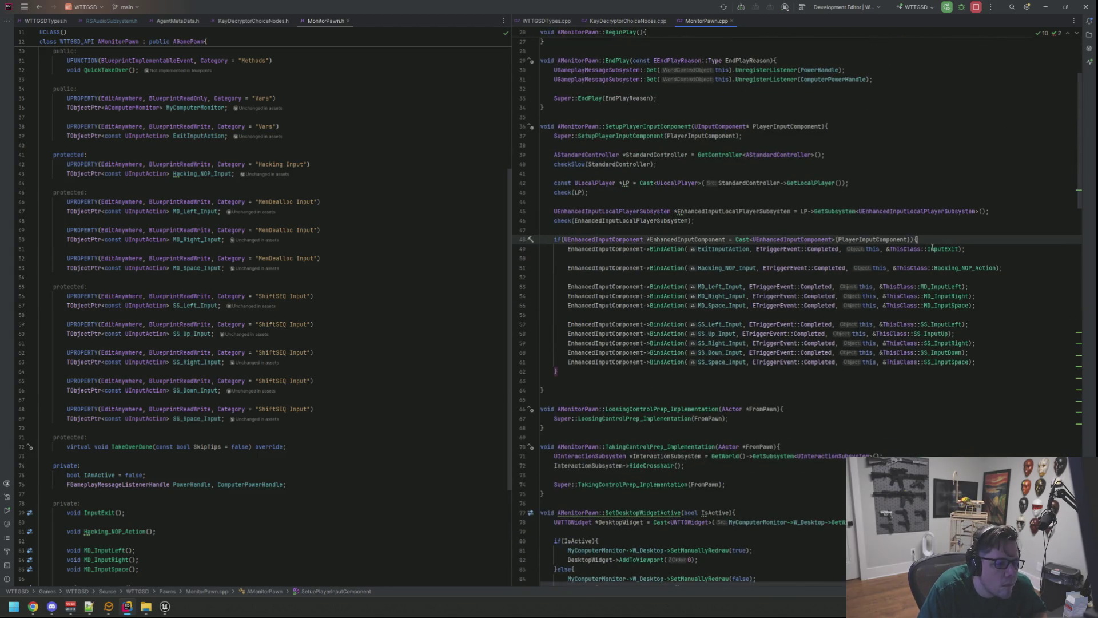
key("Return")
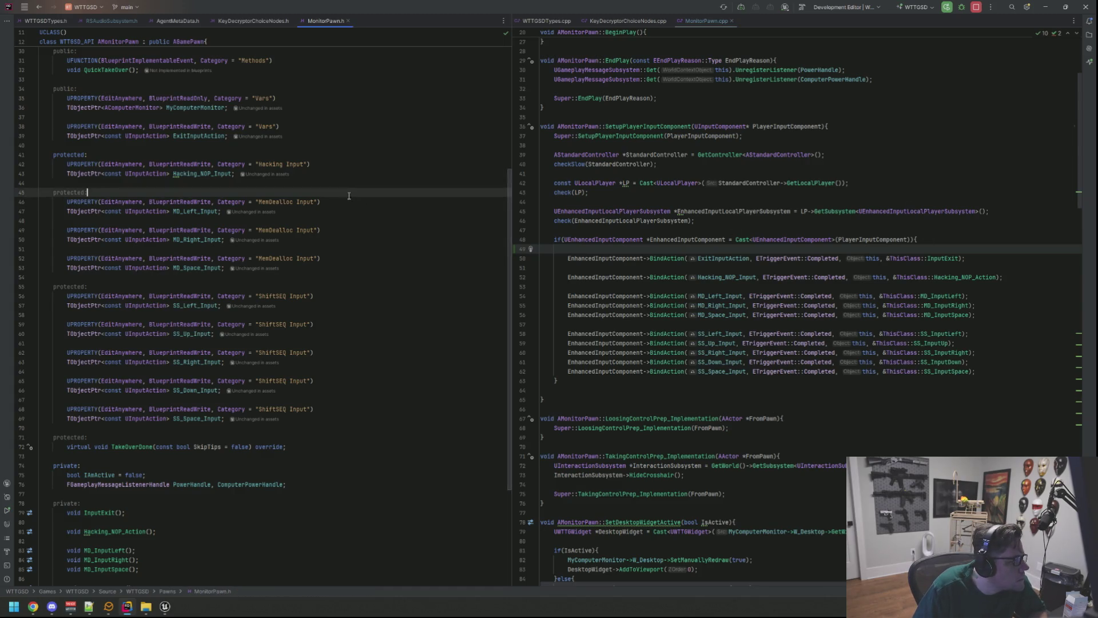
Add a public: section above the ExitInputAction declaration in MonitorPawn.h
left_click(358, 133)
key("Up")
key("Up")
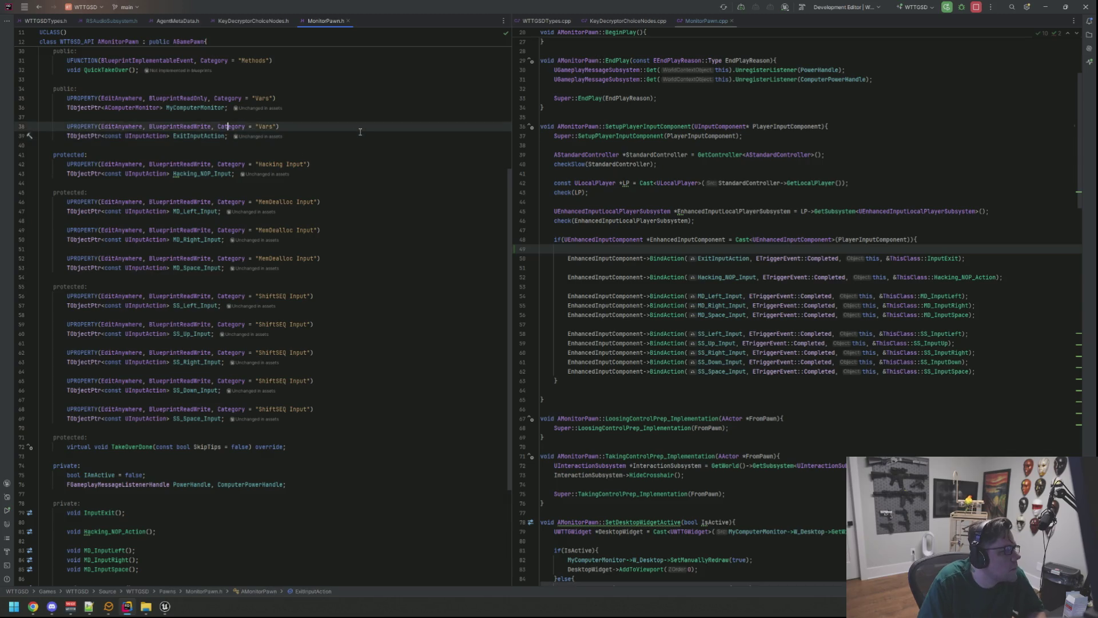
key("BackSpace")
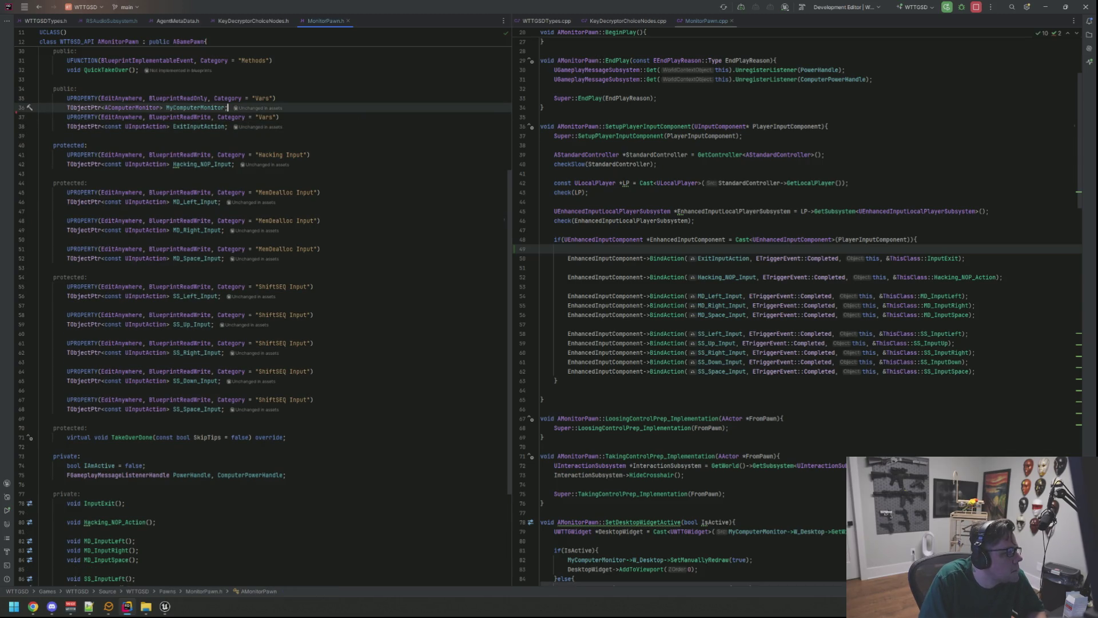
key("Return")
key("Return")
type("public:")
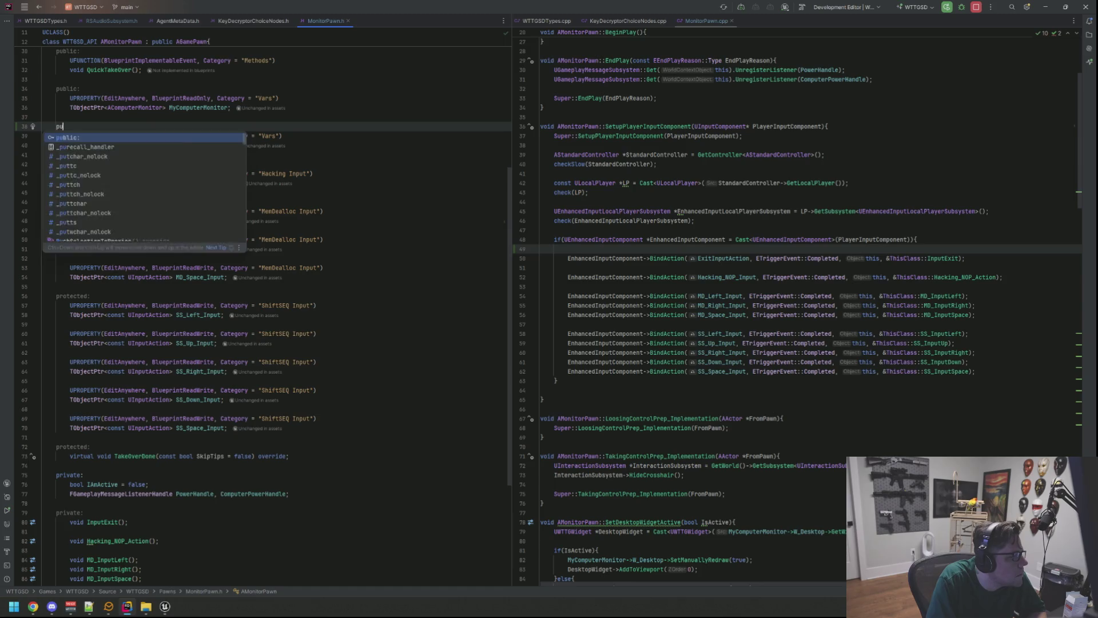
key("Return")
key("Return")
key("Up")
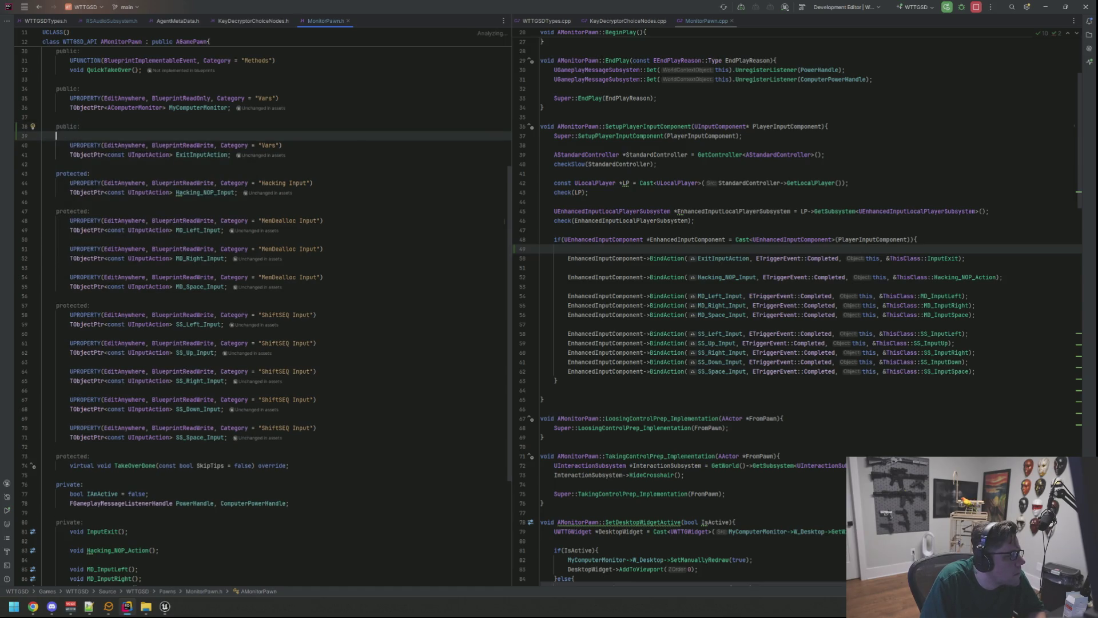
key("BackSpace")
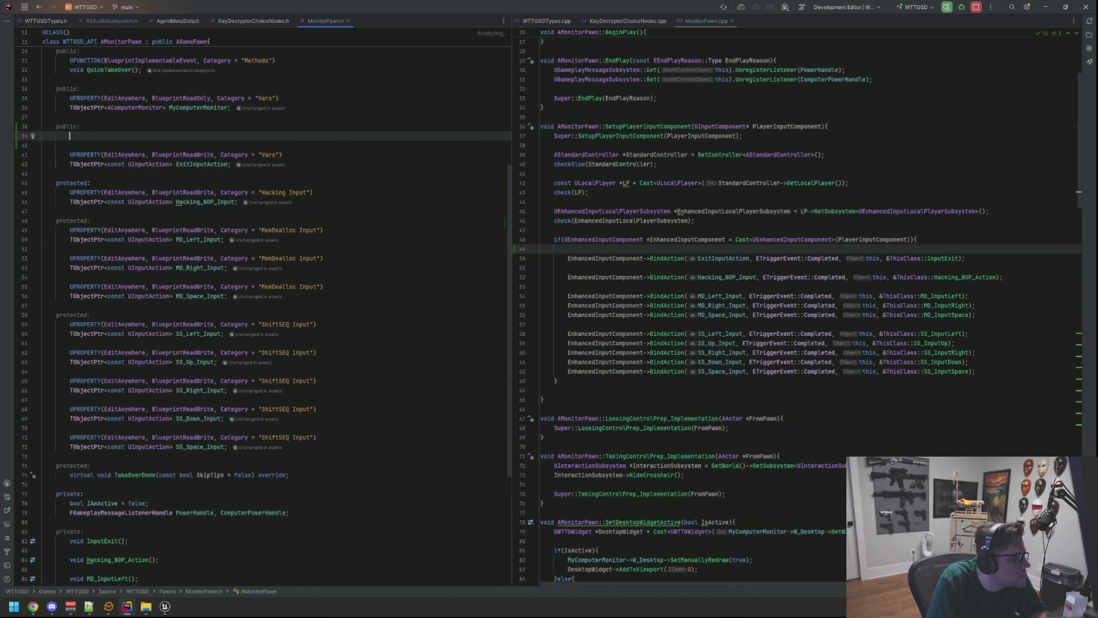
Change ExitInputAction's category to "Default Input" and add a matching EditAnywhere, BlueprintReadWrite UPROPERTY under public:
left_click(275, 154)
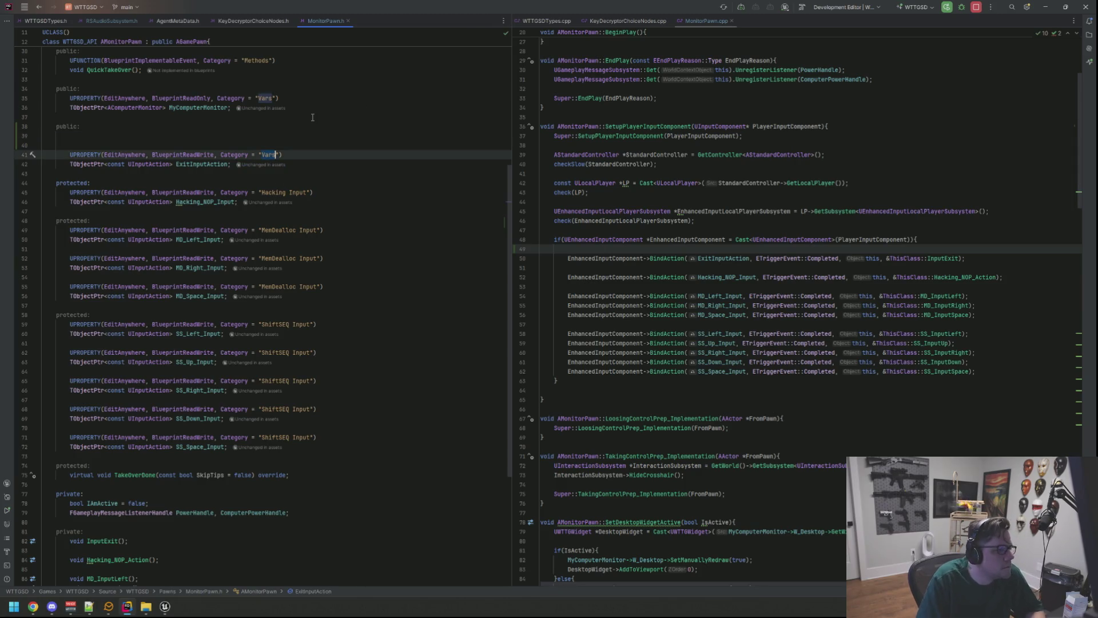
key("BackSpace")
key("BackSpace")
key("BackSpace")
type("Default I")
type("nput")
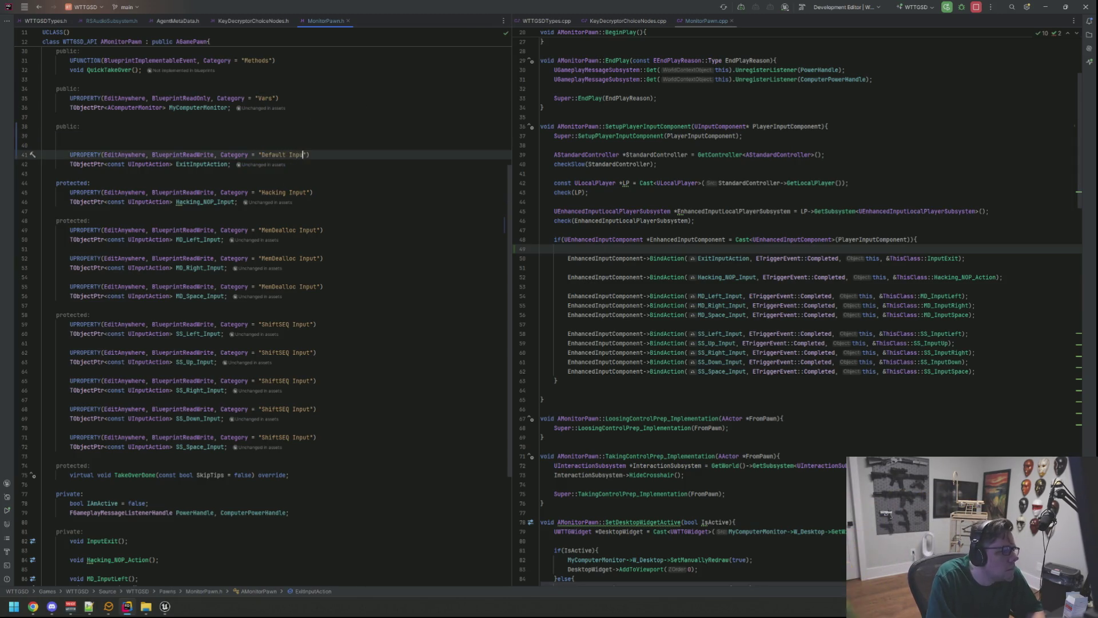
left_click(70, 136)
type("UP")
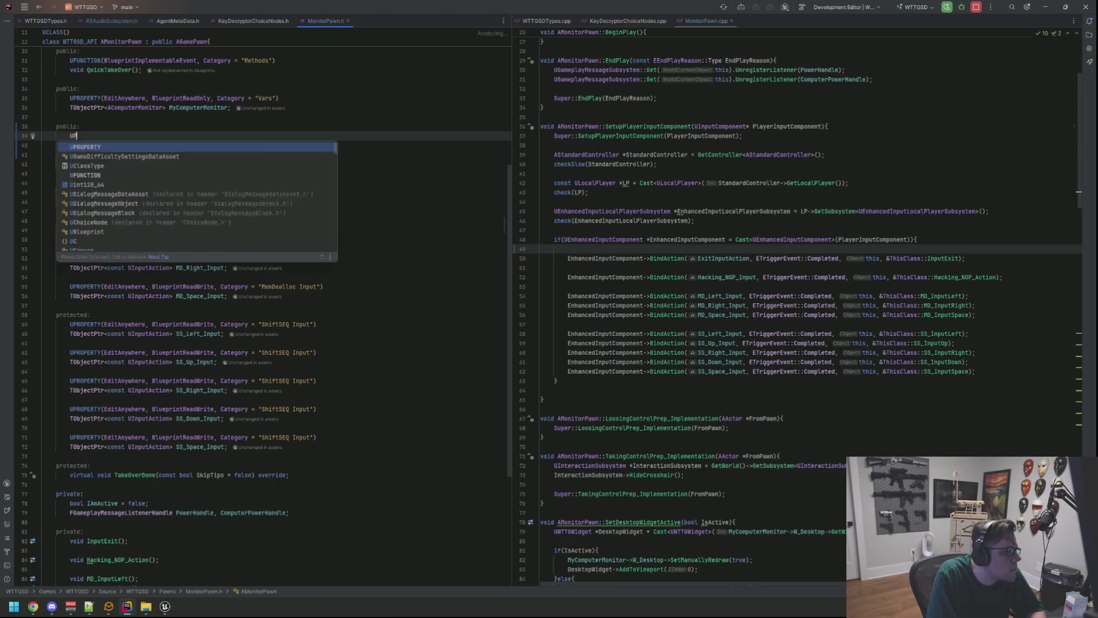
type("ROPERTY(EditAnywhere, Bluep")
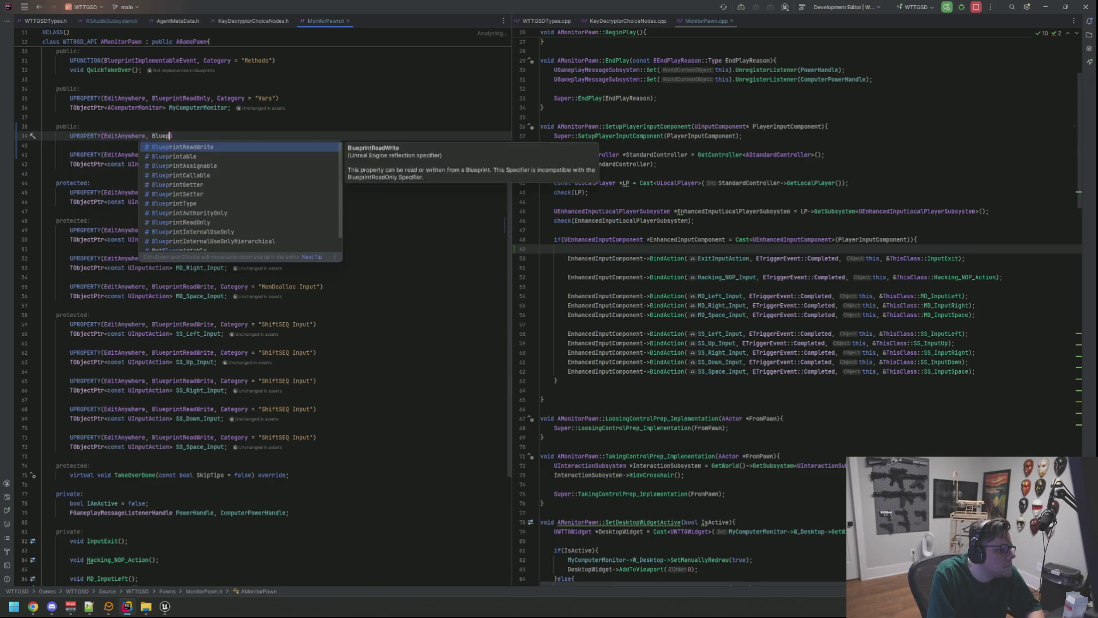
type("rintReadWrite, Category = \"Defa")
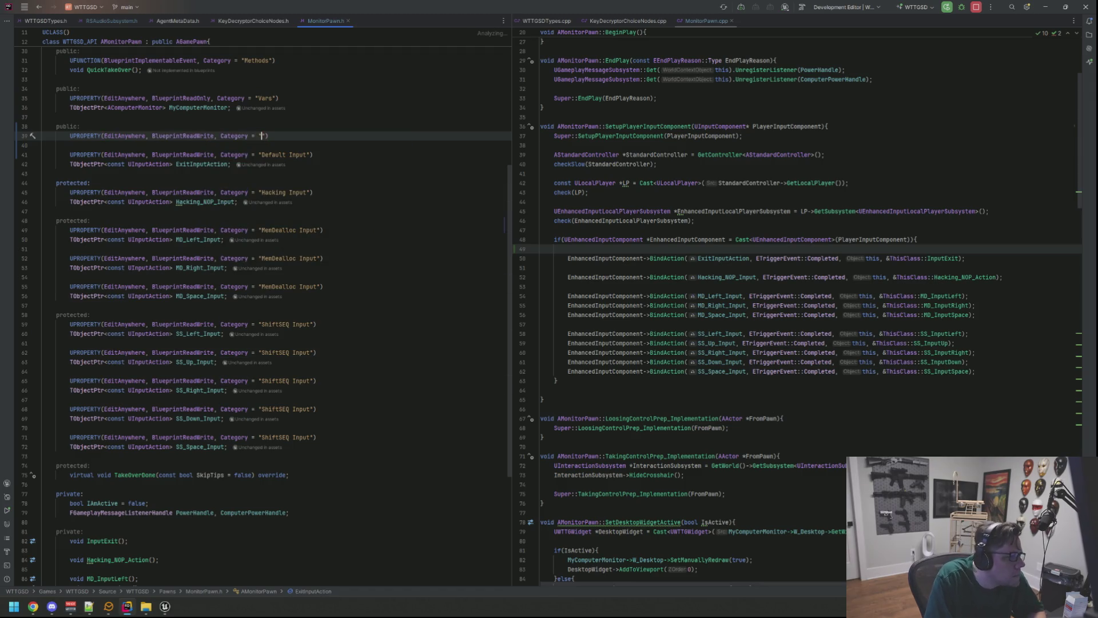
type("ult Input\")")
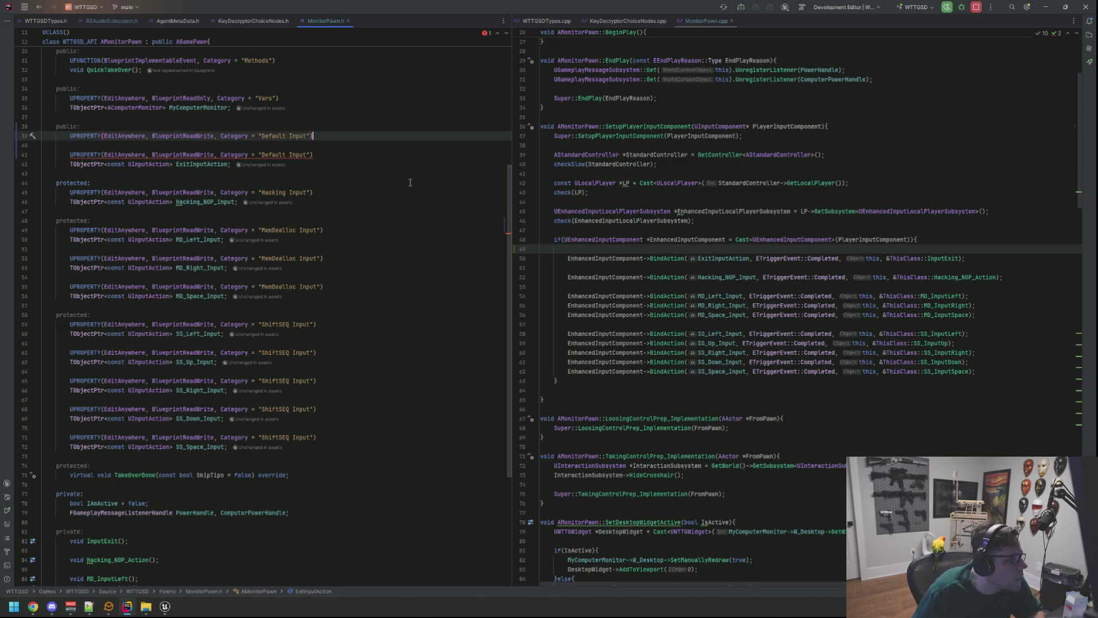
Declare TObjectPtr<const UInputAction> LMBInputAction under the Default Input UPROPERTY
key("Return")
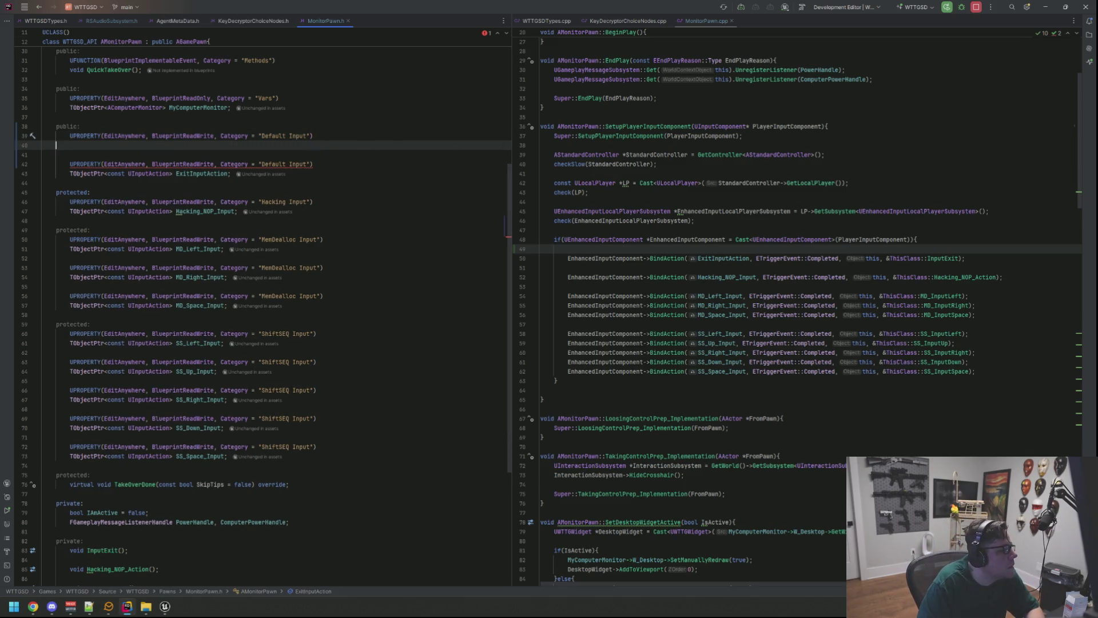
type("TObjectPtr<const UInput")
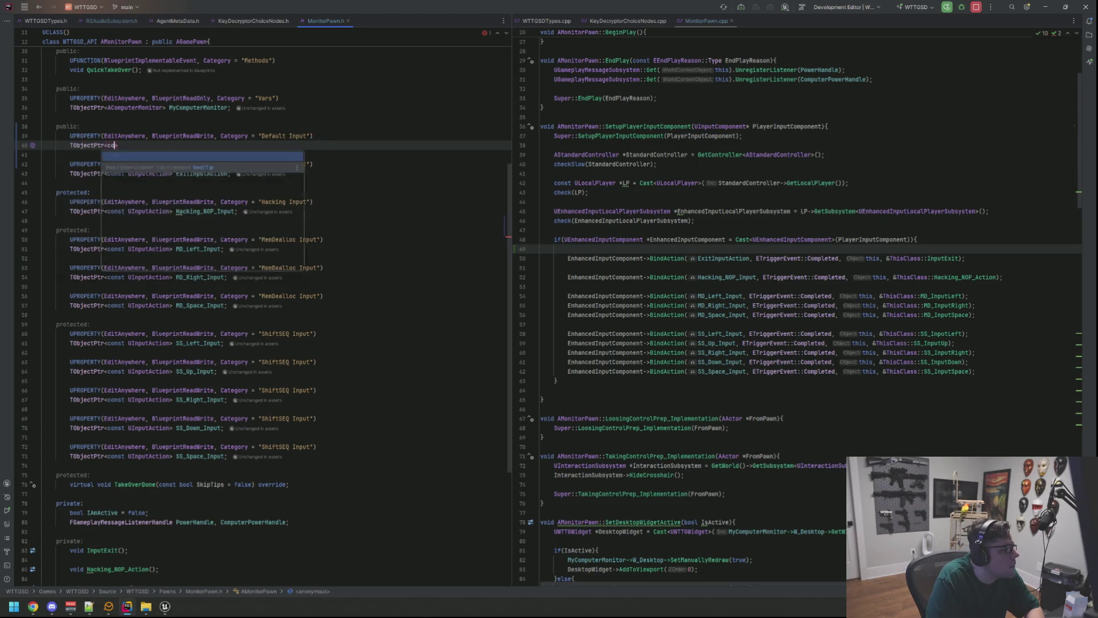
key("Return")
type("> L")
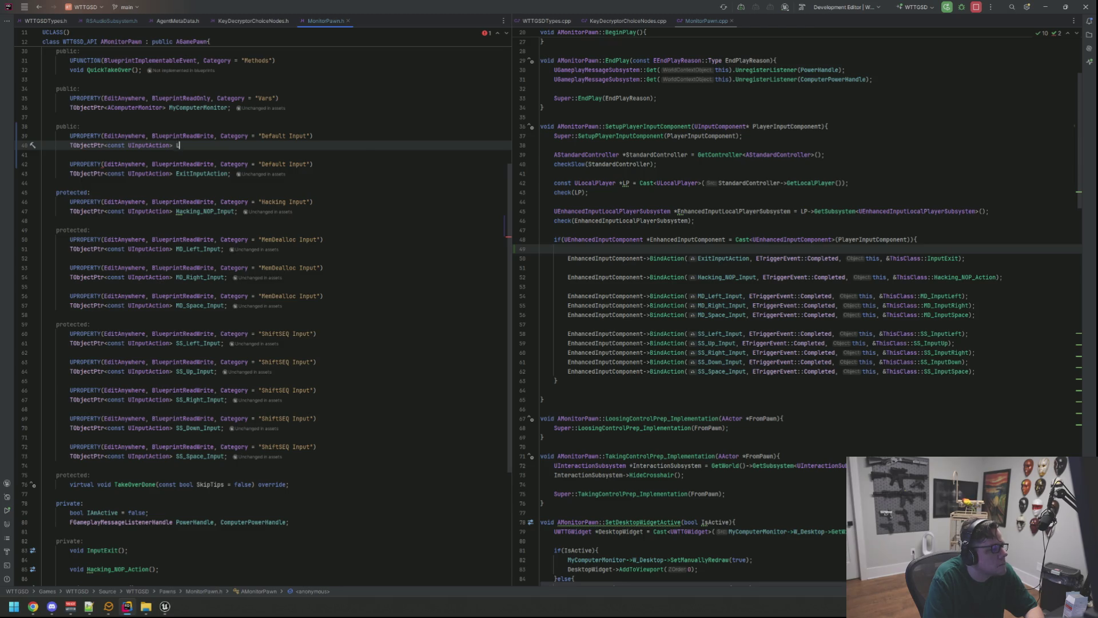
type("MBInputAction;")
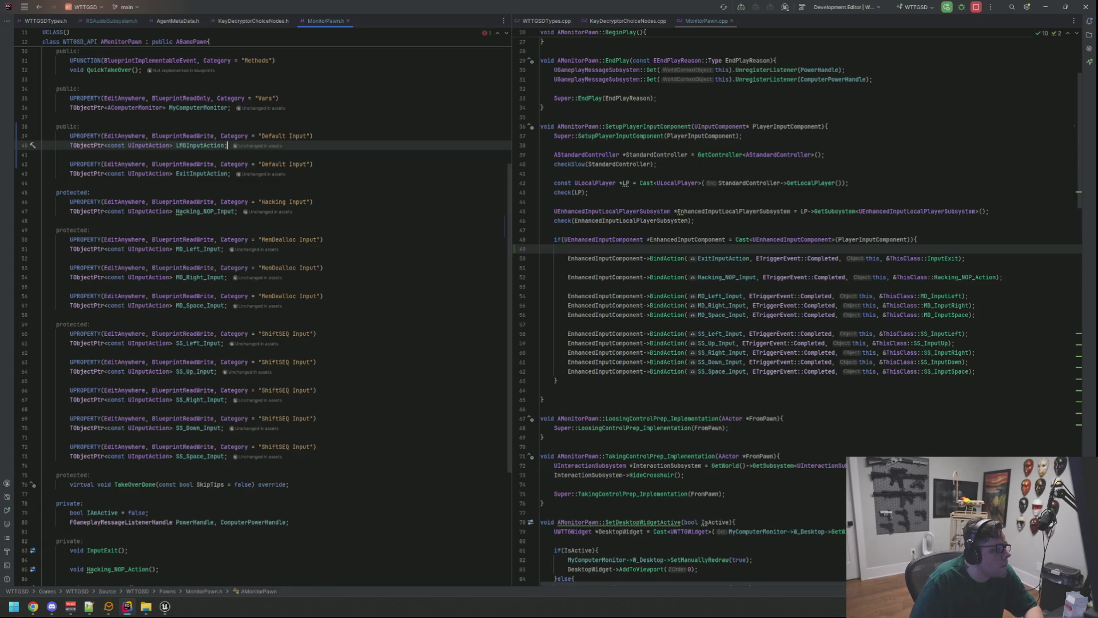
Open a blank line above the InputExit() declaration
scroll(352, 355, "down", 7)
left_click(238, 343)
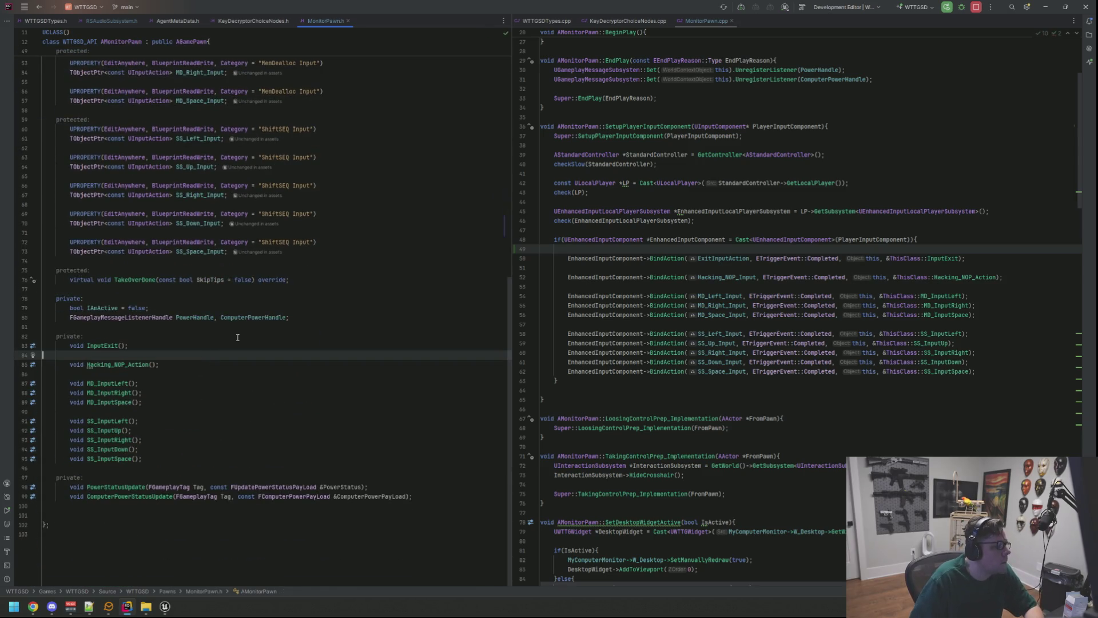
key("Return")
Declare void InputLMB(); and generate its definition in MonitorPawn.cpp
key("Up")
key("Tab")
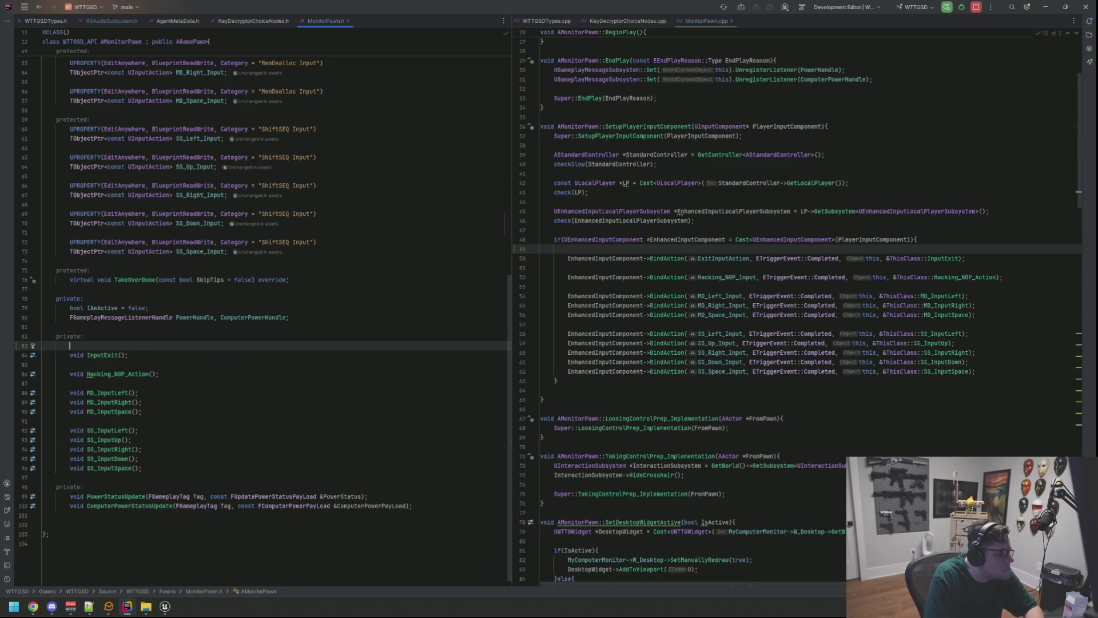
type("void In")
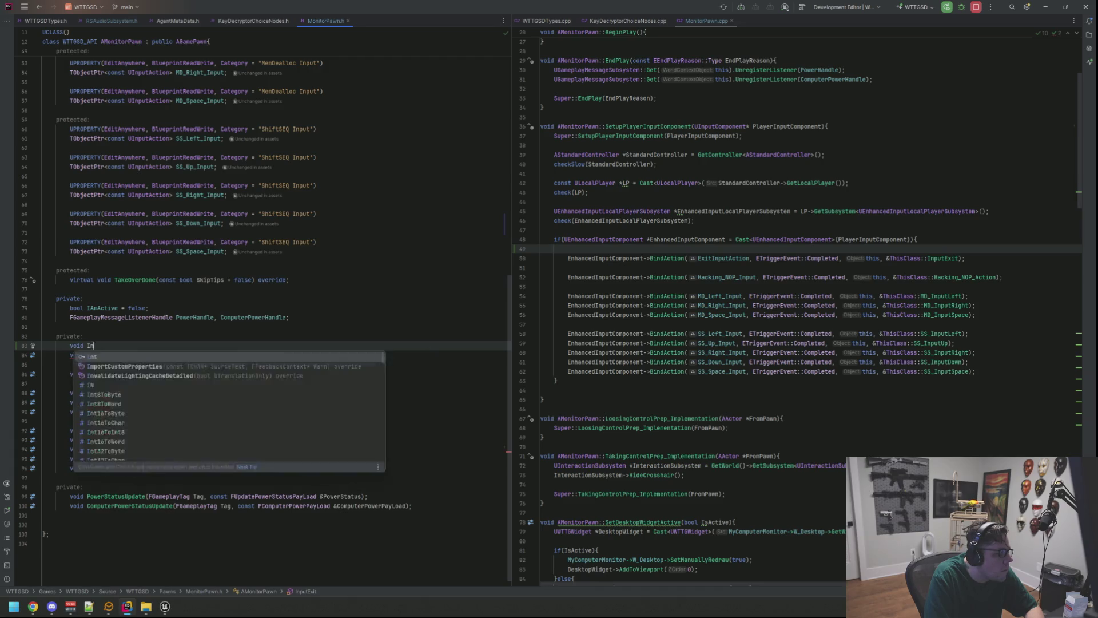
type("putLMB();")
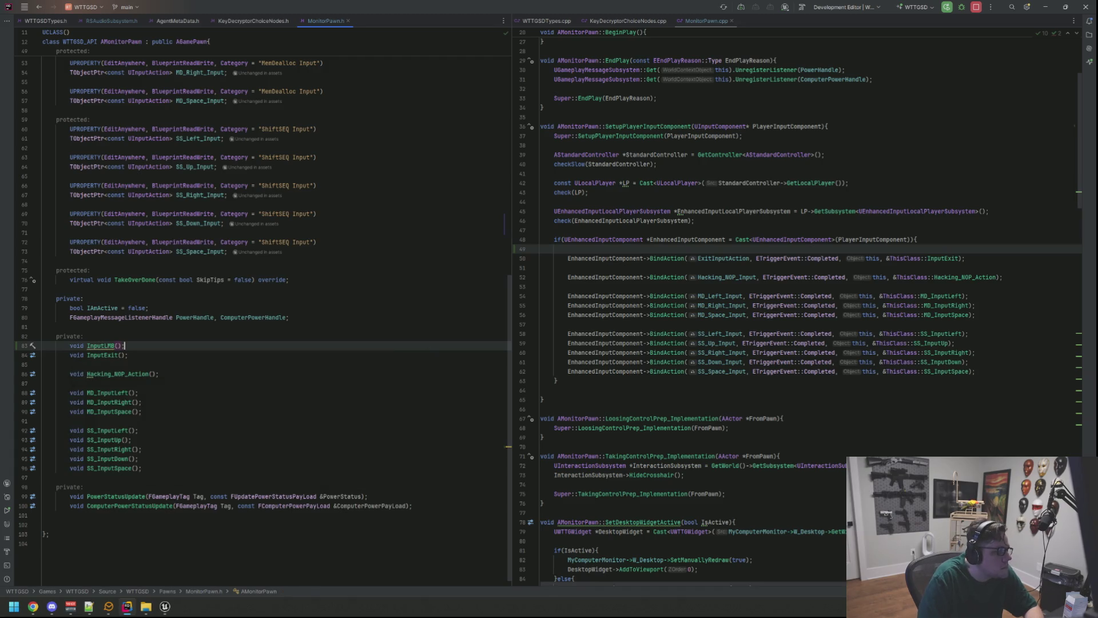
key("alt+Return")
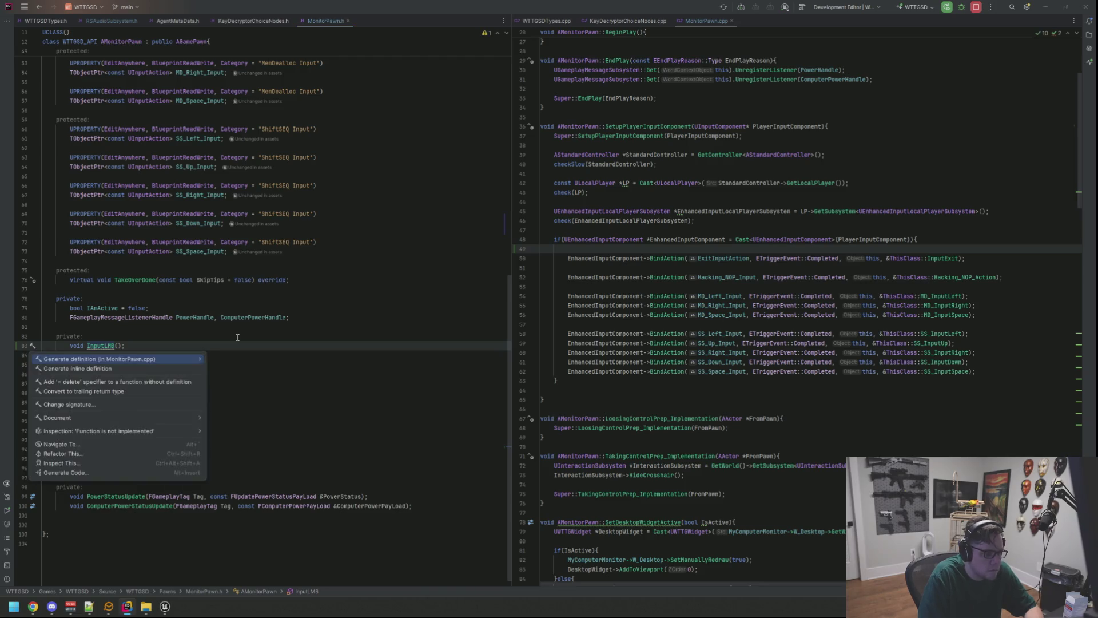
key("Return")
key("Return")
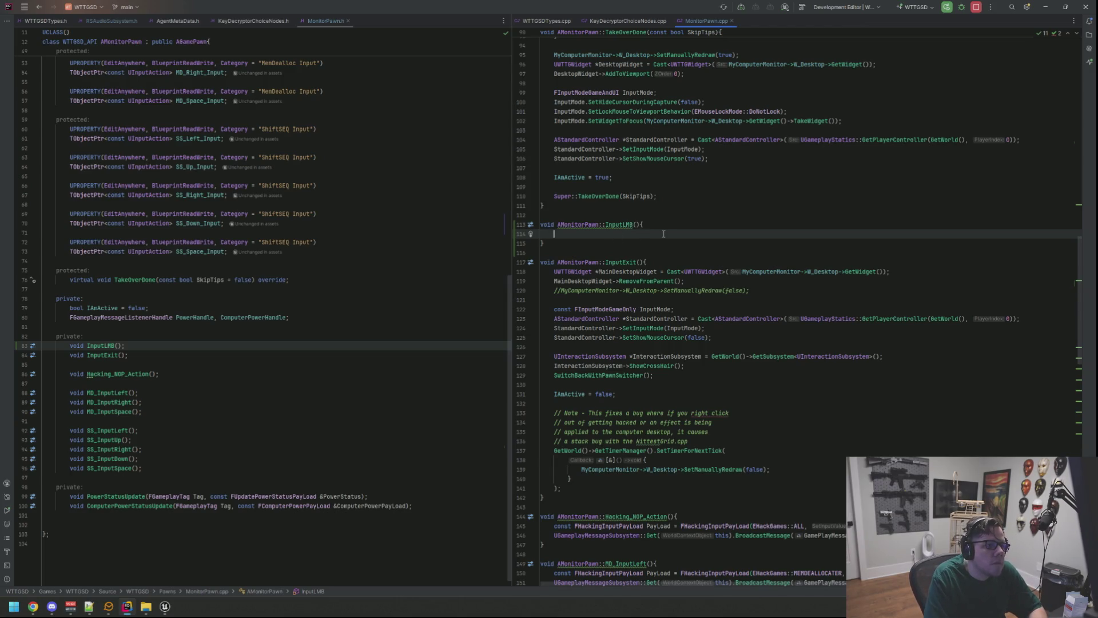
Make InputLMB's body log RLOG("LMB!")
type("RLOG")
key("Return")
type("\"LMB!")
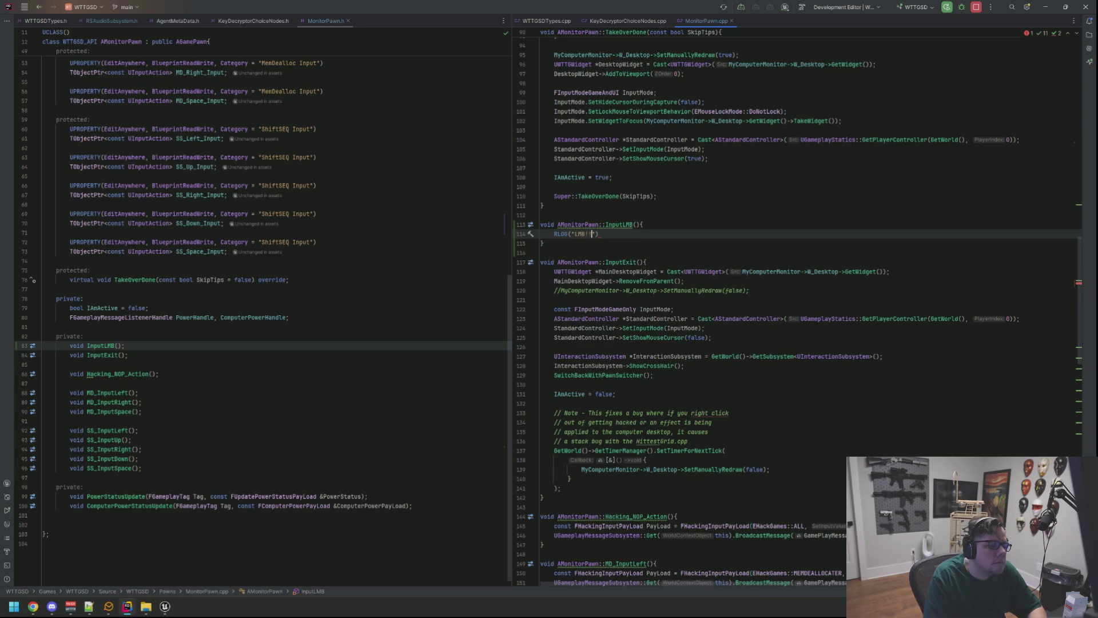
key("Up")
key("Up")
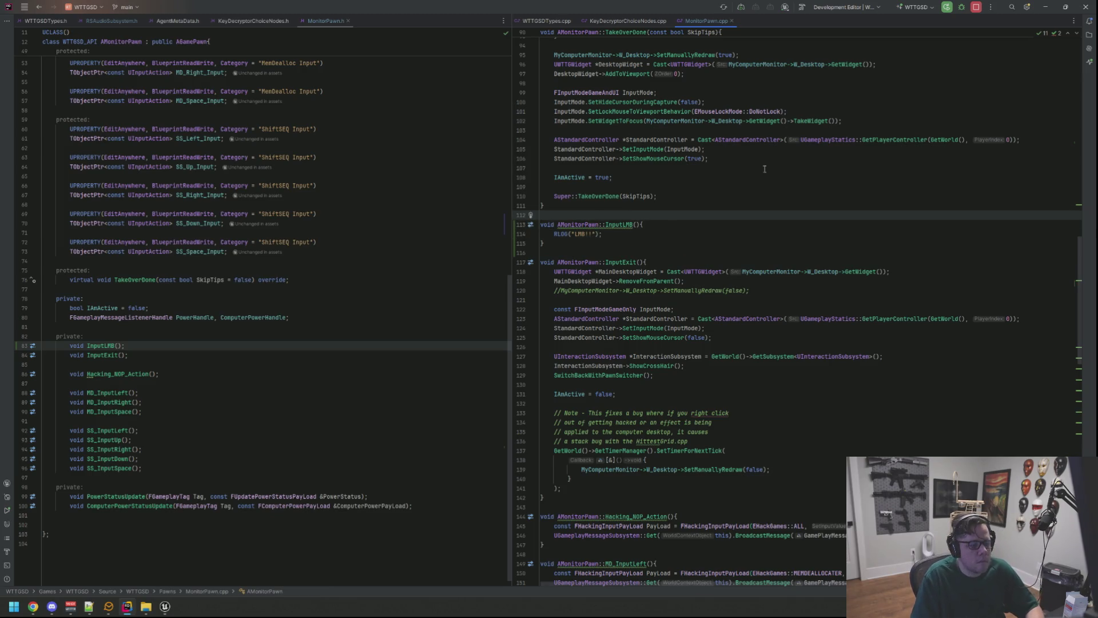
Start an EnhancedInputComponent->BindAction call on empty line 49 of SetupPlayerInputComponent
scroll(764, 169, "up", 20)
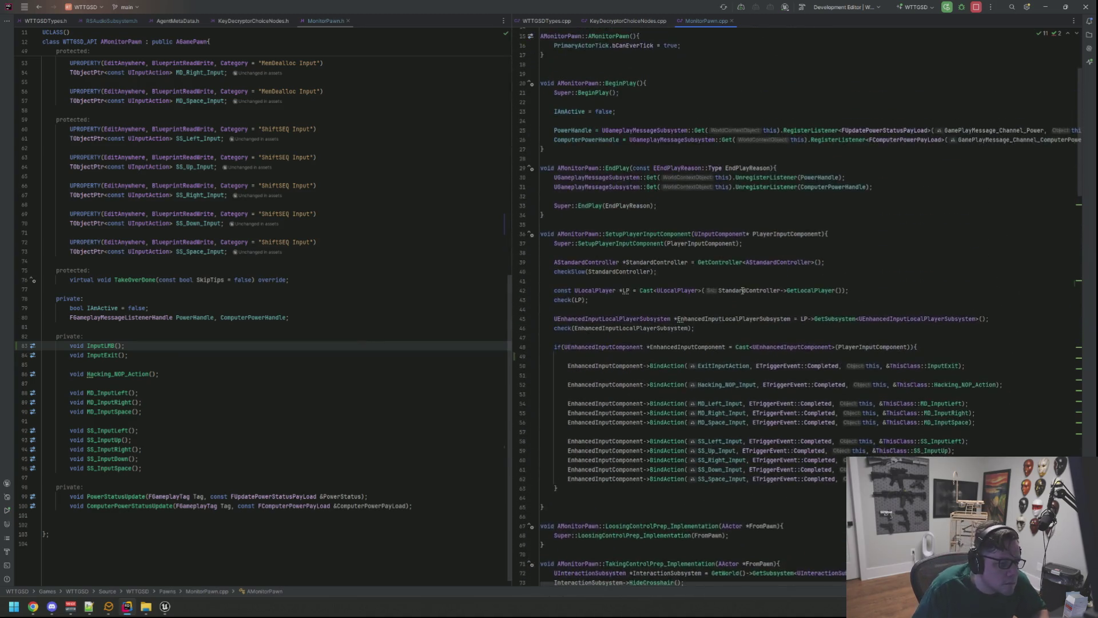
scroll(743, 290, "down", 7)
left_click(807, 195)
scroll(803, 198, "up", 4)
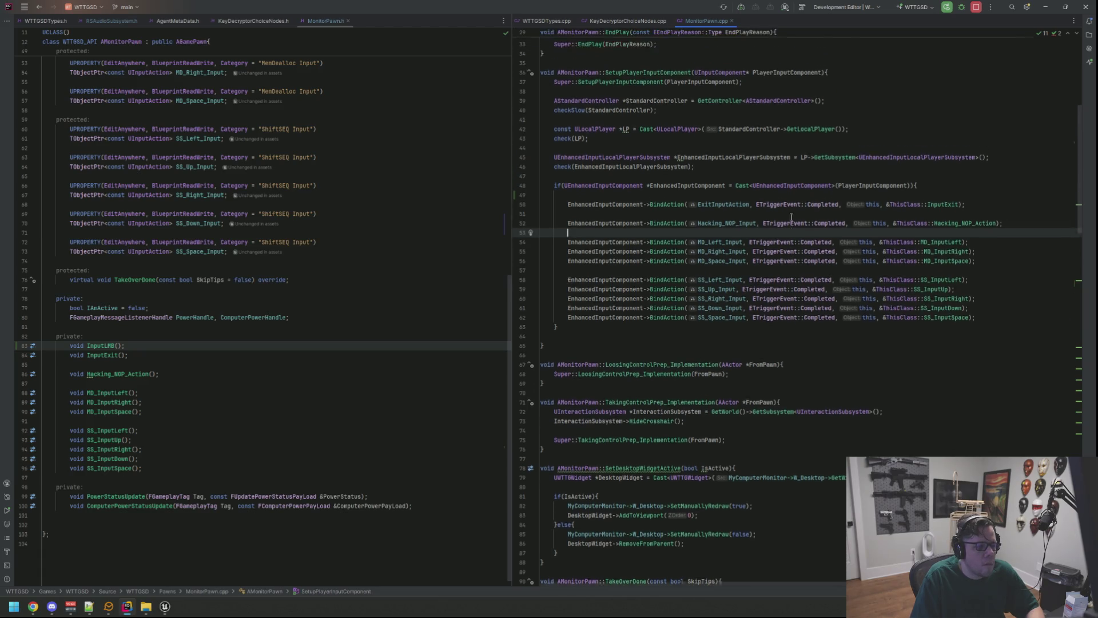
left_click(712, 260)
left_click(707, 270)
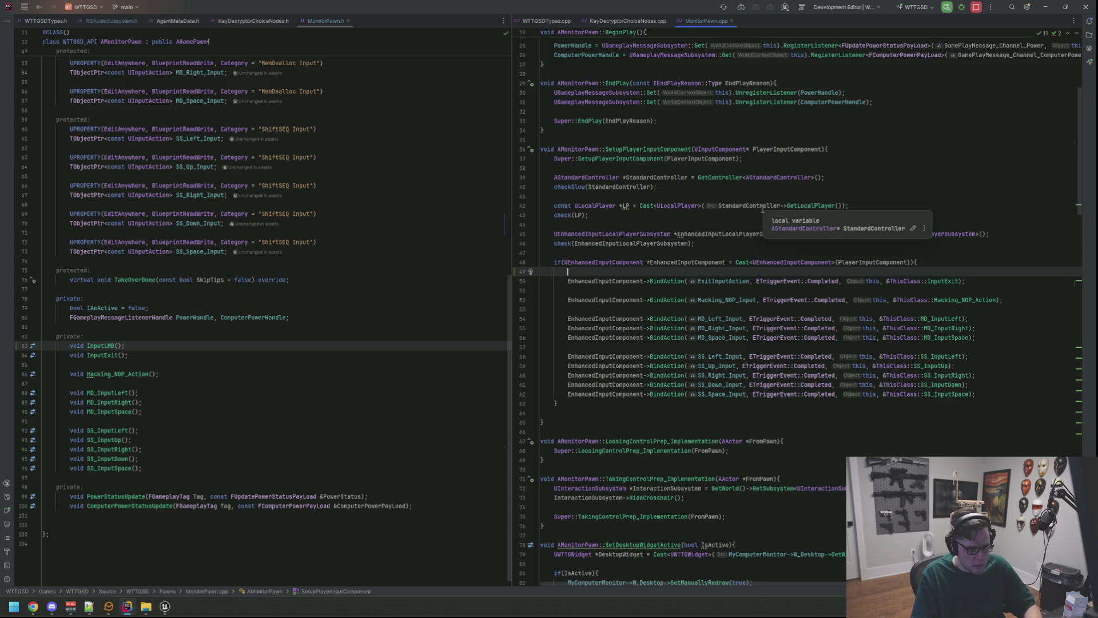
type("Enh")
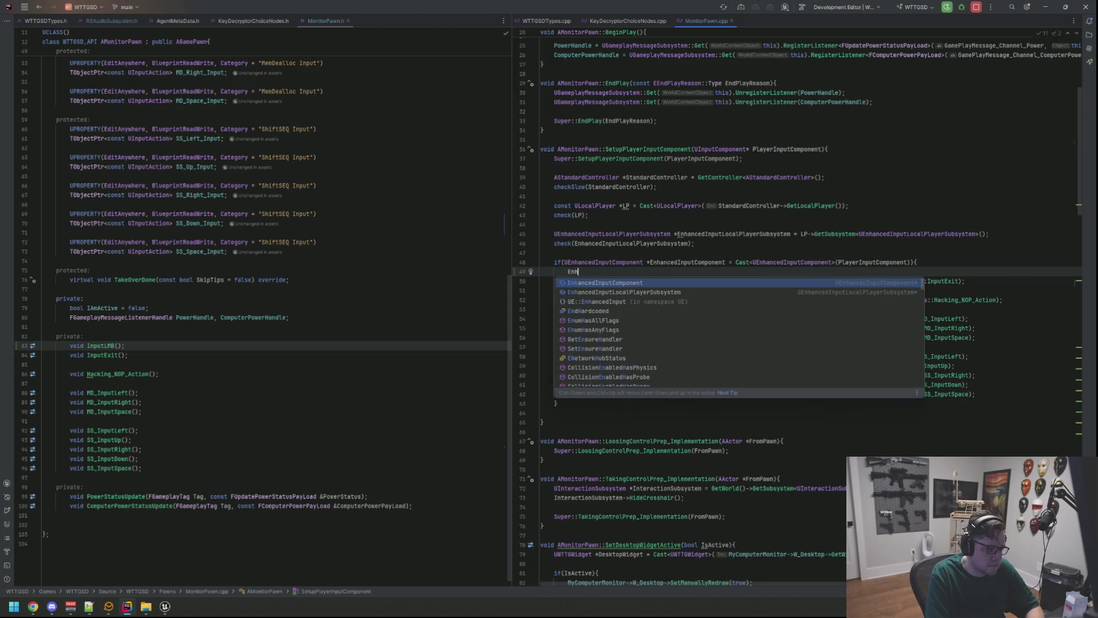
key("Return")
type("->Bind")
key("Return")
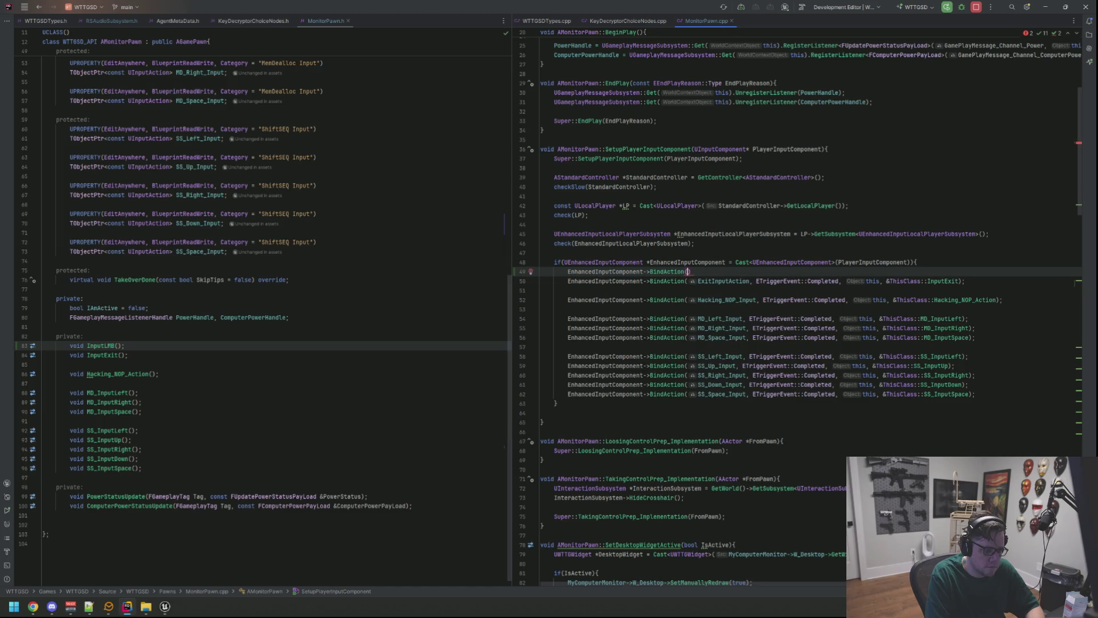
Bind LMBInputAction on ETriggerEvent::Completed to a ThisClass handler on this object
scroll(415, 181, "up", 15)
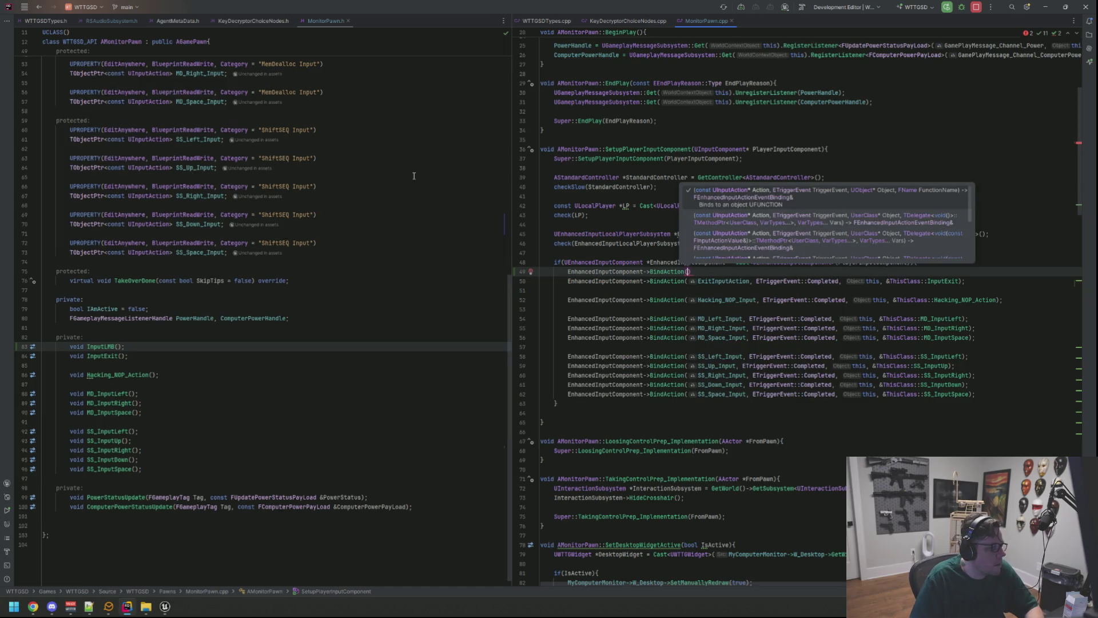
scroll(418, 182, "down", 3)
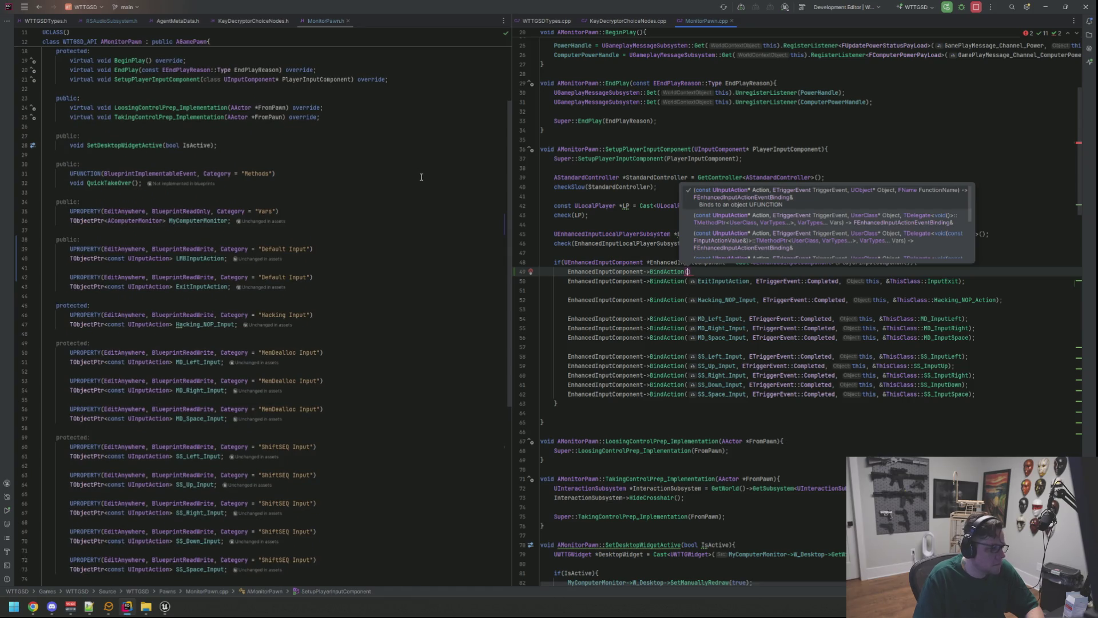
type("LMBIn")
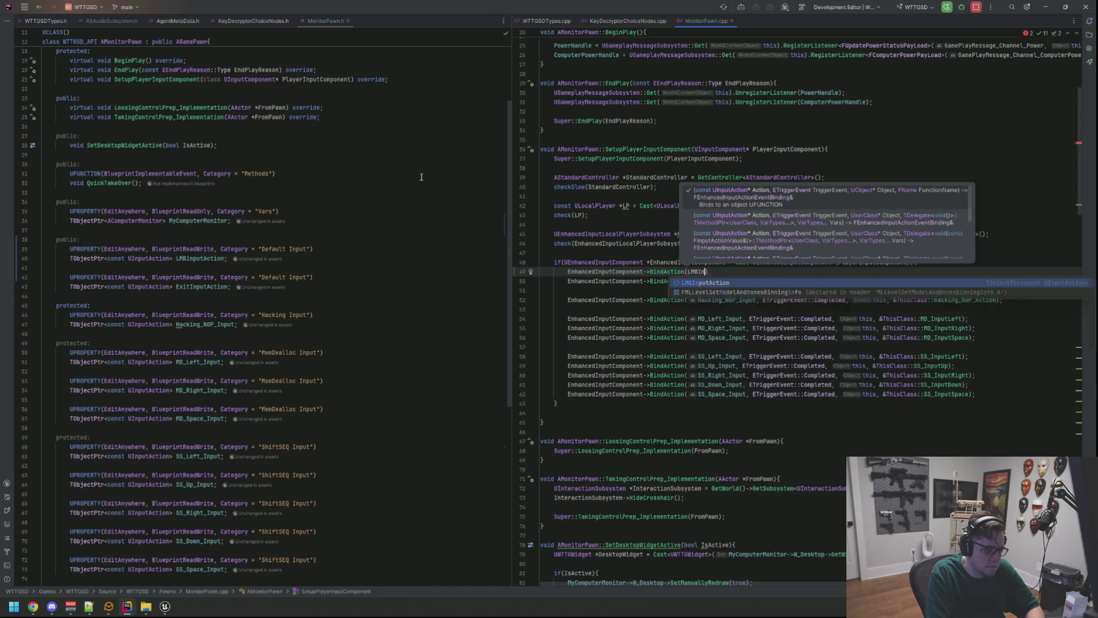
type("pu")
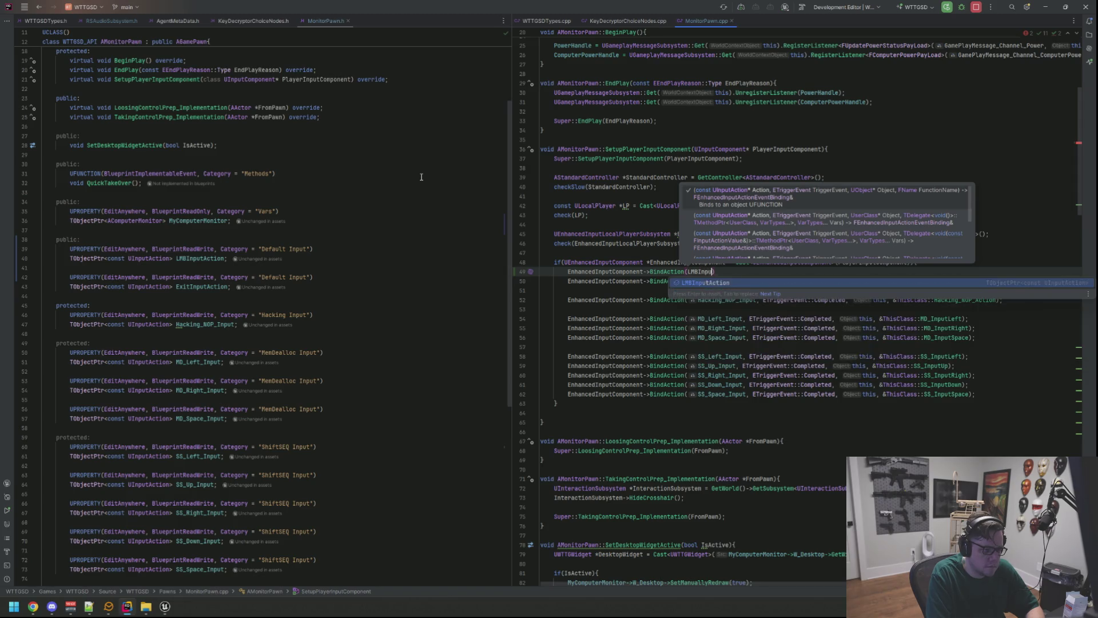
key("Return")
type(", ETri")
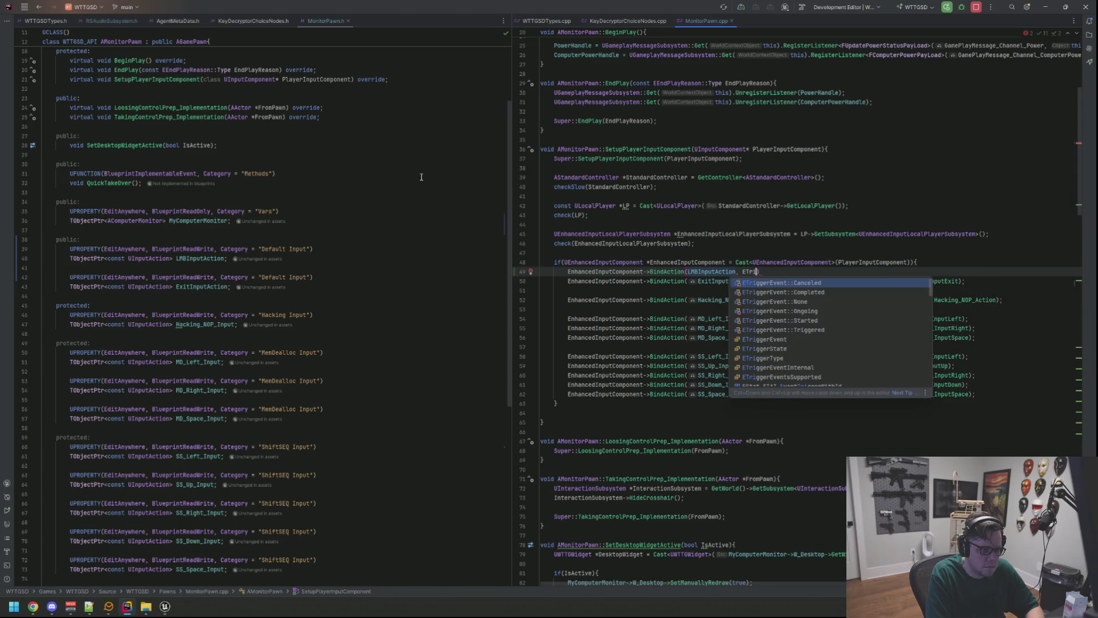
key("Down")
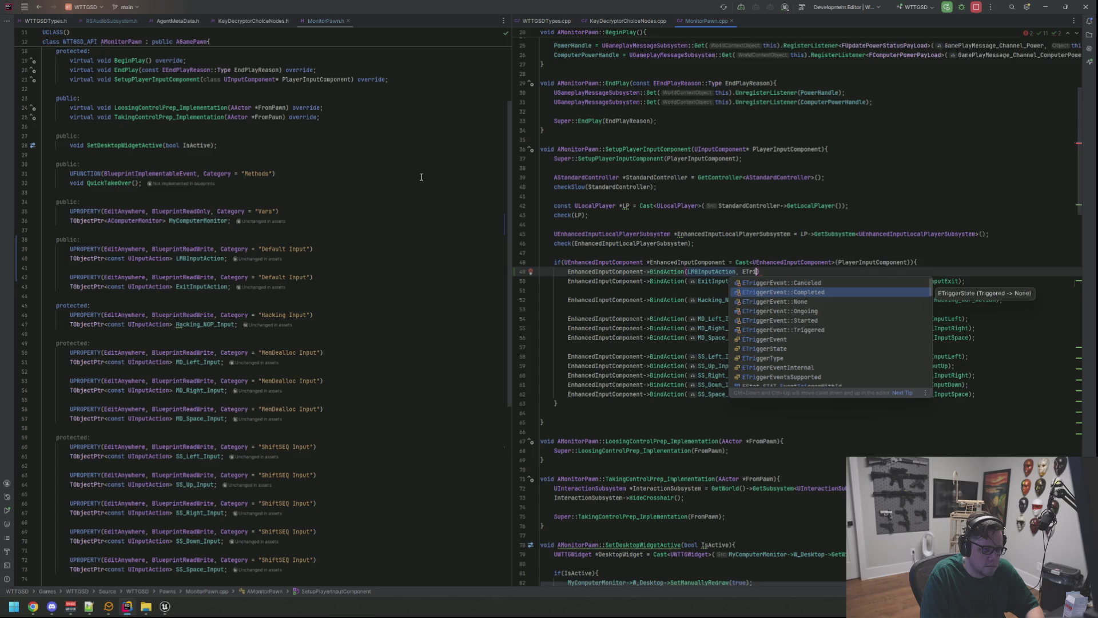
key("Down")
key("Down")
key("Down")
key("Up")
key("Up")
key("Up")
key("Return")
type(", ")
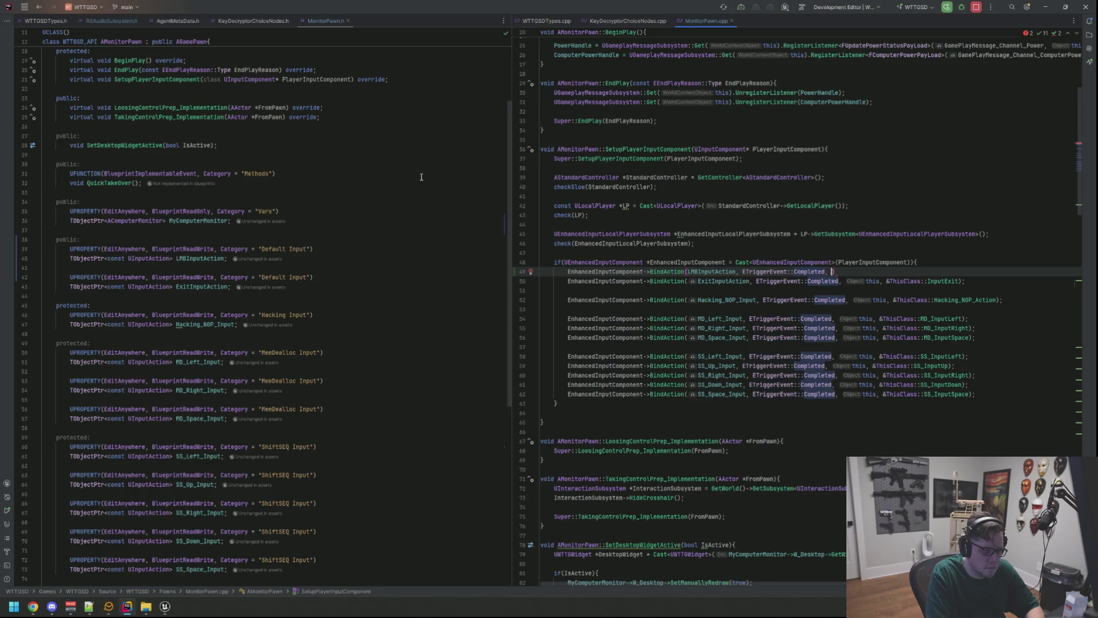
type("this, &ThisClass::")
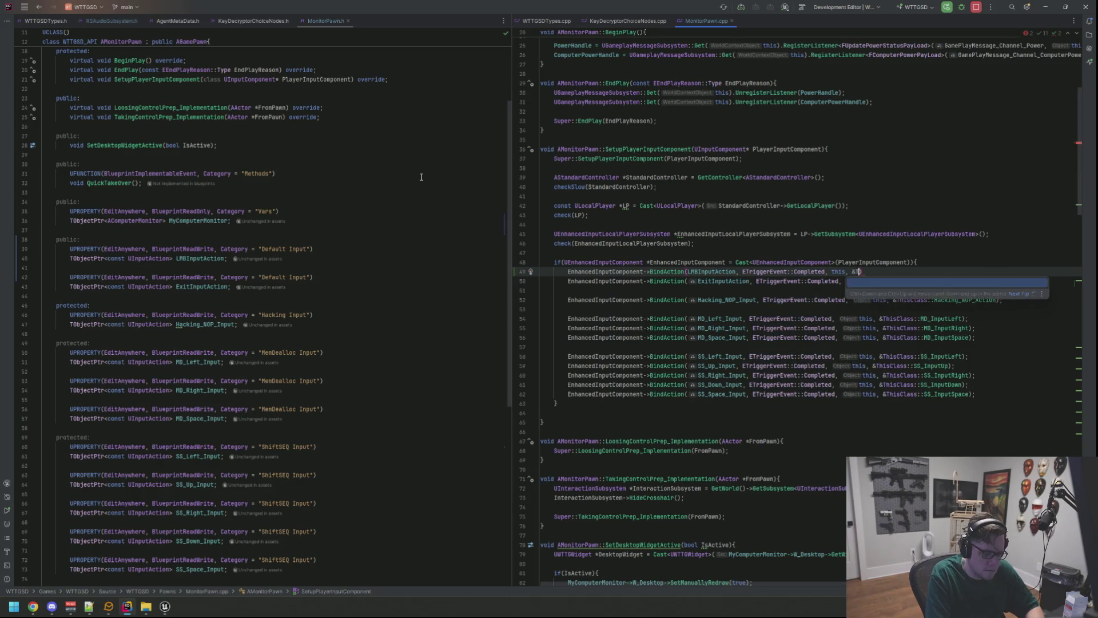
type("LMB")
key("Return")
type(";")
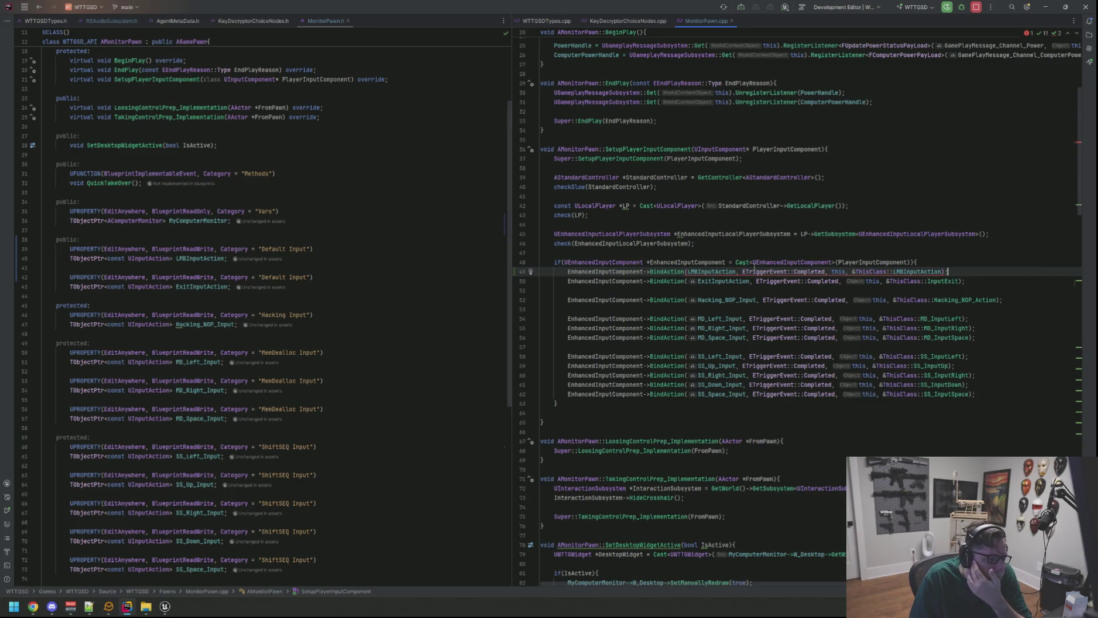
Correct the bound handler to ThisClass::InputLMB, then switch back to the Unreal Editor
left_click(738, 282)
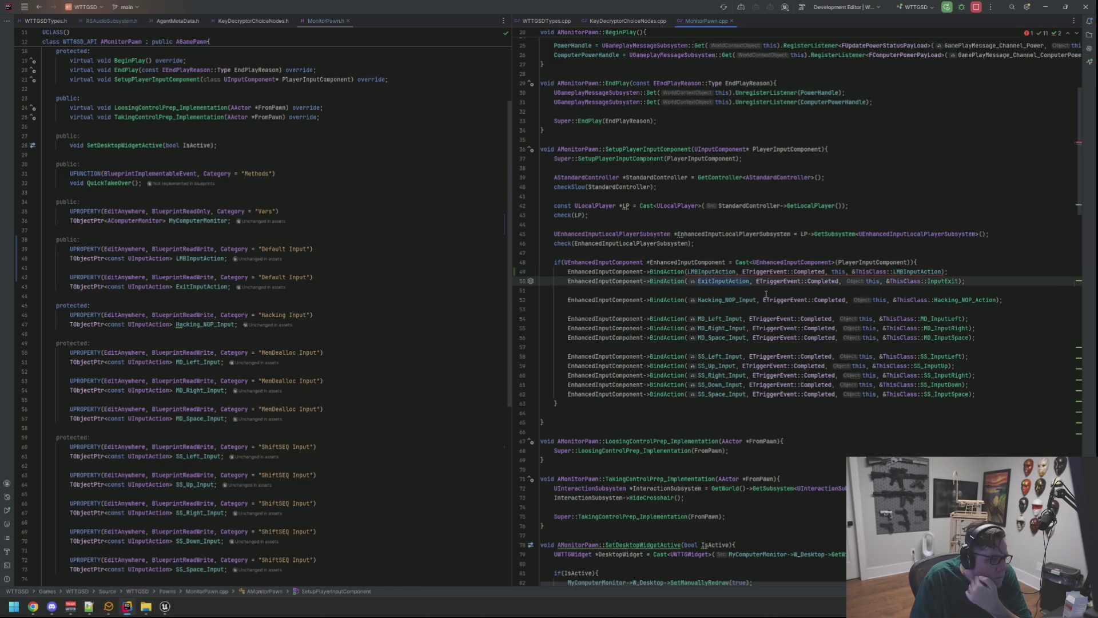
left_click(793, 293)
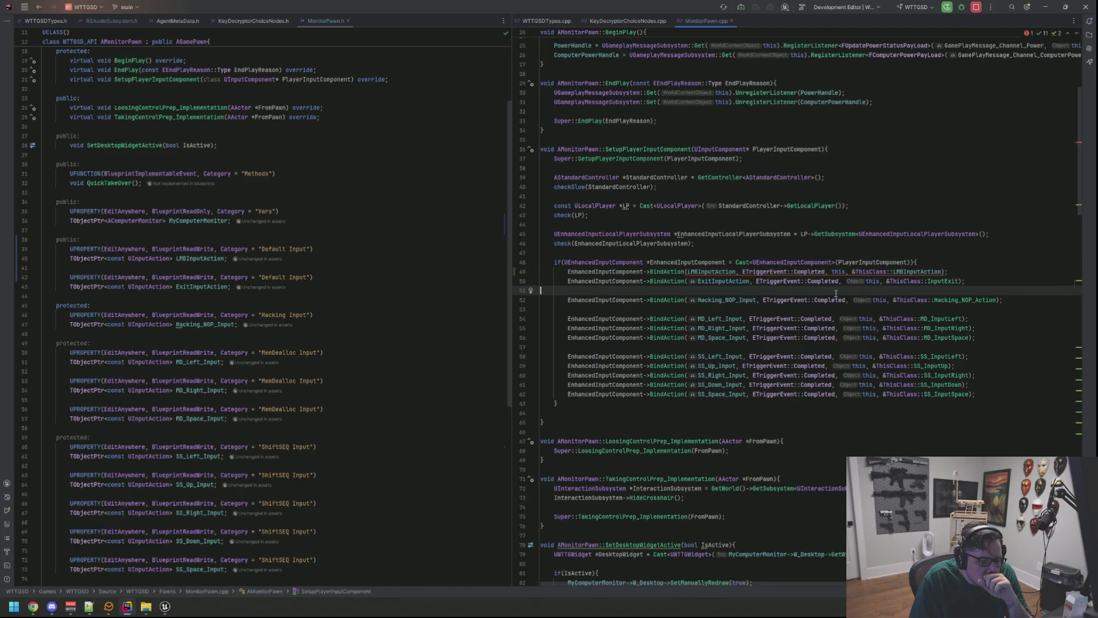
double_click(930, 272)
type("LMB")
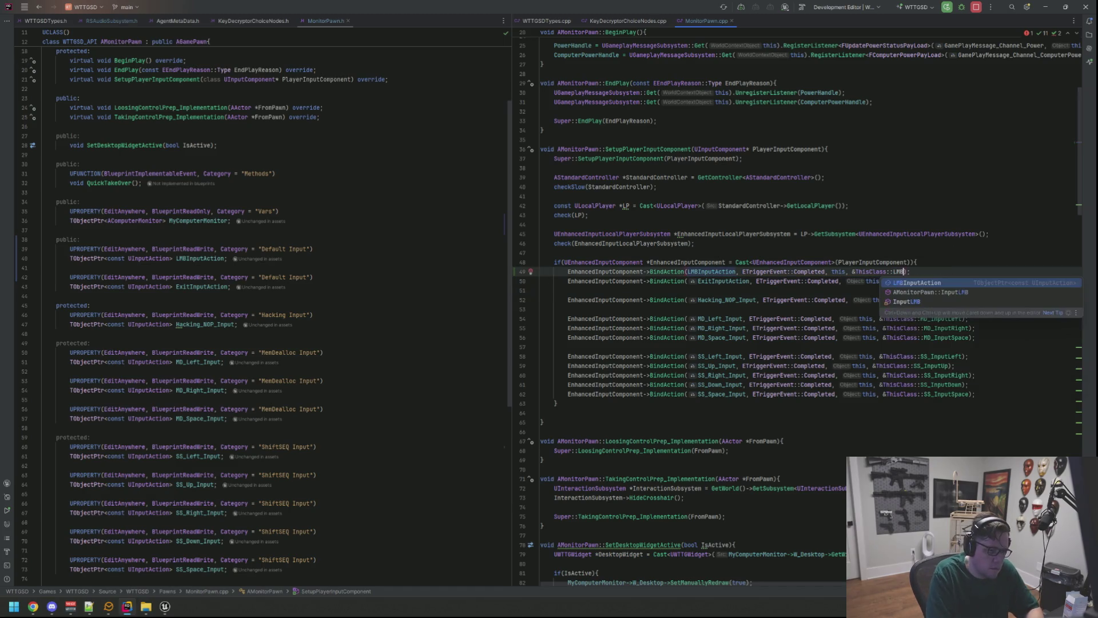
key("Down")
key("Down")
key("Return")
left_click(916, 262)
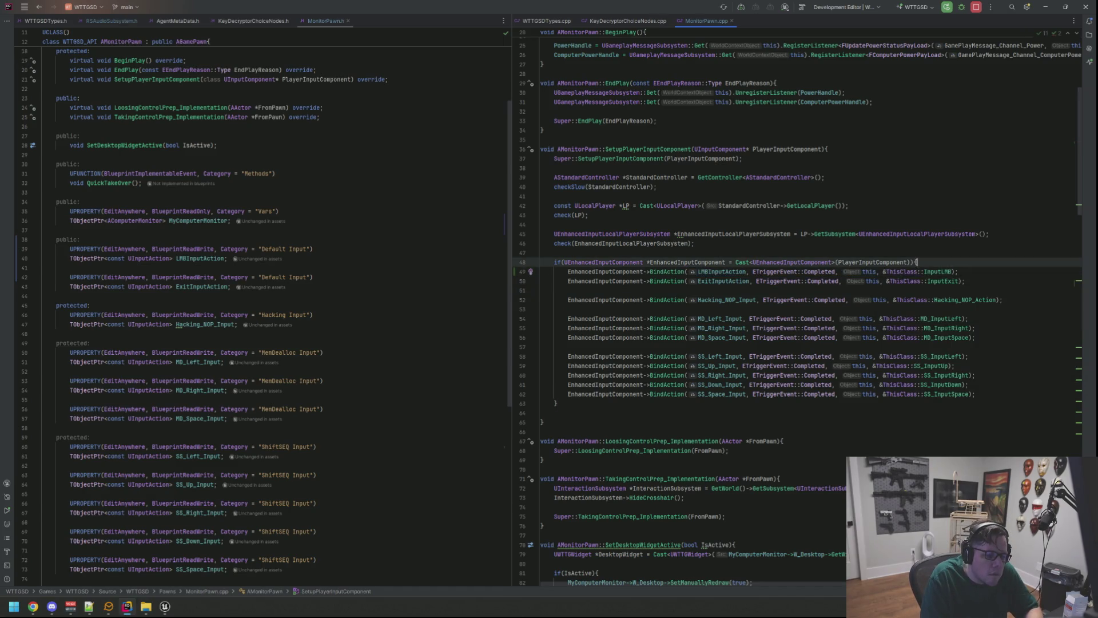
left_click(164, 607)
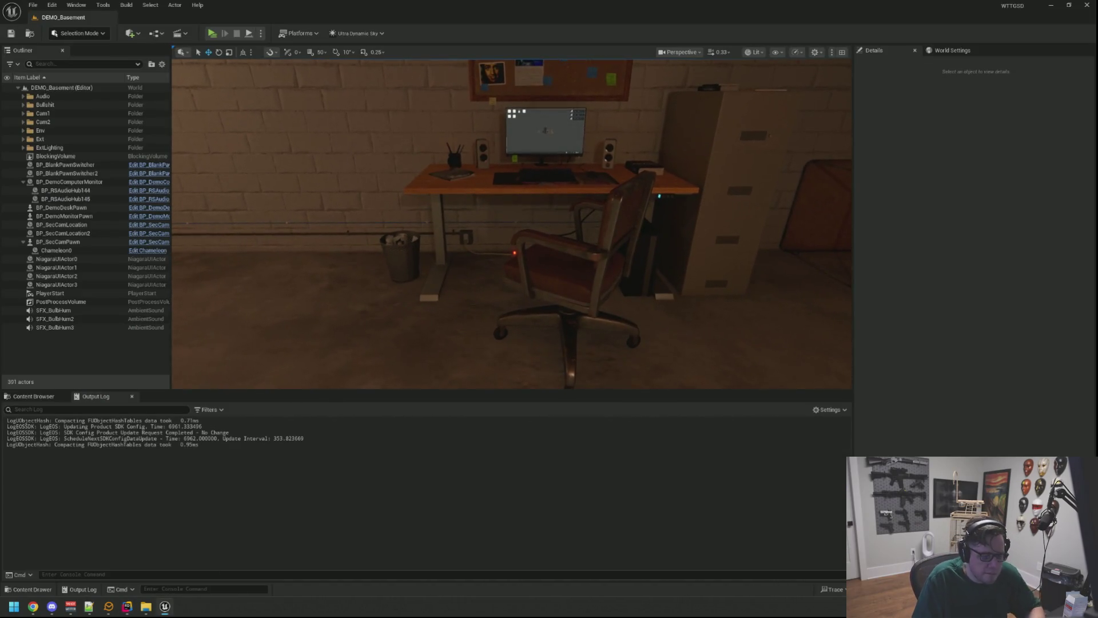
Run a Live Coding compile with Ctrl+Alt+F11 and close its window once patching succeeds
key("ctrl+alt+F11")
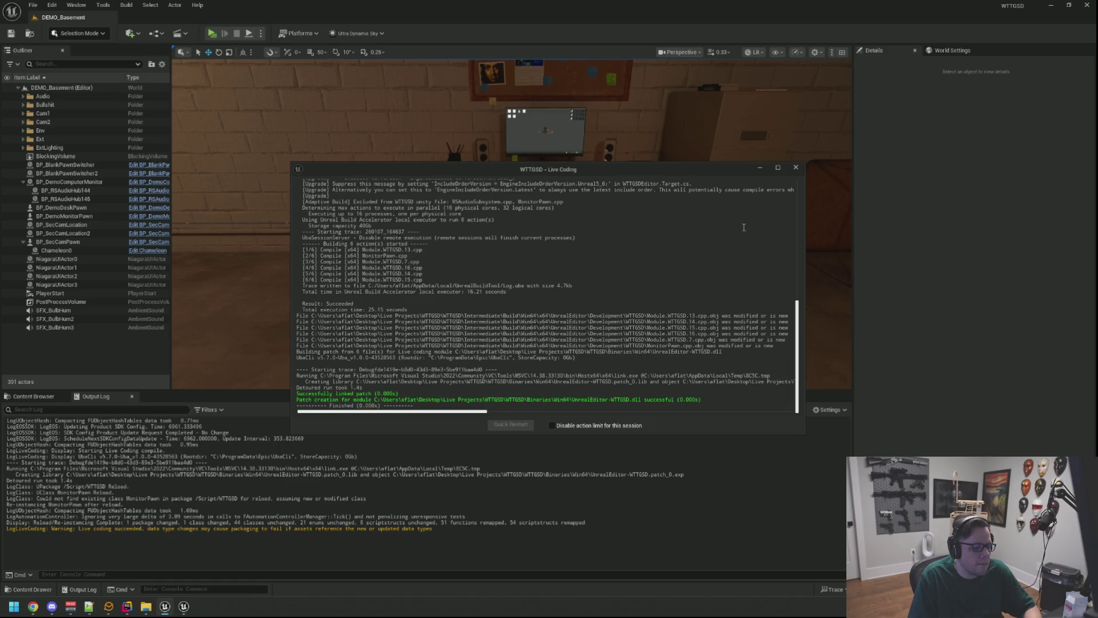
left_click(795, 167)
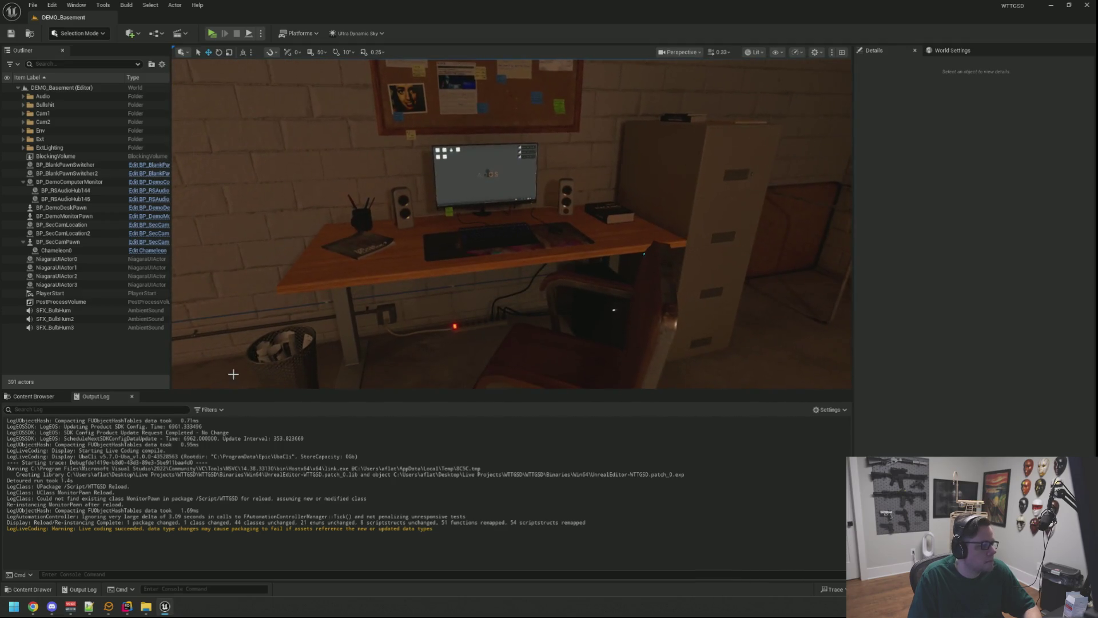
left_click(33, 396)
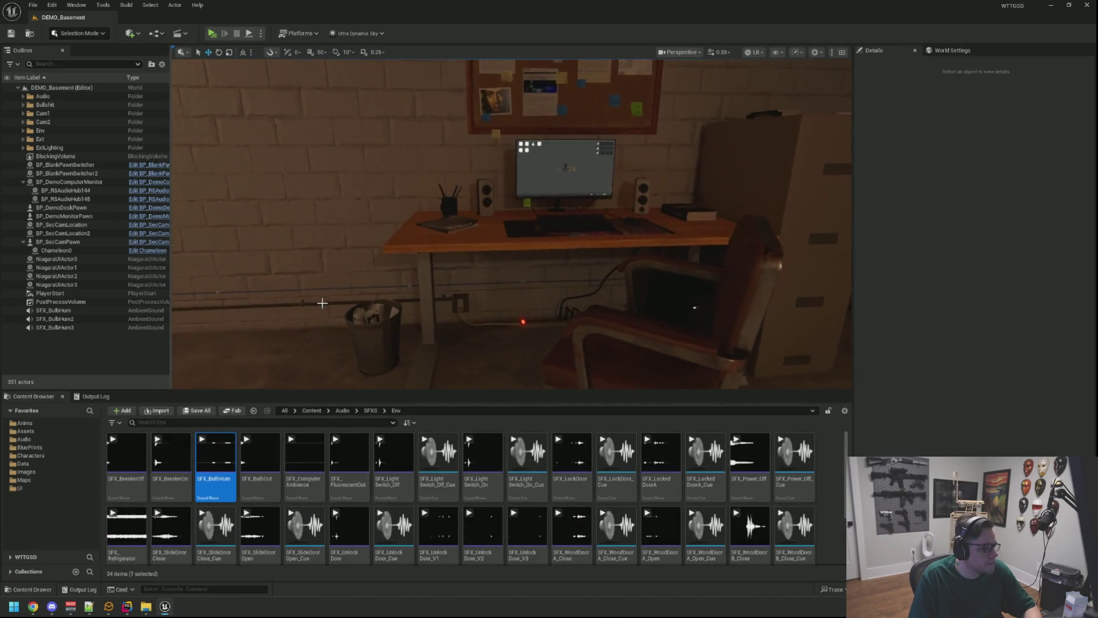
Open the BP_DemoComputerMonitor blueprint, look it over, and close it again
left_click(117, 355)
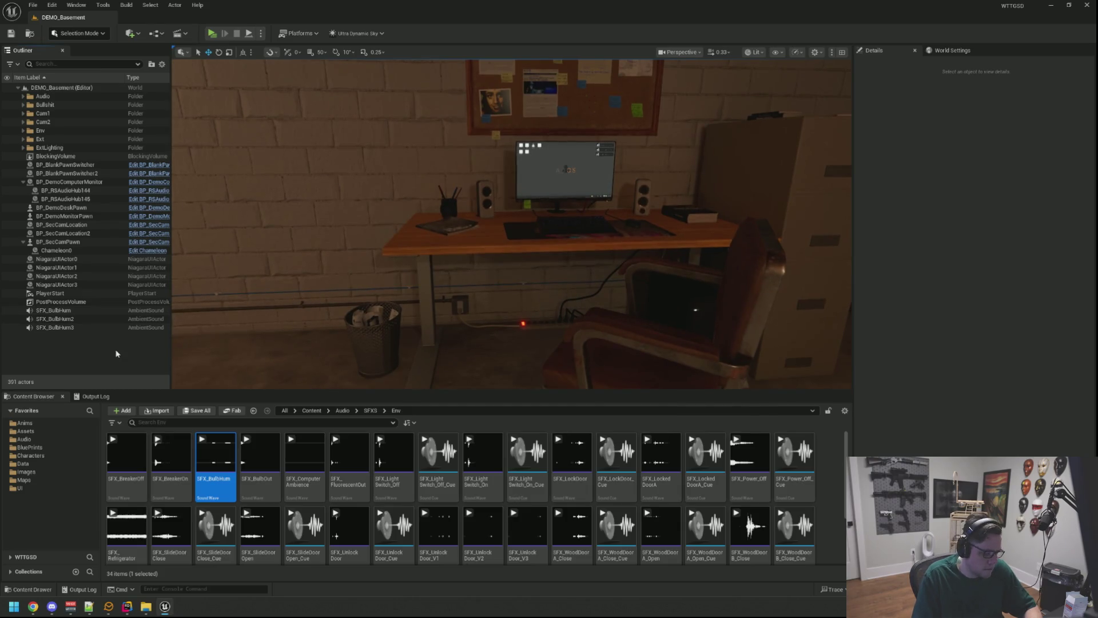
left_click(533, 197)
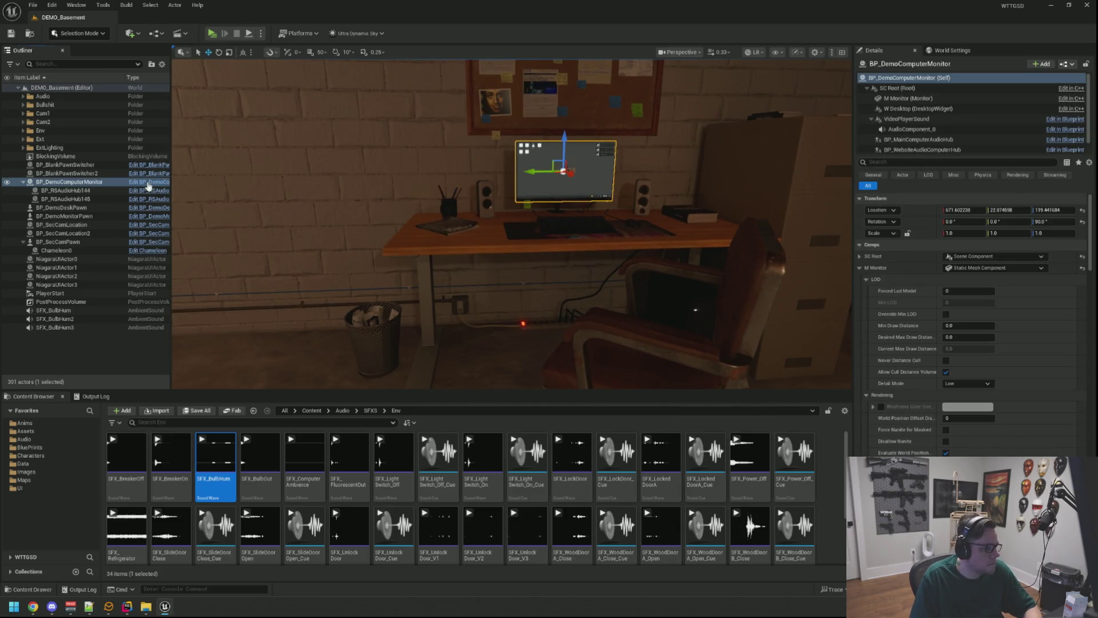
key("ctrl+e")
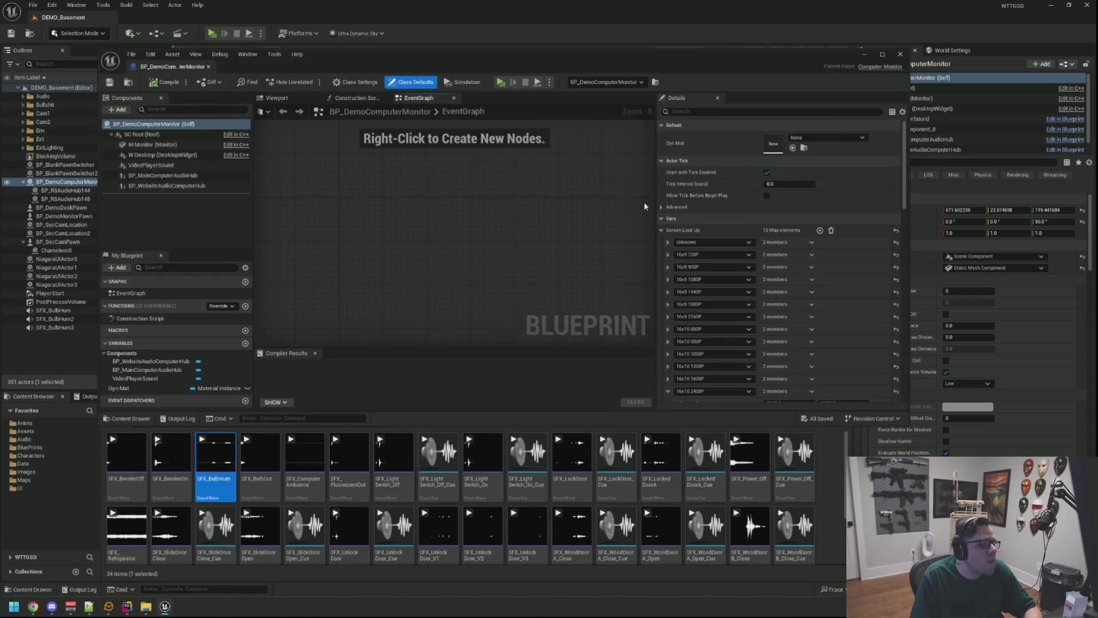
scroll(691, 203, "down", 15)
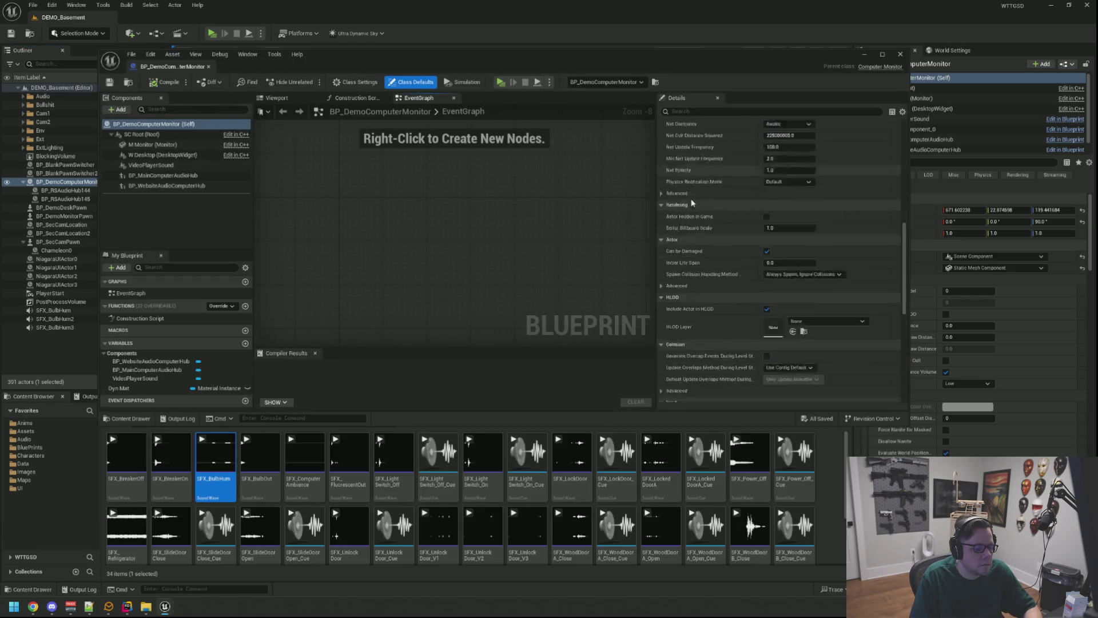
scroll(691, 198, "up", 10)
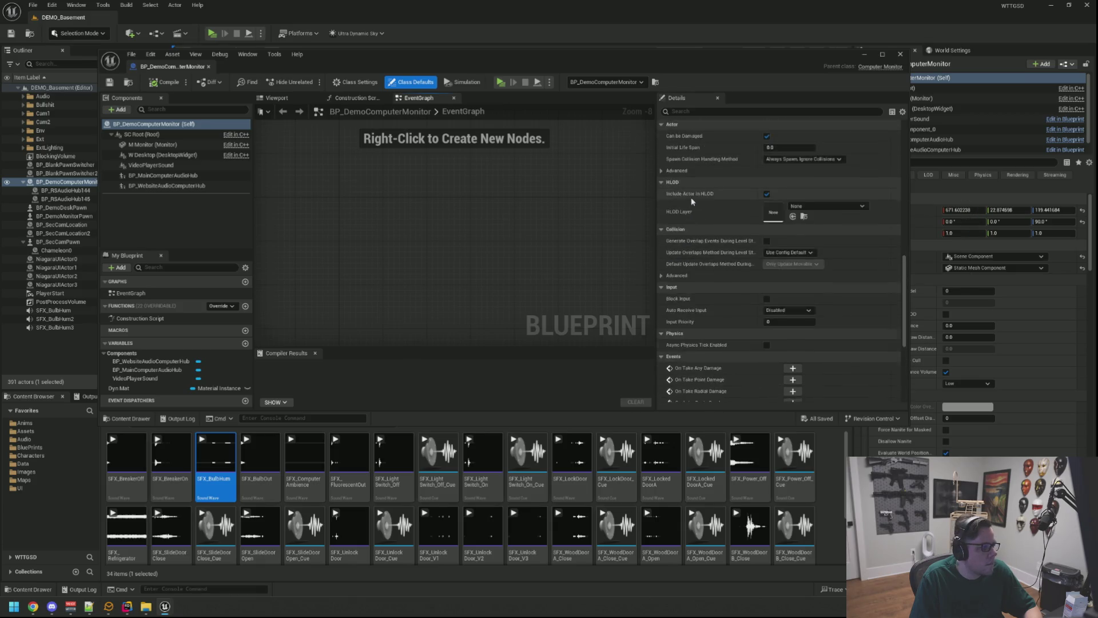
left_click(208, 67)
mouse_move(534, 194)
left_mouse_down()
mouse_move(503, 189)
mouse_move(550, 200)
mouse_move(535, 194)
left_mouse_up()
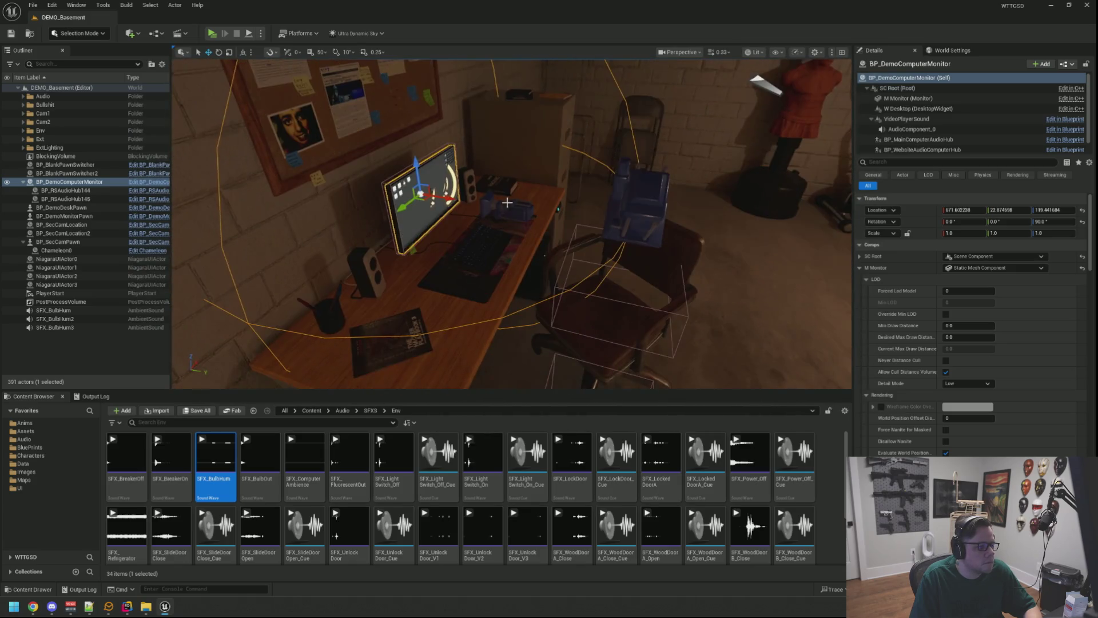
Via BP_DemoMonitorPawn, duplicate IA_Computer_Exit as IA_Computer_LMB, then open IMC_Computer
double_click(123, 216)
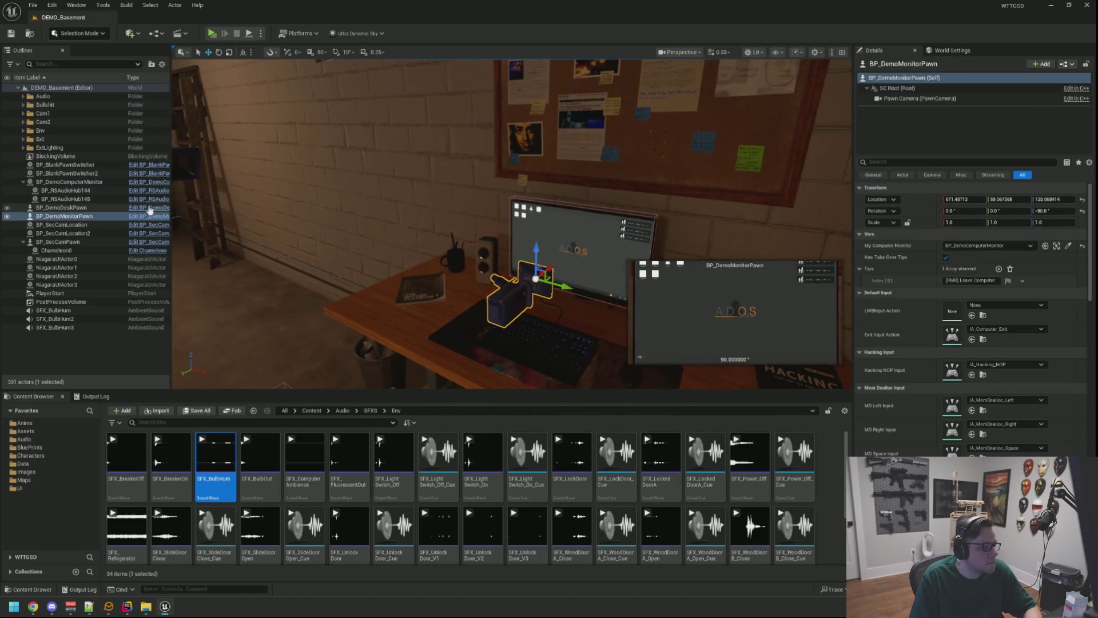
left_click(148, 219)
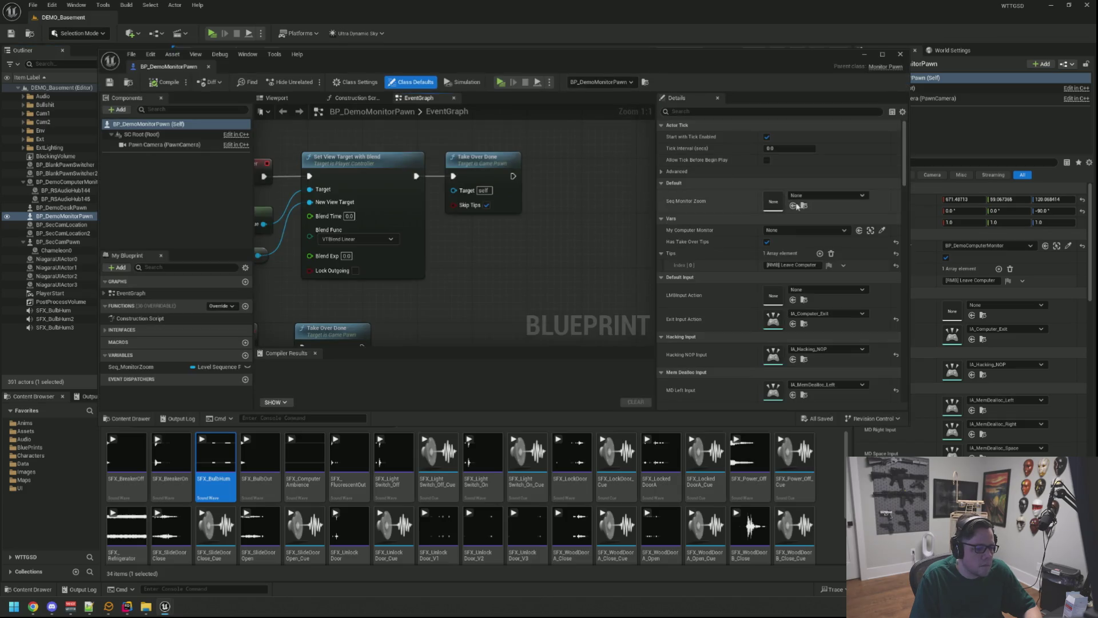
left_click(805, 324)
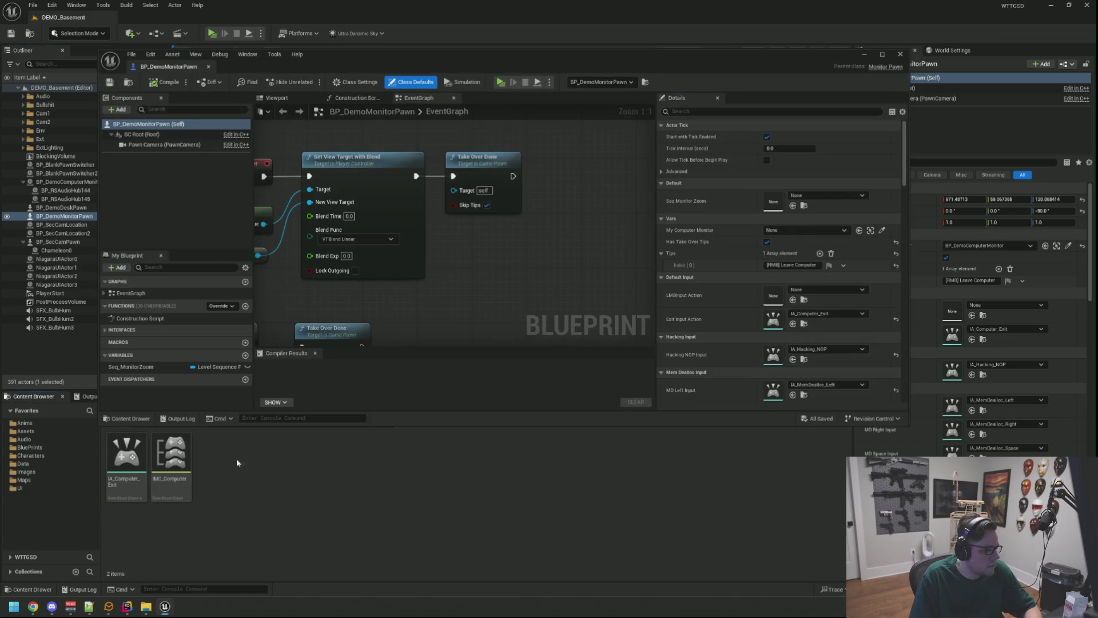
key("ctrl+d")
key("End")
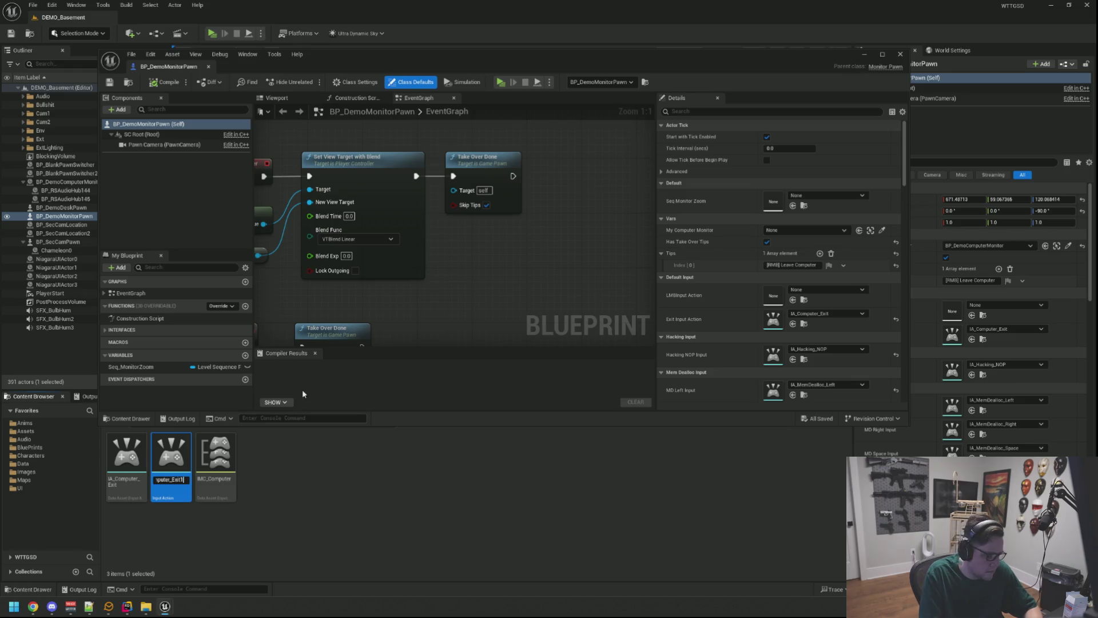
key("BackSpace")
key("BackSpace")
key("BackSpace")
type("LMB")
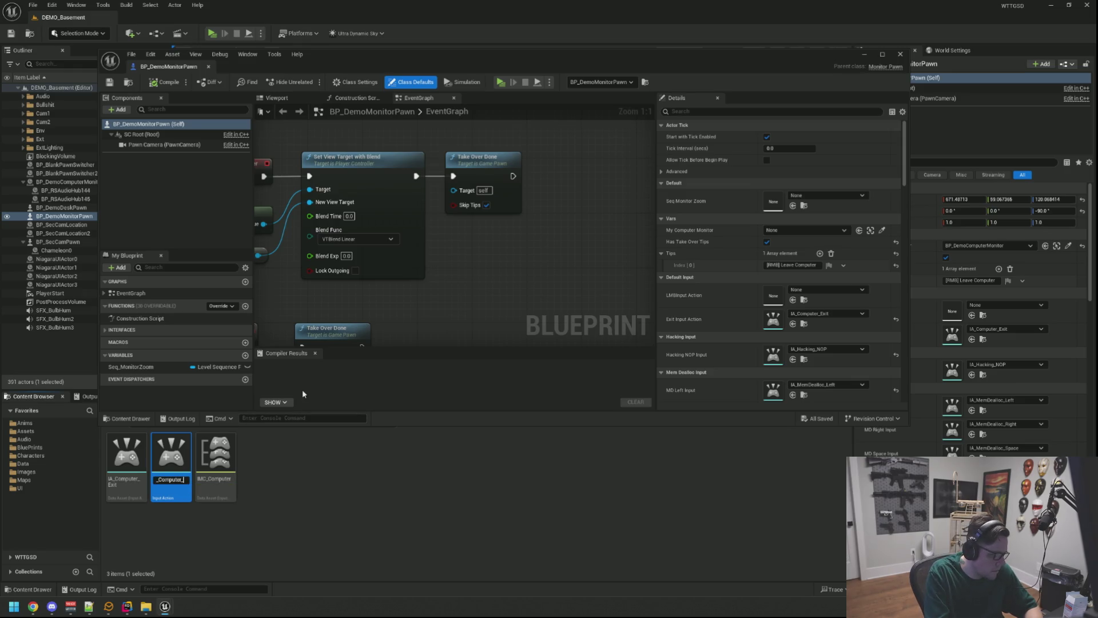
key("Return")
double_click(216, 454)
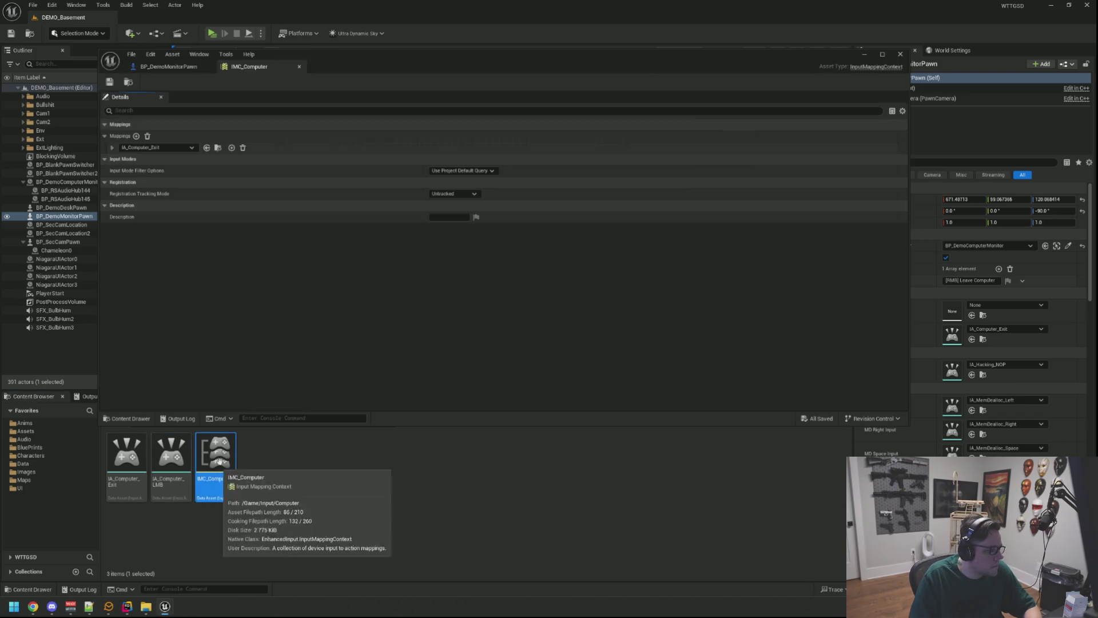
Add an IA_Computer_LMB mapping bound to Left Mouse Button in IMC_Computer and save it
left_click(137, 136)
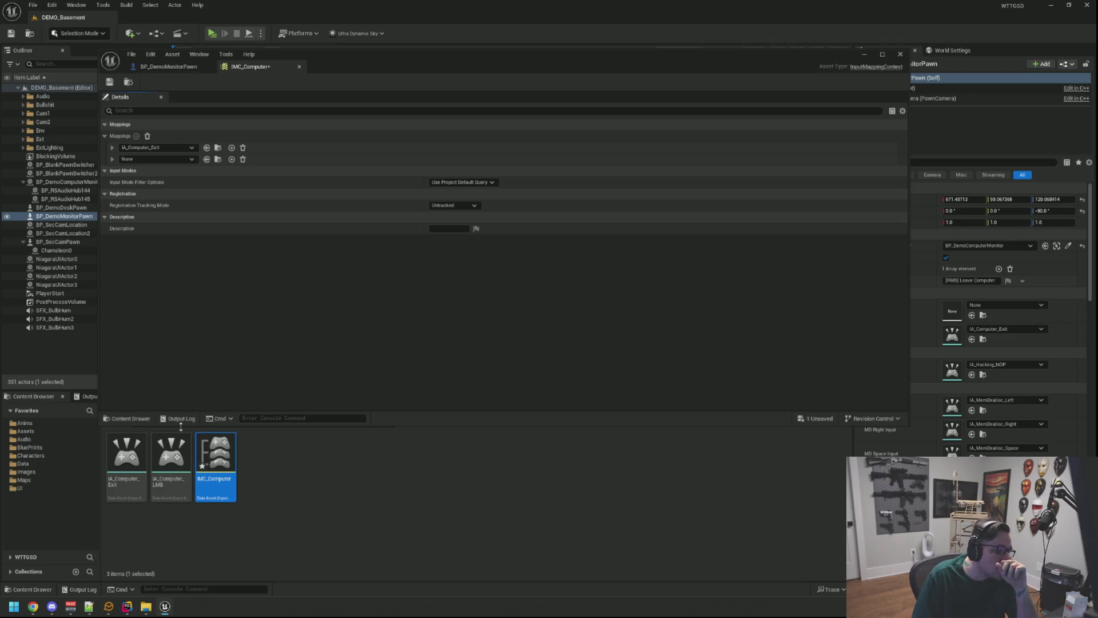
left_click_drag(171, 453, 140, 161)
left_click(112, 160)
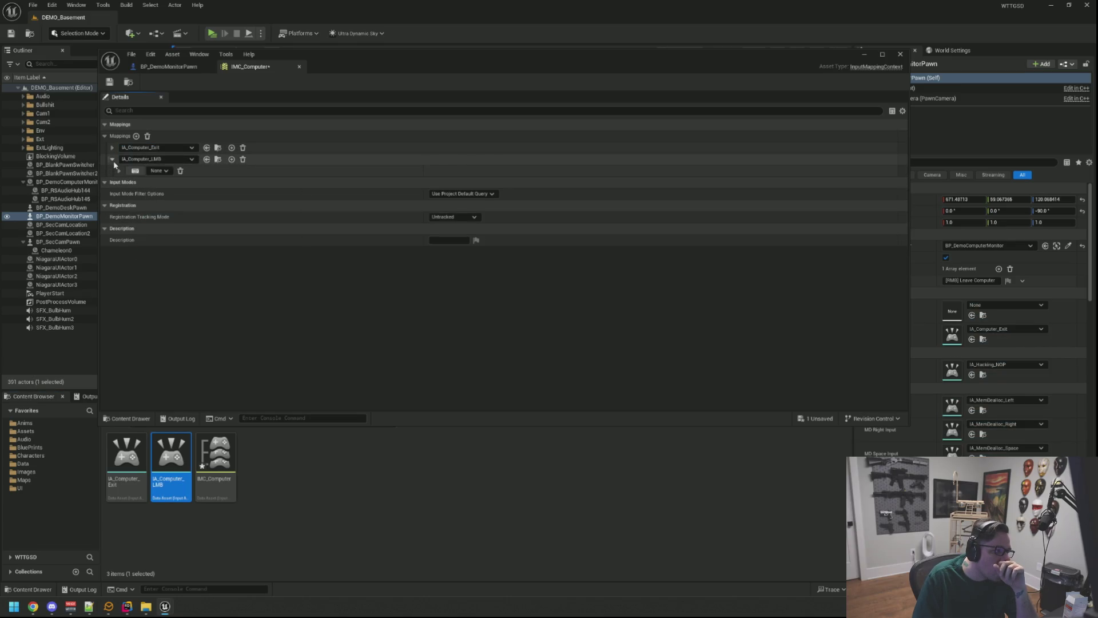
left_click(135, 170)
left_click(129, 179)
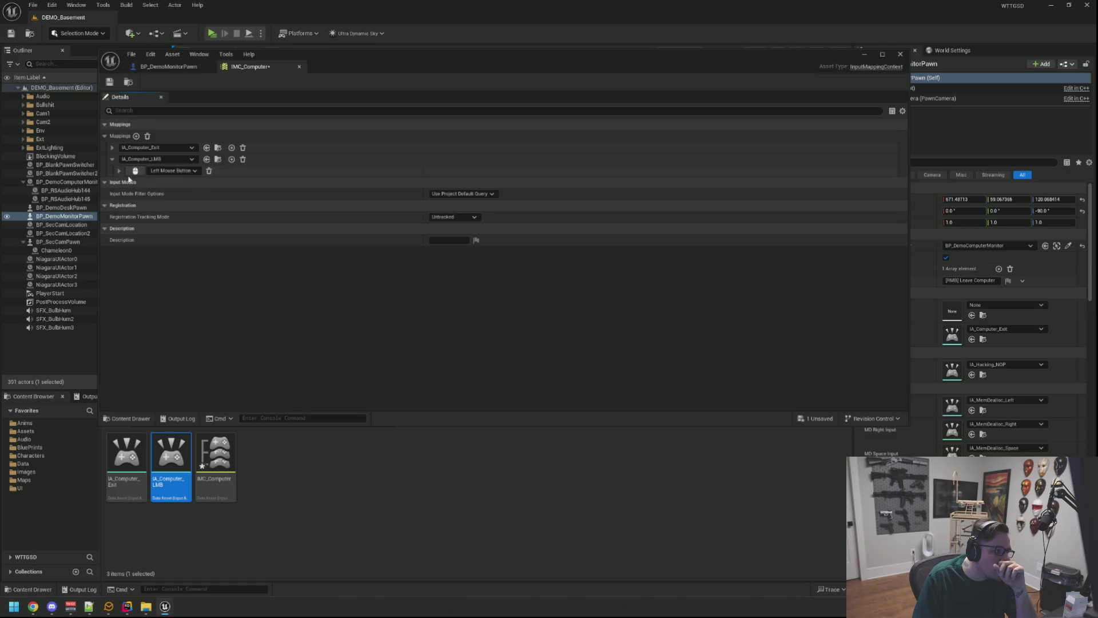
left_click(110, 82)
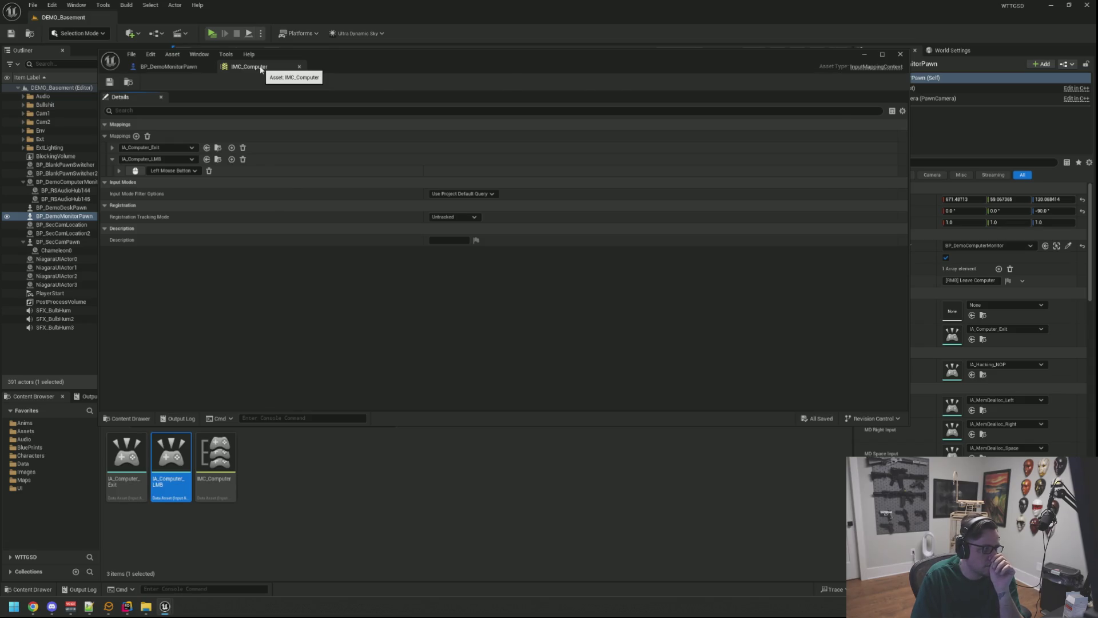
Set BP_DemoMonitorPawn's LMB Input Action to IA_Computer_LMB and compile the blueprint
left_click(299, 66)
mouse_move(171, 458)
left_mouse_down()
mouse_move(540, 343)
mouse_move(770, 297)
left_mouse_up()
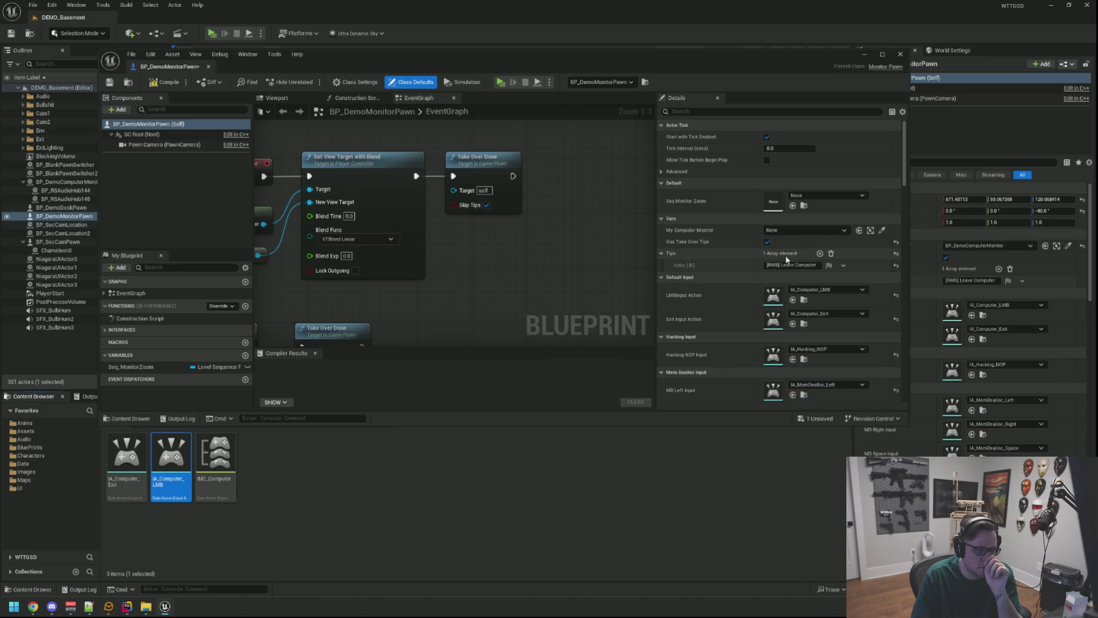
left_click(163, 82)
middle_click(149, 69)
left_click(91, 396)
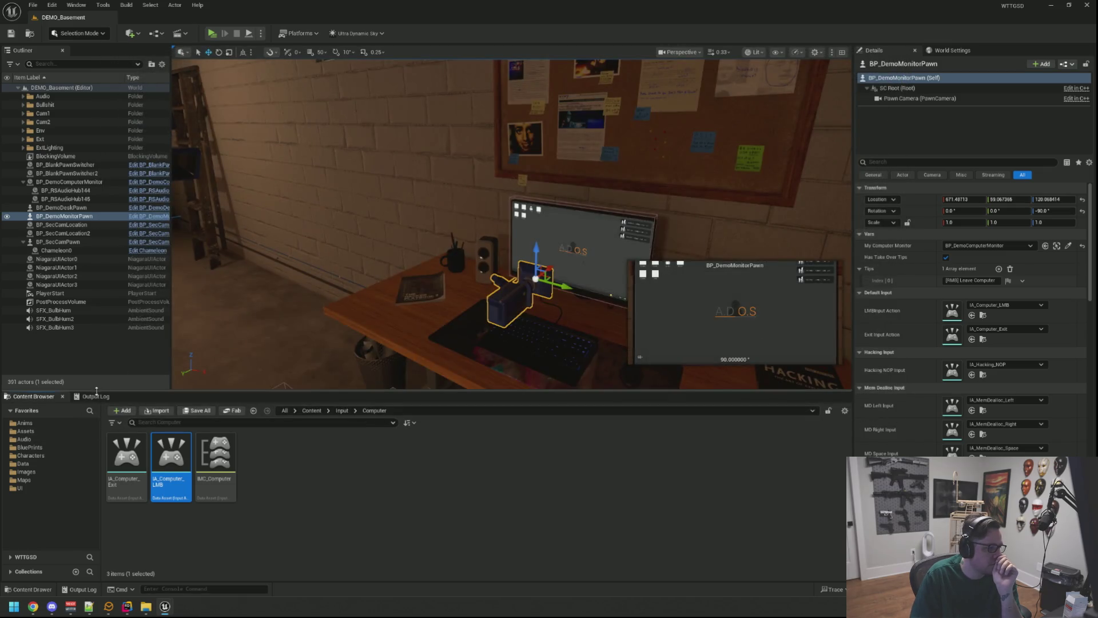
Clear the Output Log, deselect everything in the level, and start playing
right_click(292, 450)
left_click(292, 451)
key("Escape")
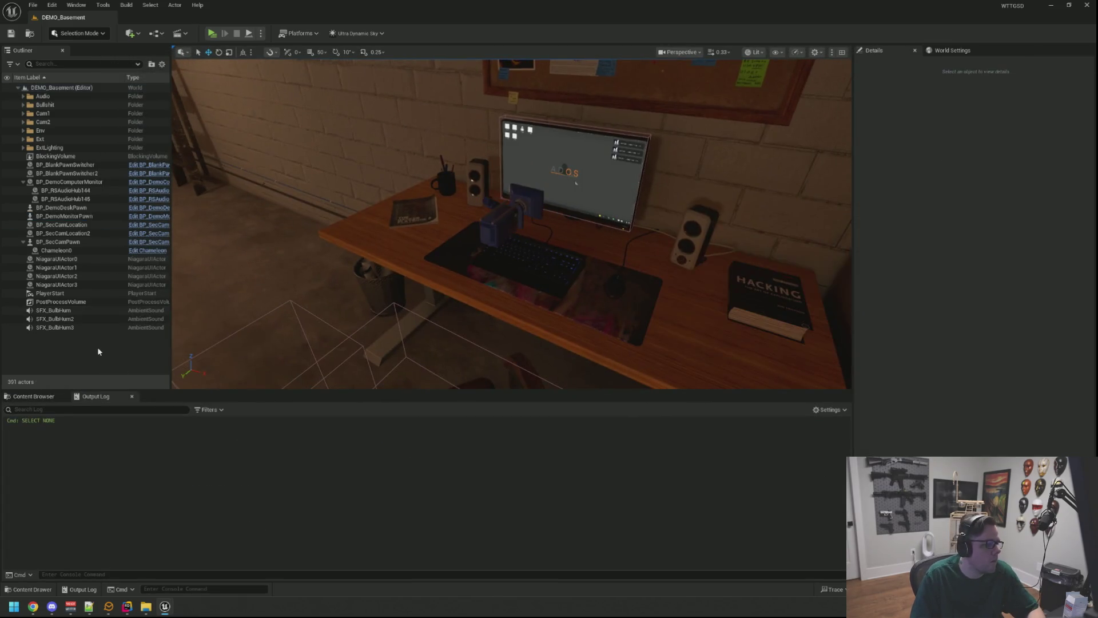
left_click(211, 33)
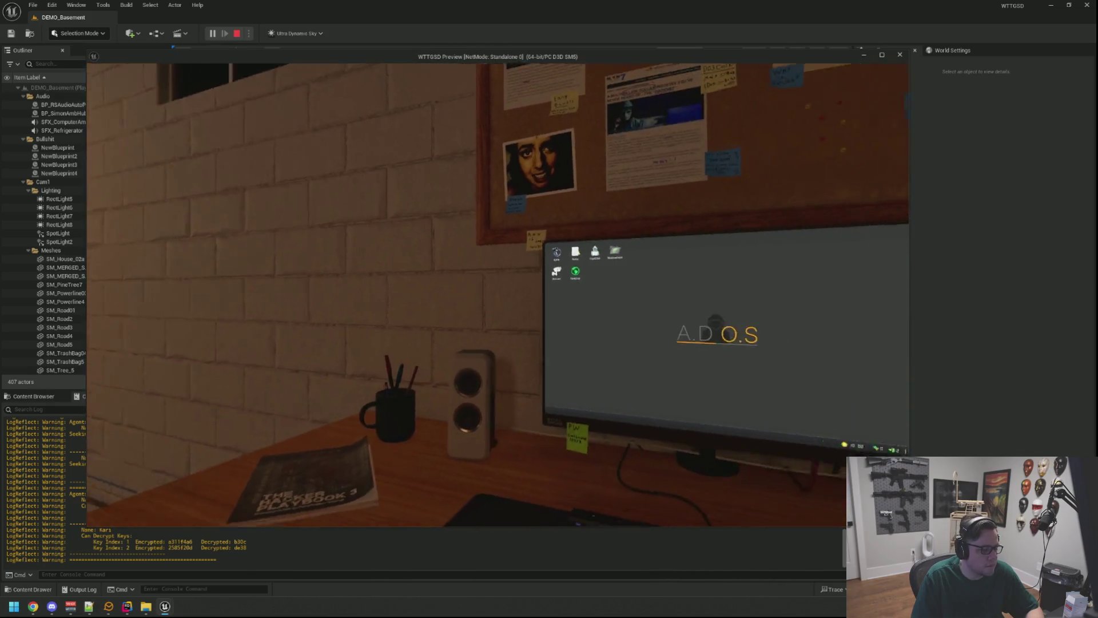
left_click(498, 294)
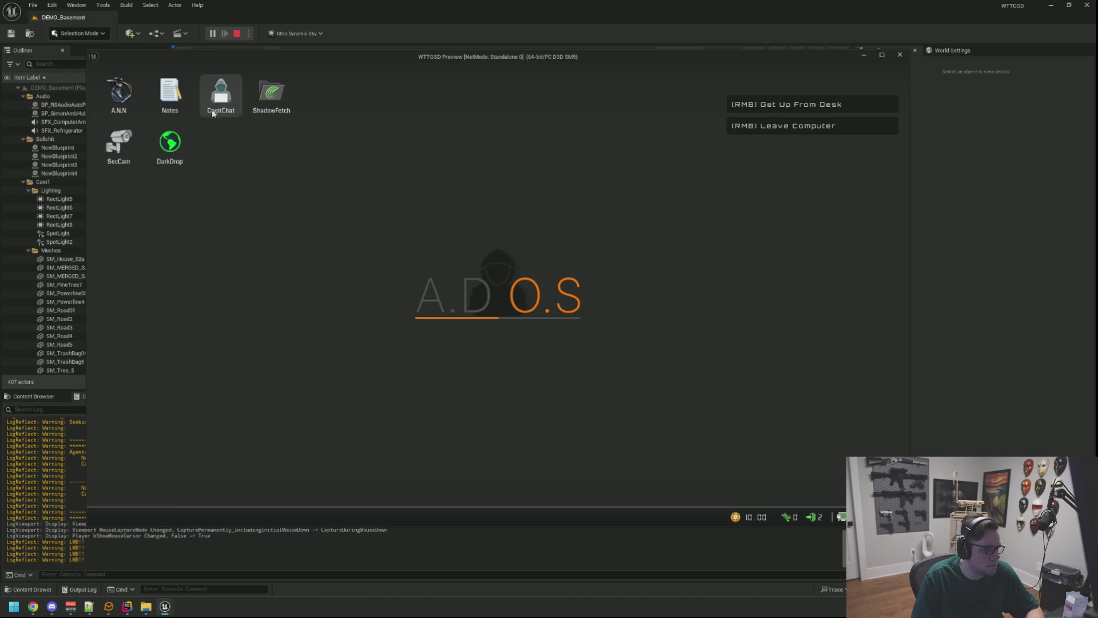
double_click(276, 96)
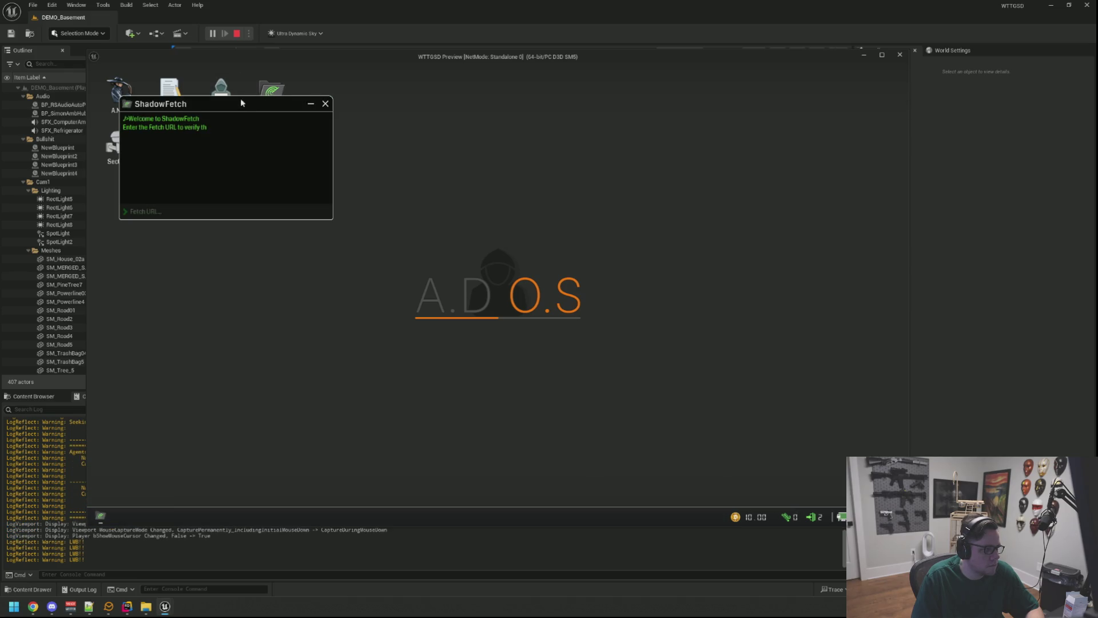
left_click_drag(224, 103, 586, 160)
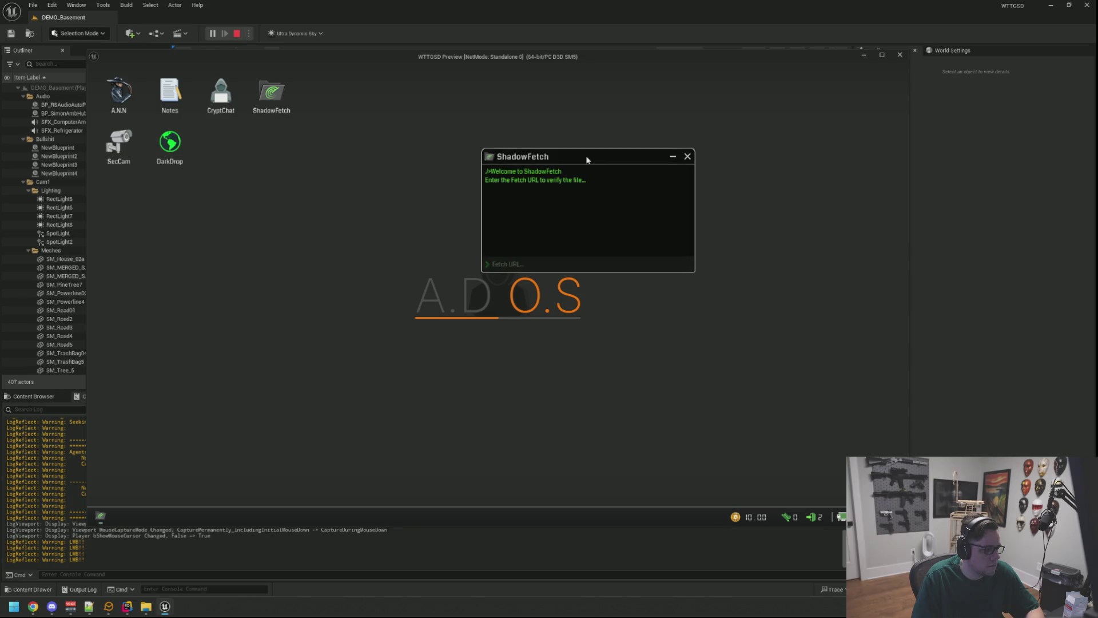
left_click(300, 187)
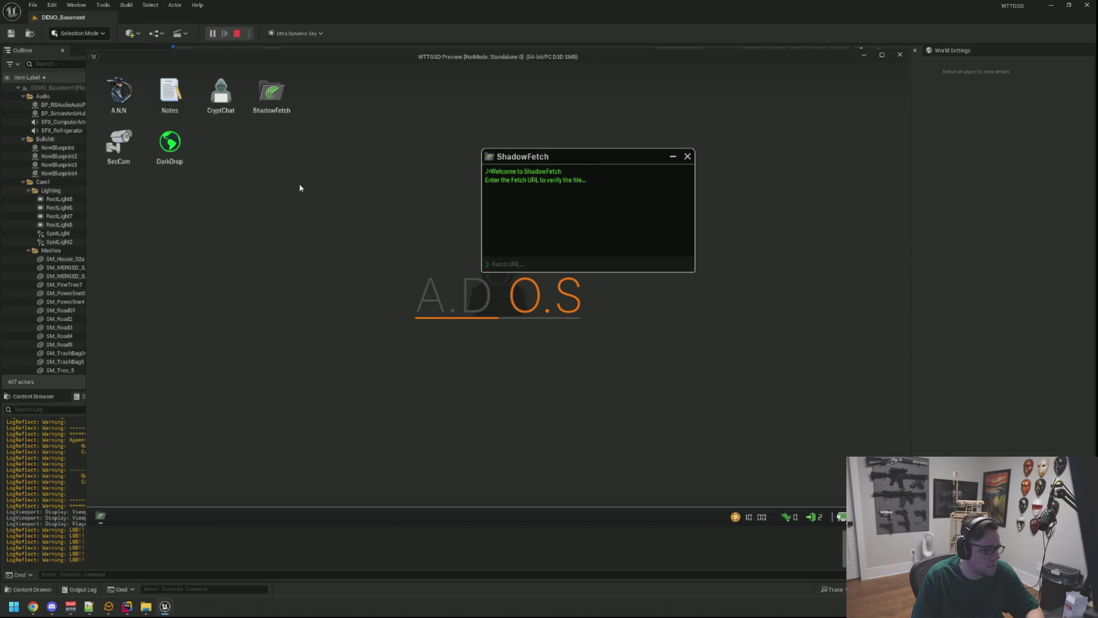
mouse_move(544, 157)
left_mouse_down()
mouse_move(285, 167)
mouse_move(552, 174)
left_mouse_up()
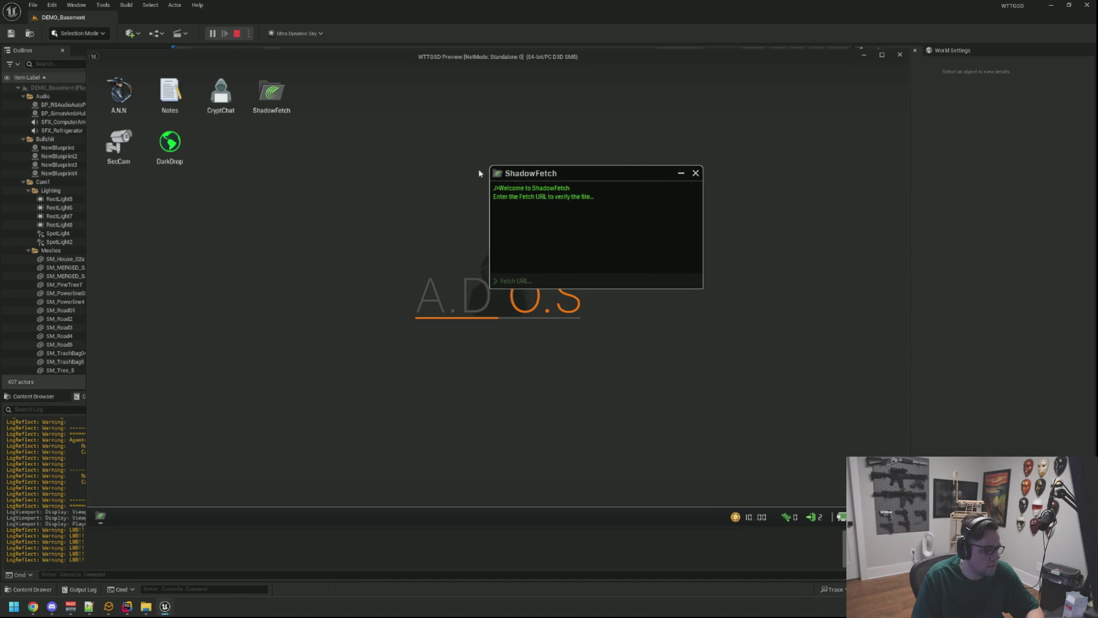
right_click(402, 172)
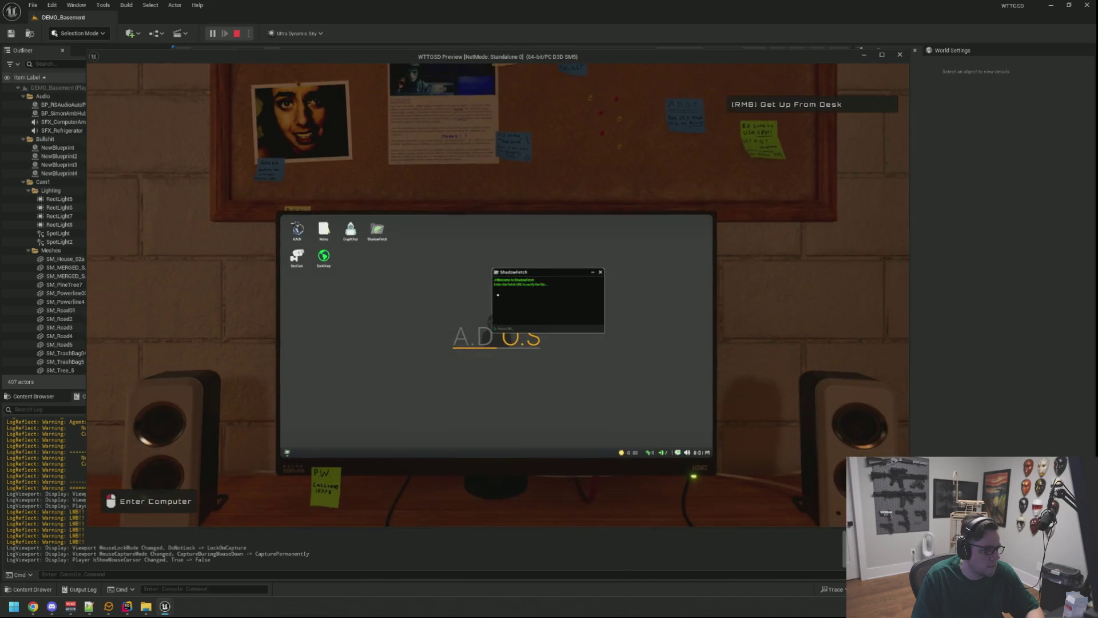
left_click(402, 164)
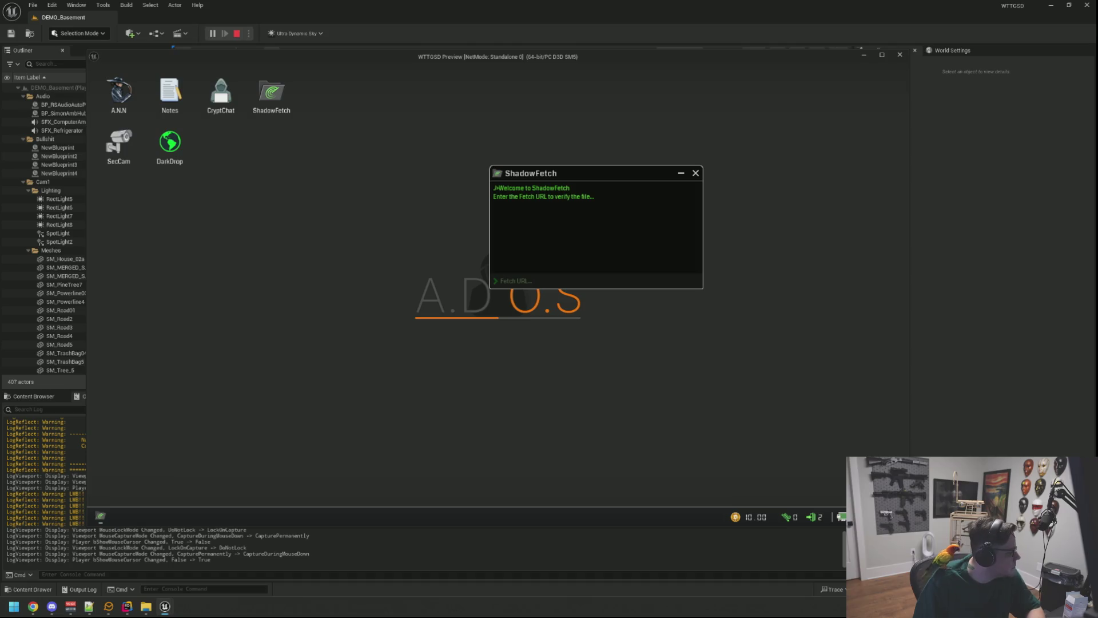
right_click(498, 286)
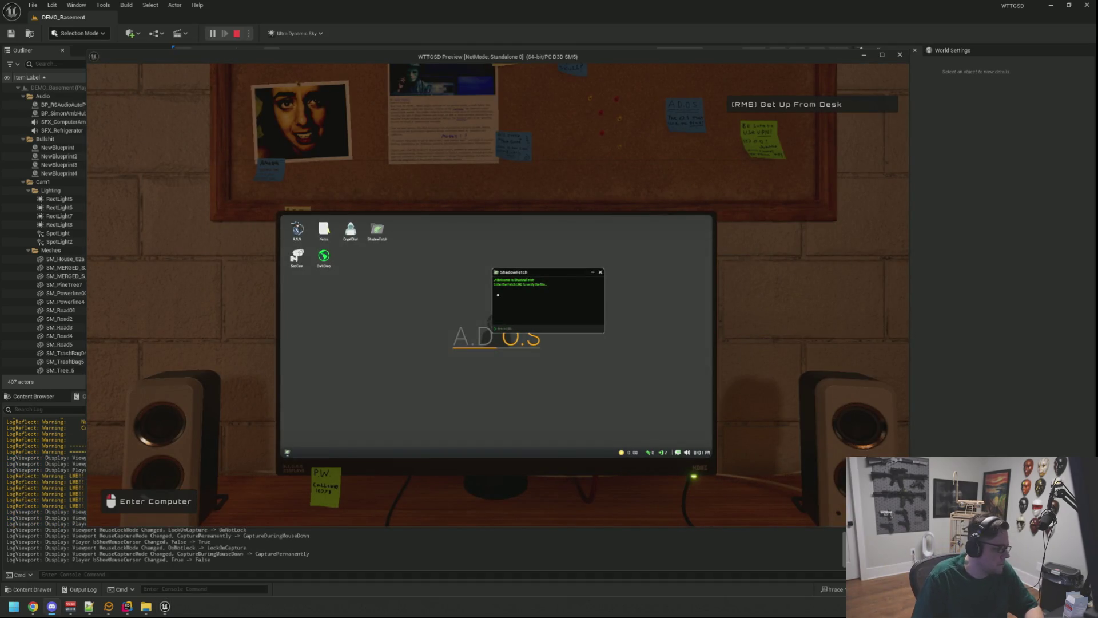
left_click(345, 394)
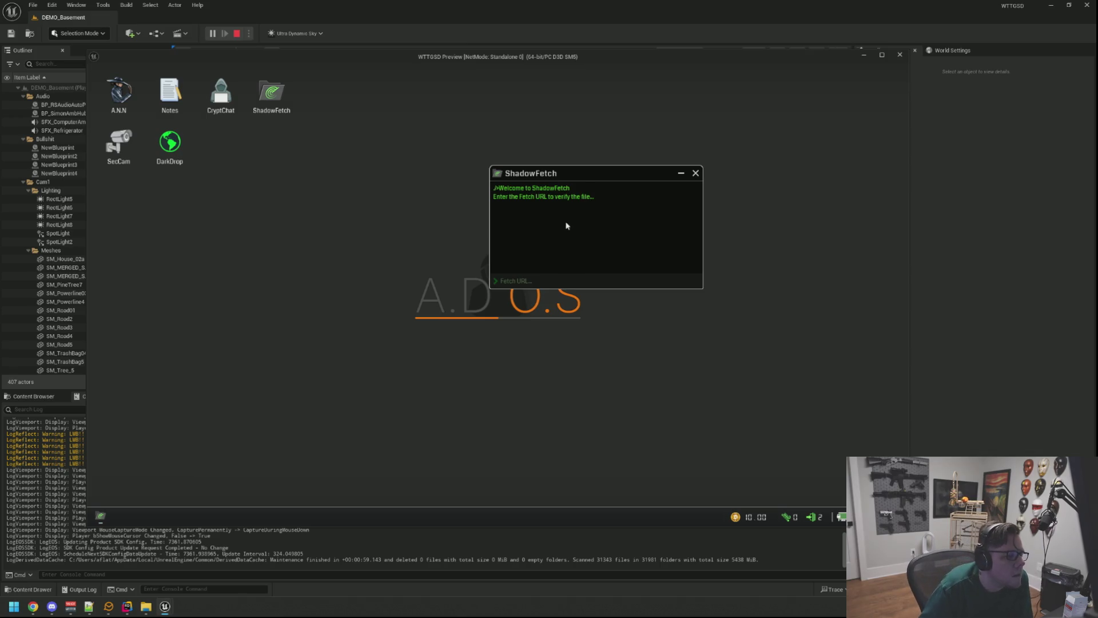
Test that left clicks register on the desktop and inside ShadowFetch, re-entering the computer once
left_click(558, 246)
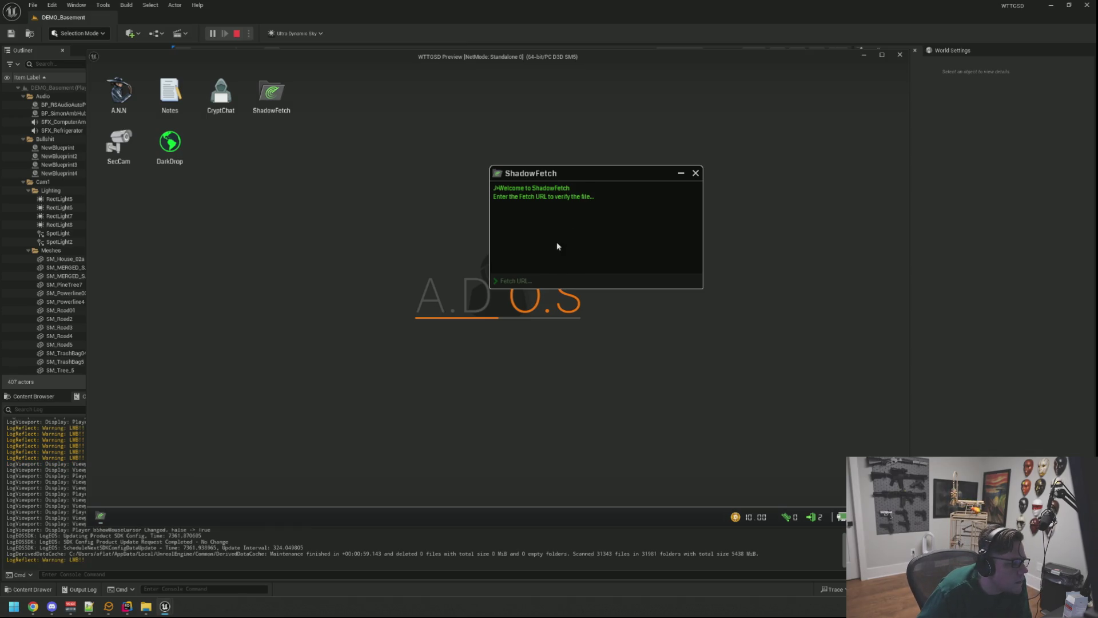
left_click(557, 245)
left_click(557, 245)
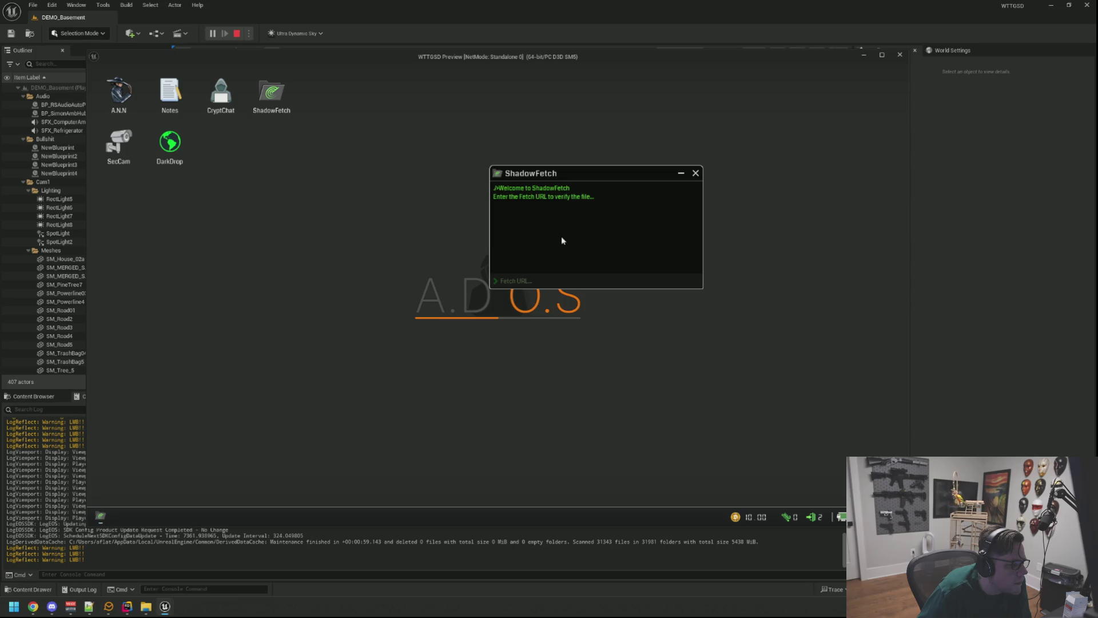
right_click(458, 232)
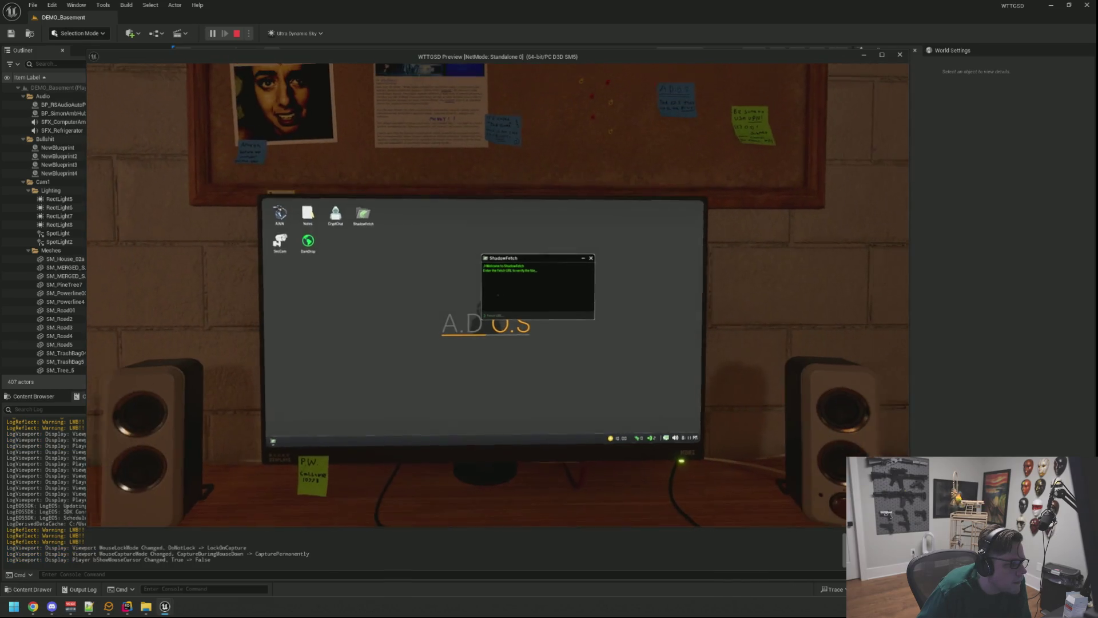
key("e")
left_click(424, 252)
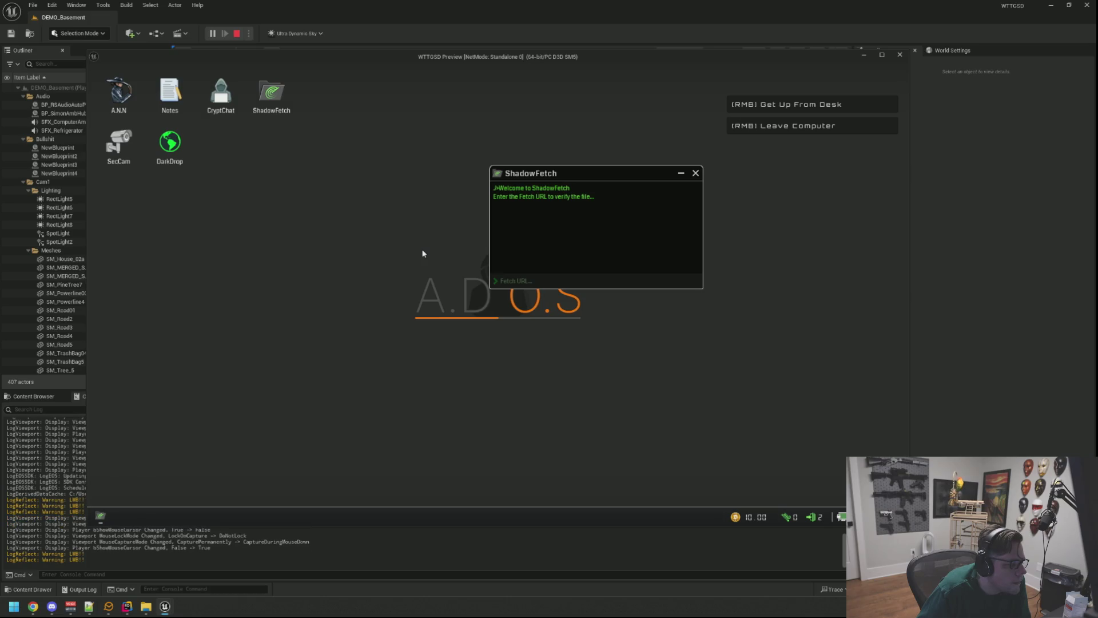
left_click(559, 237)
left_click(560, 237)
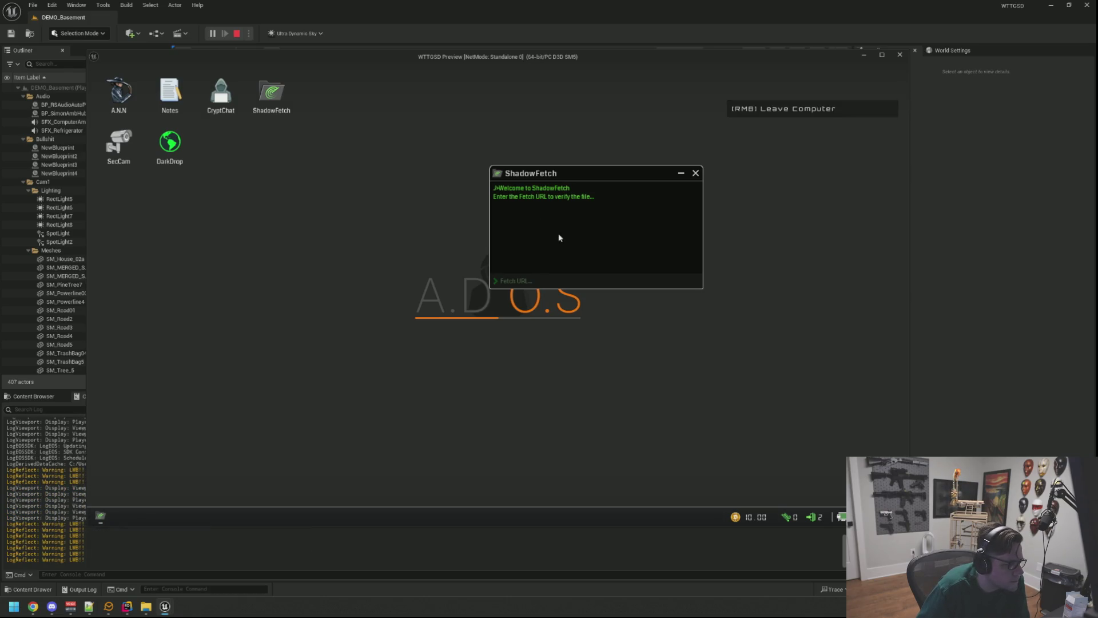
Drag ShadowFetch left and down, clear the Output Log, then drag it back toward centre
mouse_move(584, 173)
left_mouse_down()
mouse_move(452, 183)
mouse_move(497, 192)
left_mouse_up()
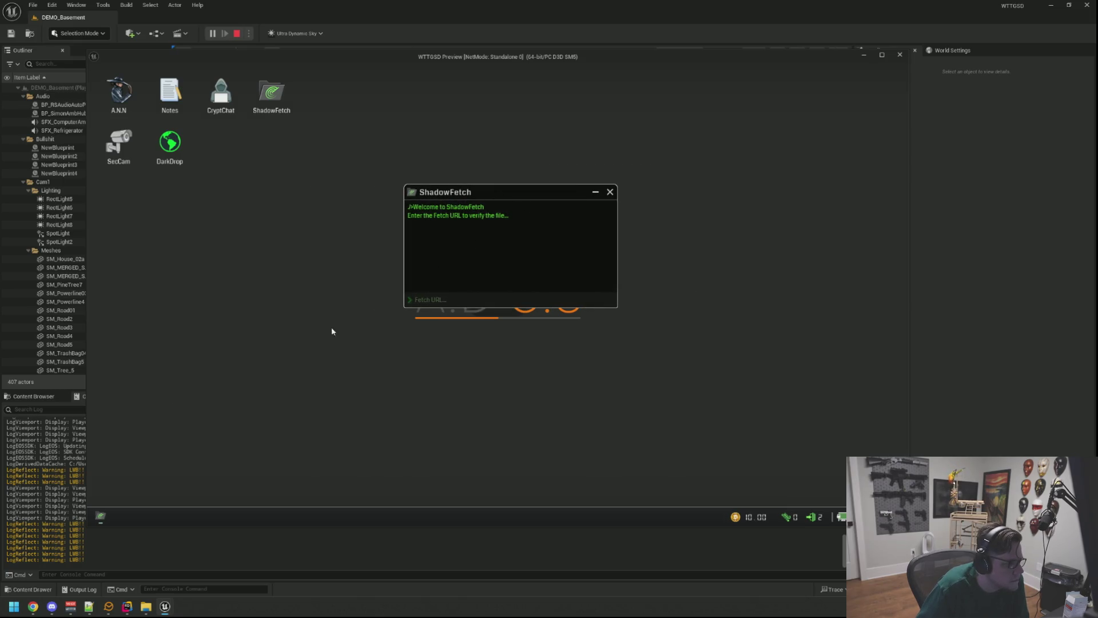
right_click(78, 442)
left_click(99, 454)
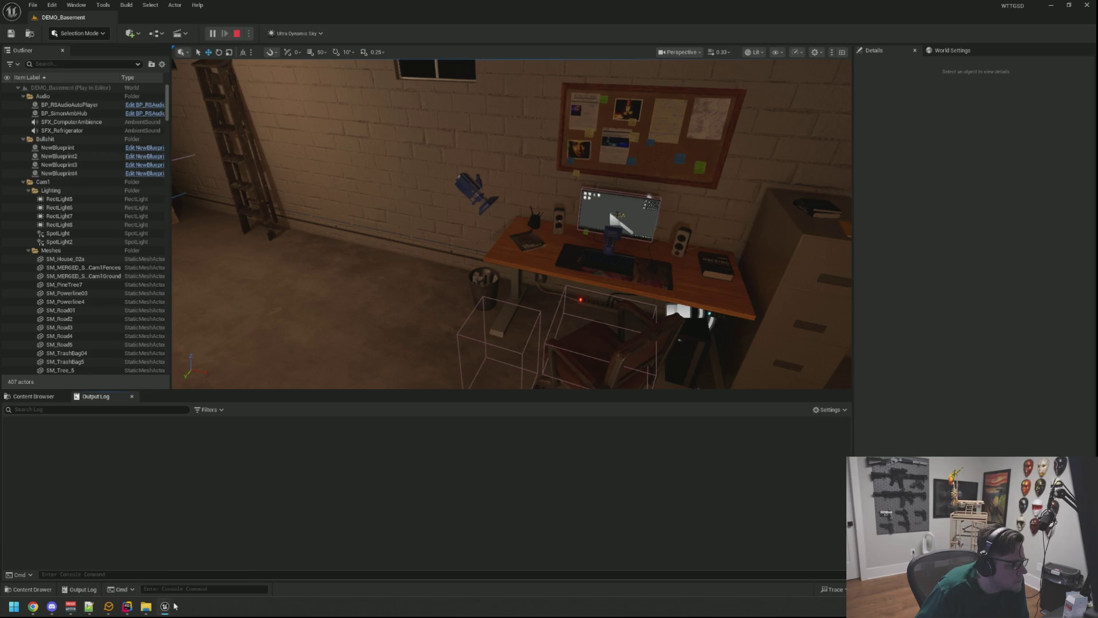
left_click_drag(489, 197, 560, 187)
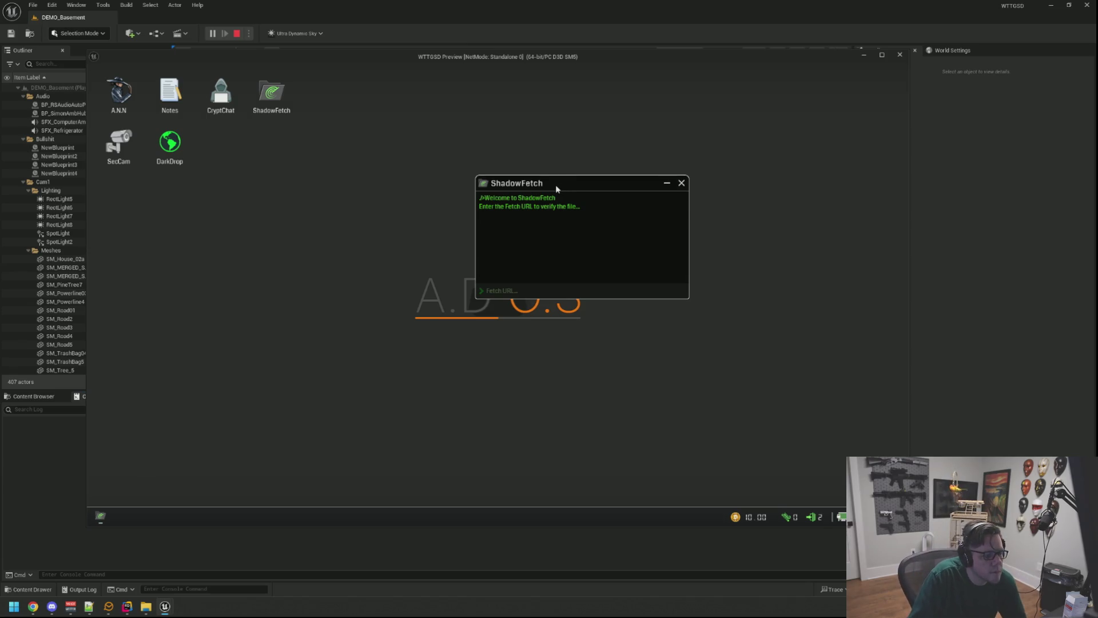
Minimize ShadowFetch, restore it from the in-game taskbar, and test clicks on the taskbar, desktop and Fetch URL field
left_click(668, 183)
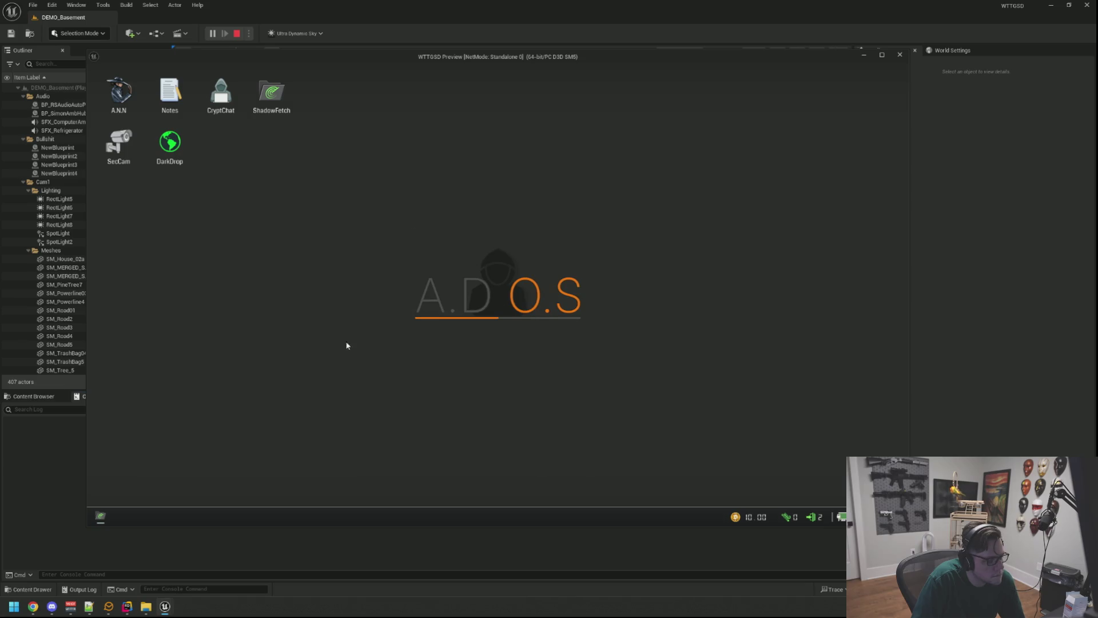
left_click(100, 516)
left_click(290, 521)
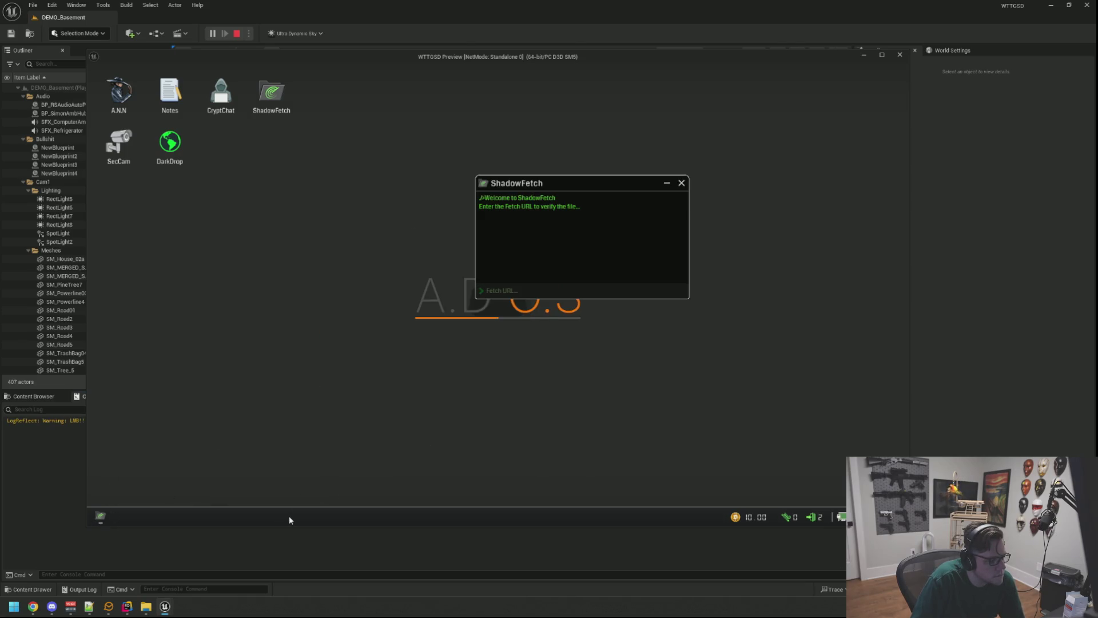
left_click(376, 378)
left_click(375, 377)
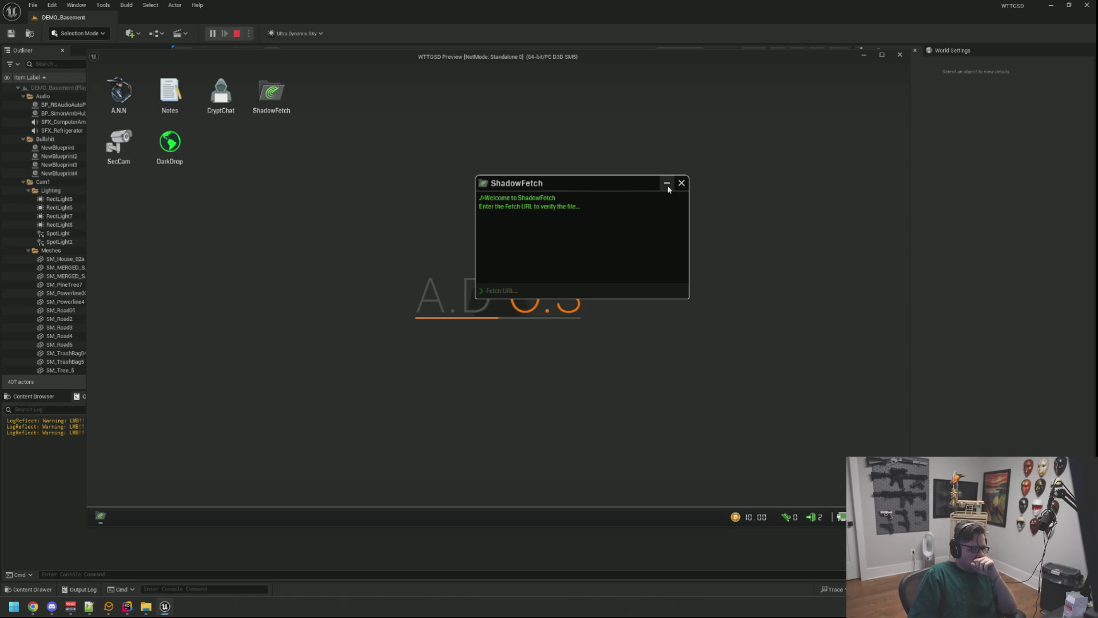
Nudge ShadowFetch slightly left, get up from the computer, and stop the play session
left_click_drag(574, 182, 536, 191)
right_click(555, 336)
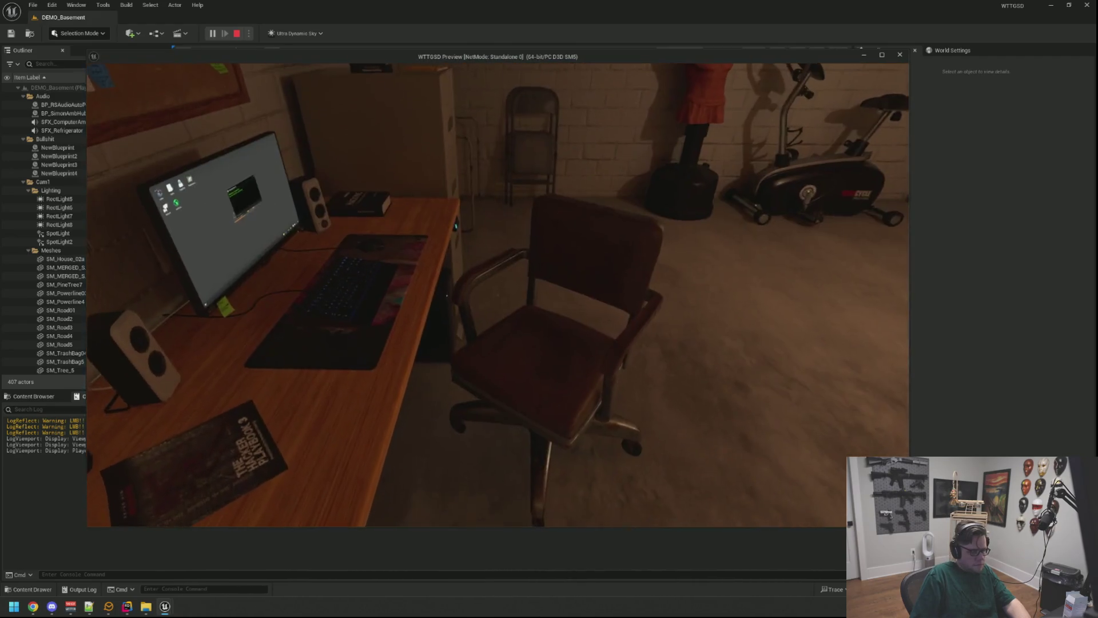
key("Escape")
scroll(629, 302, "up", 5)
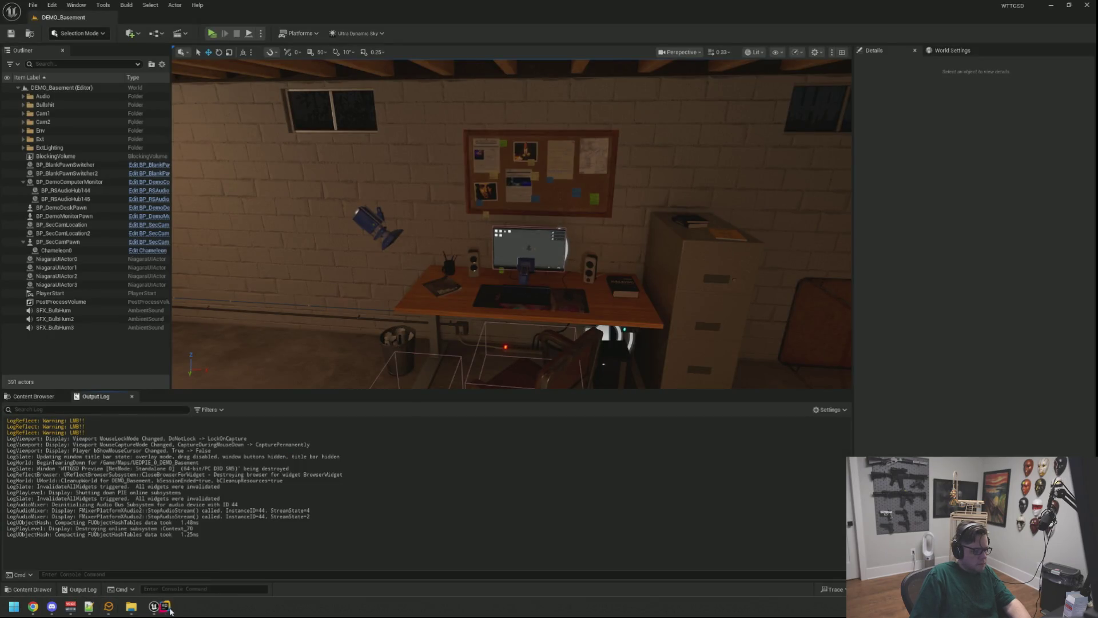
left_click(164, 608)
Close the KeyDecryptorChoiceNodes, AgentMetaData and RSAudioSubsystem tabs, showing MonitorPawn.cpp beside MonitorPawn.h
scroll(574, 403, "down", 10)
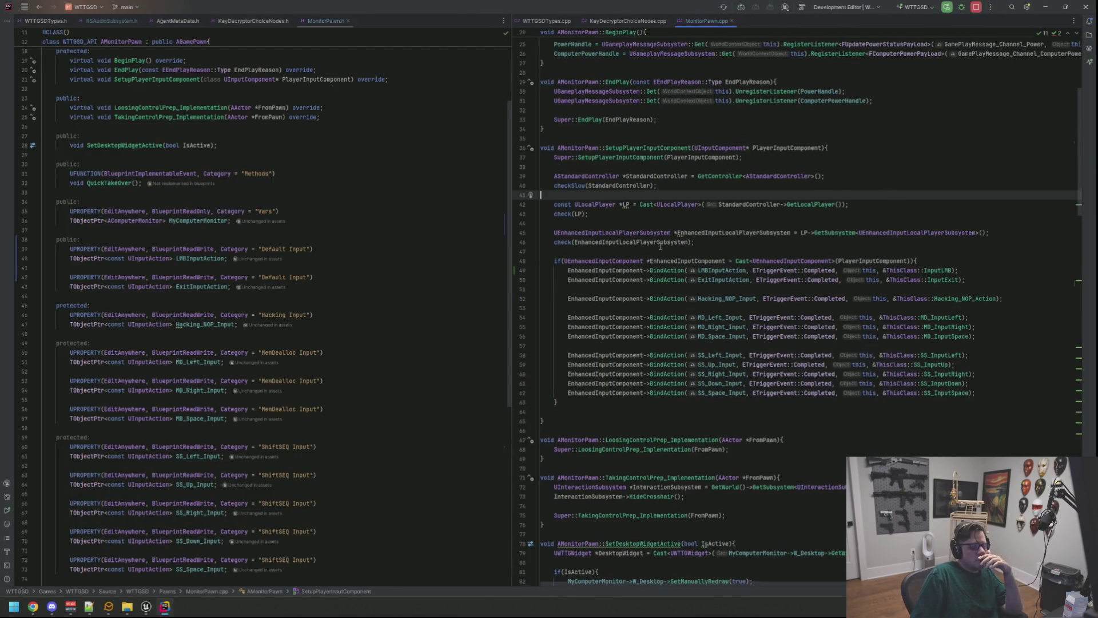
scroll(676, 296, "down", 4)
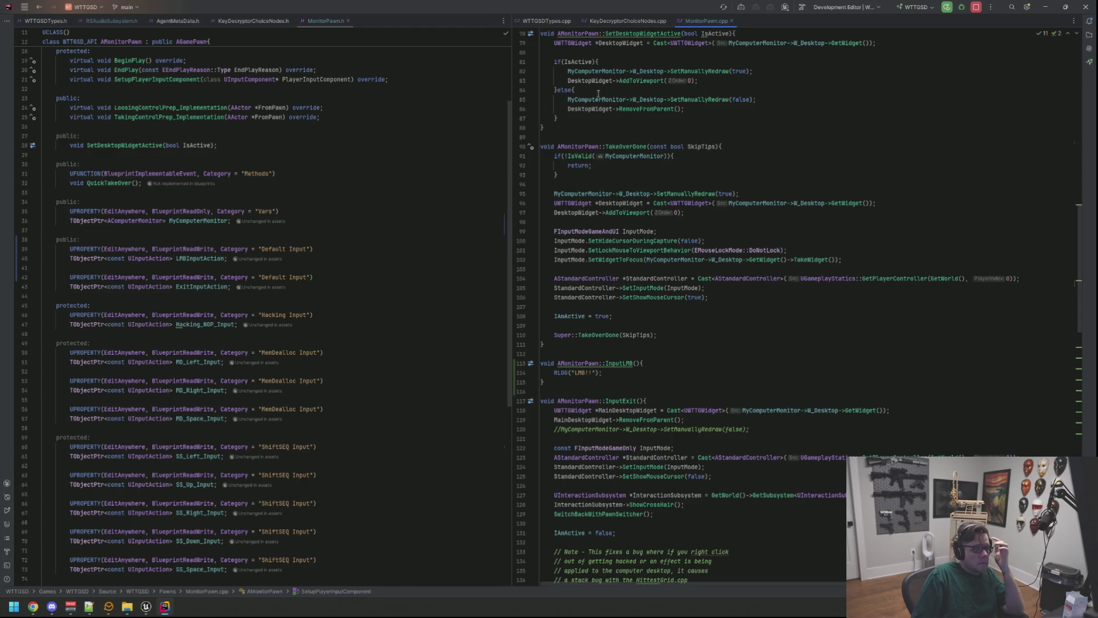
left_click(275, 22)
key("ctrl+alt+Left")
key("ctrl+alt+Left")
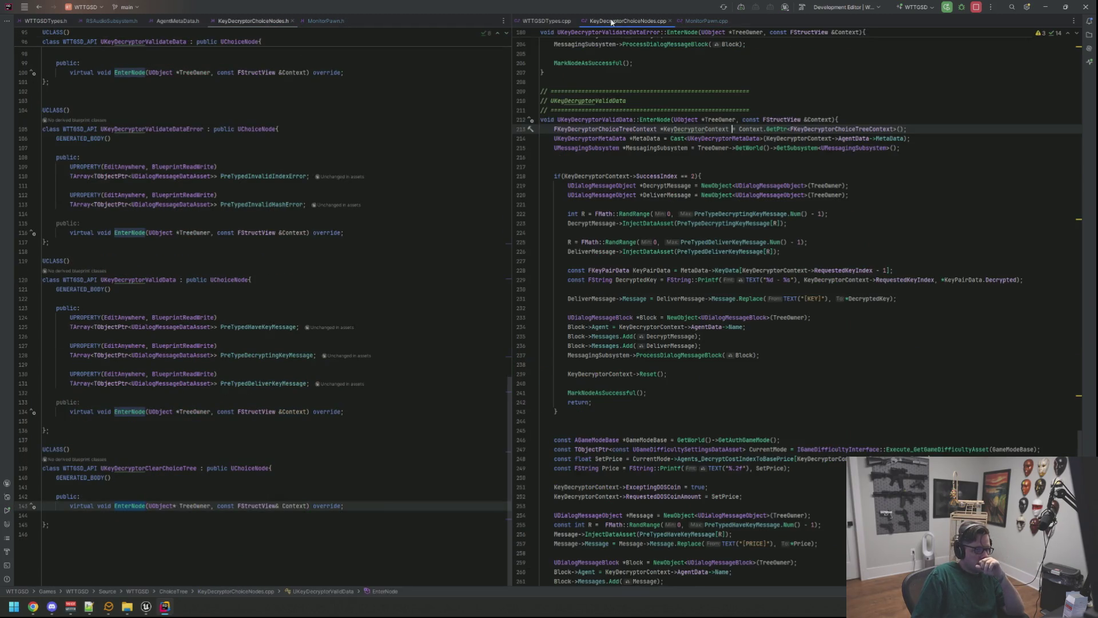
middle_click(241, 21)
middle_click(172, 26)
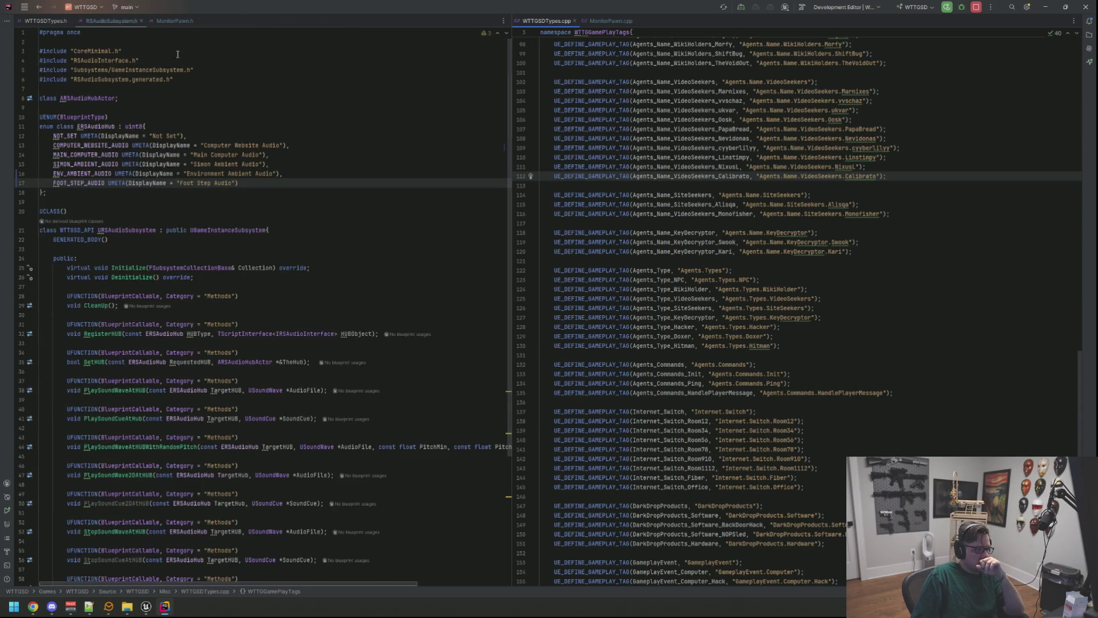
middle_click(105, 21)
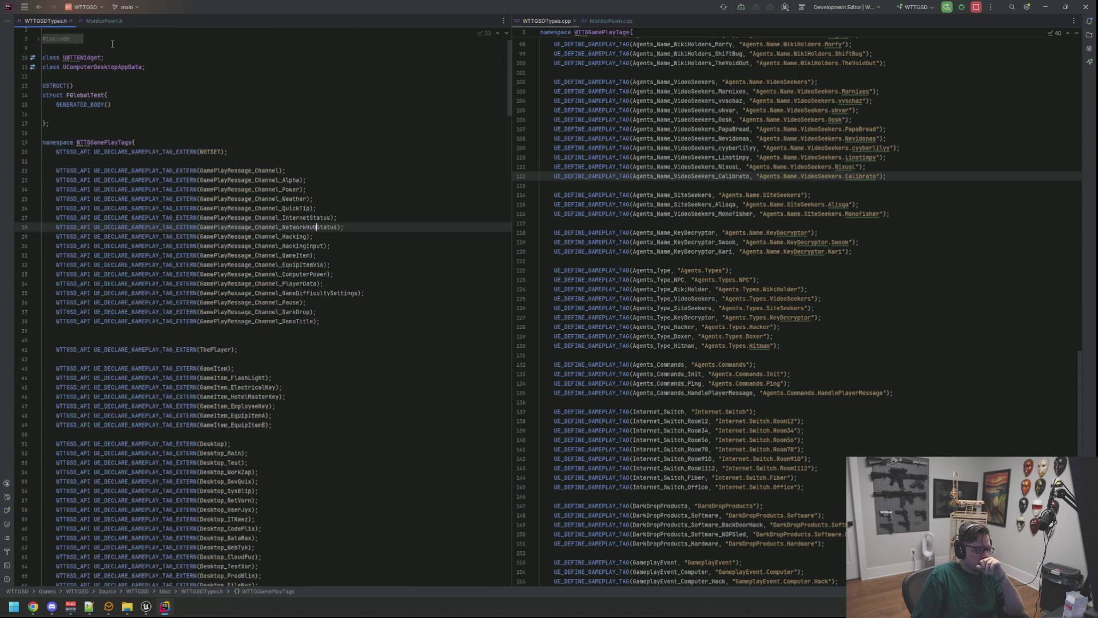
left_click(105, 21)
scroll(369, 130, "up", 4)
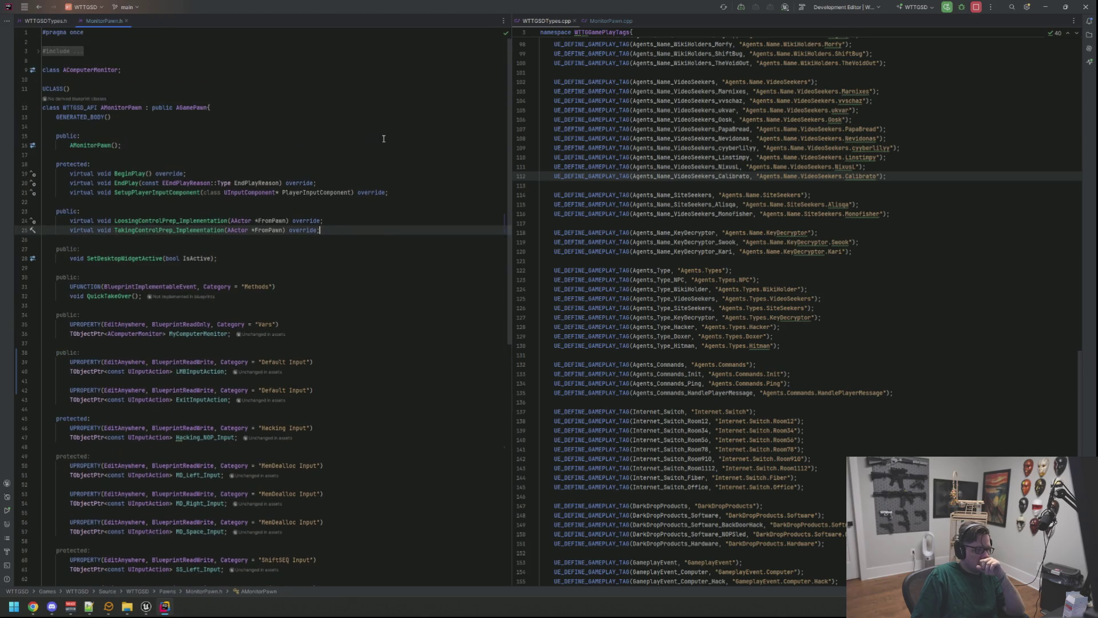
left_click(608, 21)
left_click(395, 108)
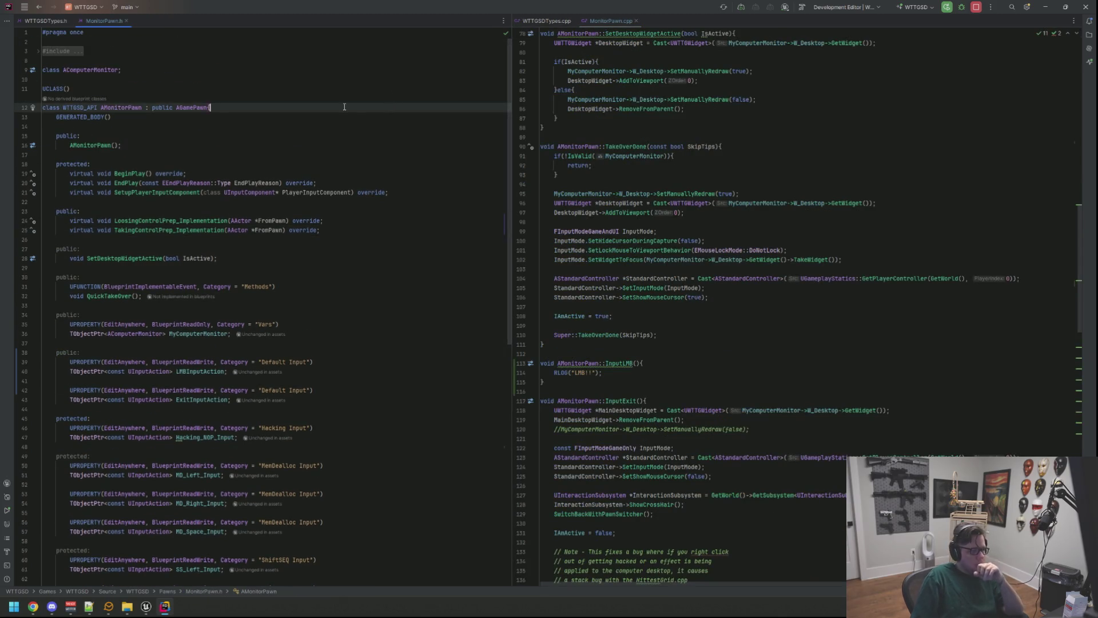
Search for RSAudioSubsystem.h and browse its audio hub enum entries, from NOT_SET to FOOT_STEP_AUDIO
key("shift")
key("shift")
type("RS")
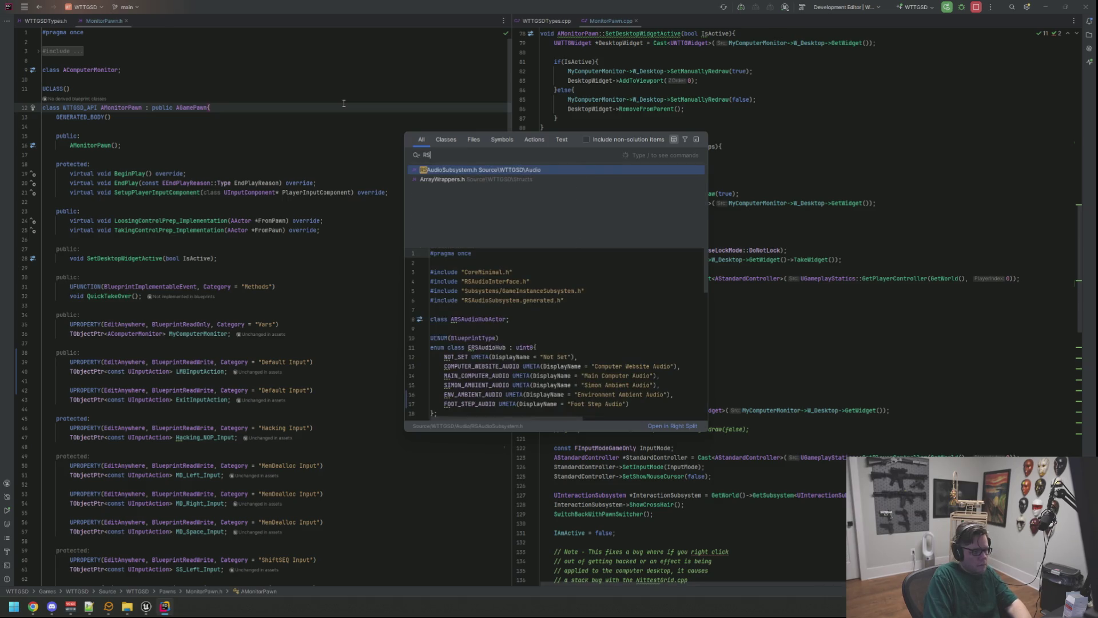
key("Return")
left_click(316, 138)
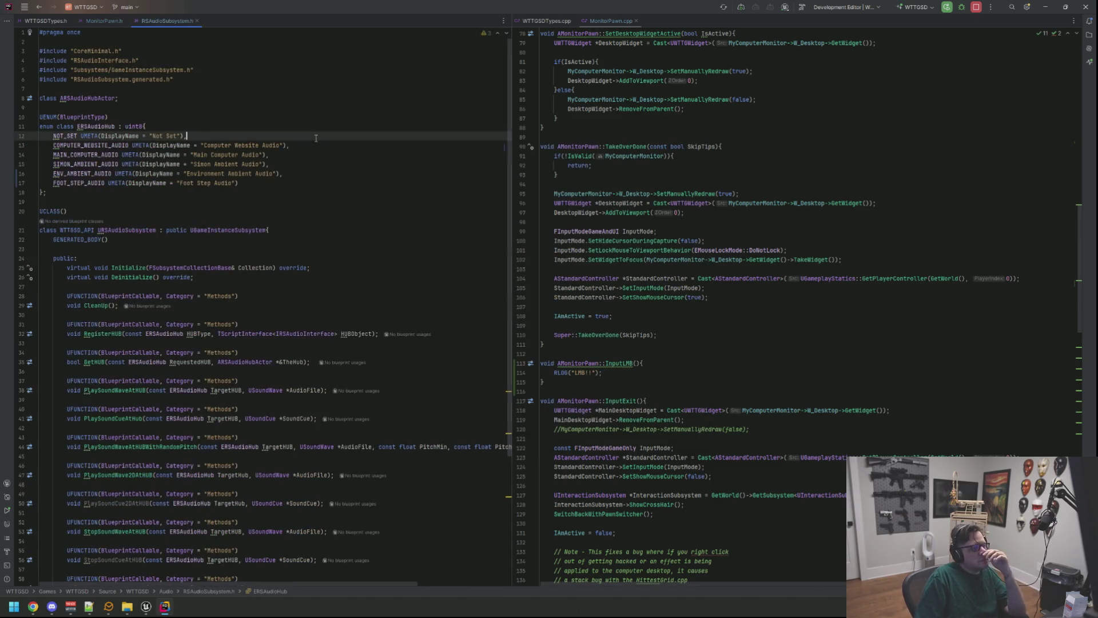
left_click(287, 163)
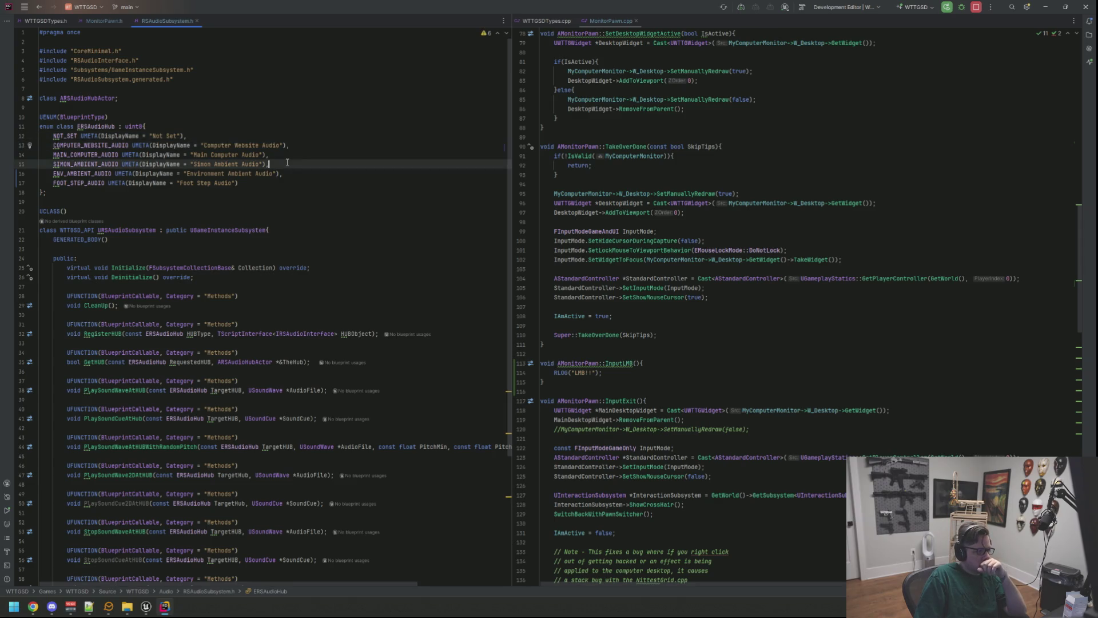
left_click(289, 155)
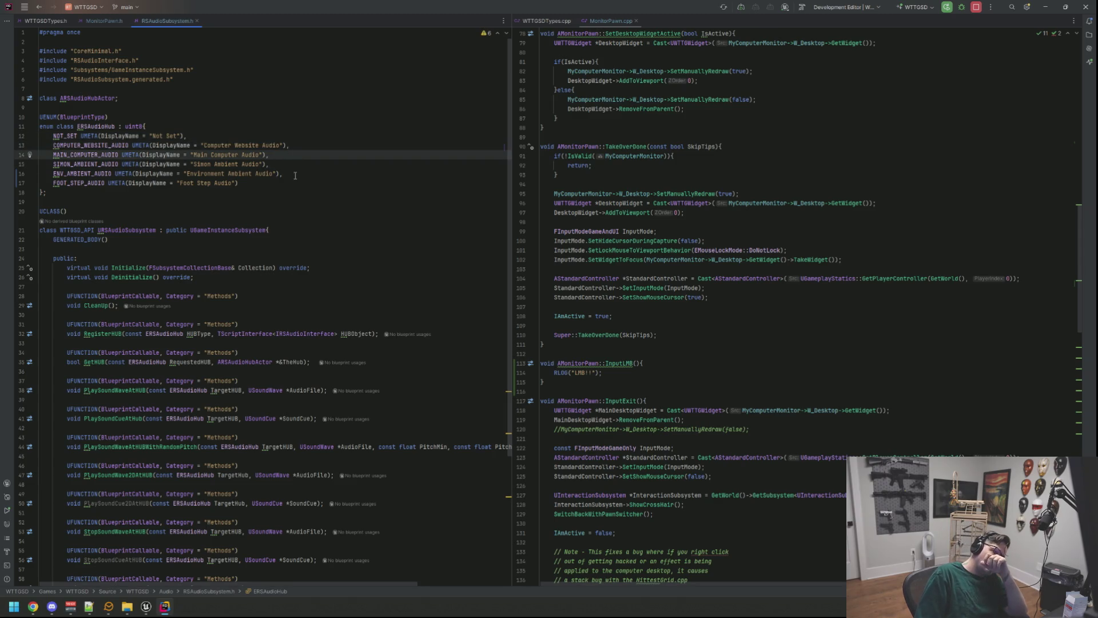
left_click(295, 174)
left_click(297, 180)
left_click(292, 164)
left_click(291, 182)
left_click(288, 200)
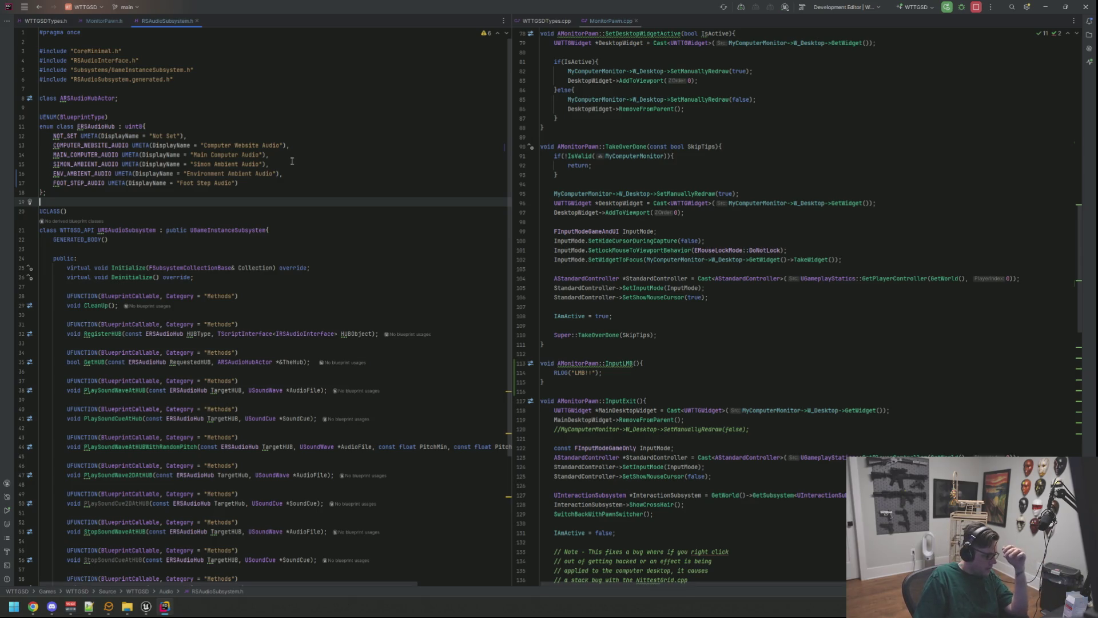
Read through MonitorPawn.h with its include block expanded, then return to the Unreal Editor
left_click_drag(108, 22, 174, 21)
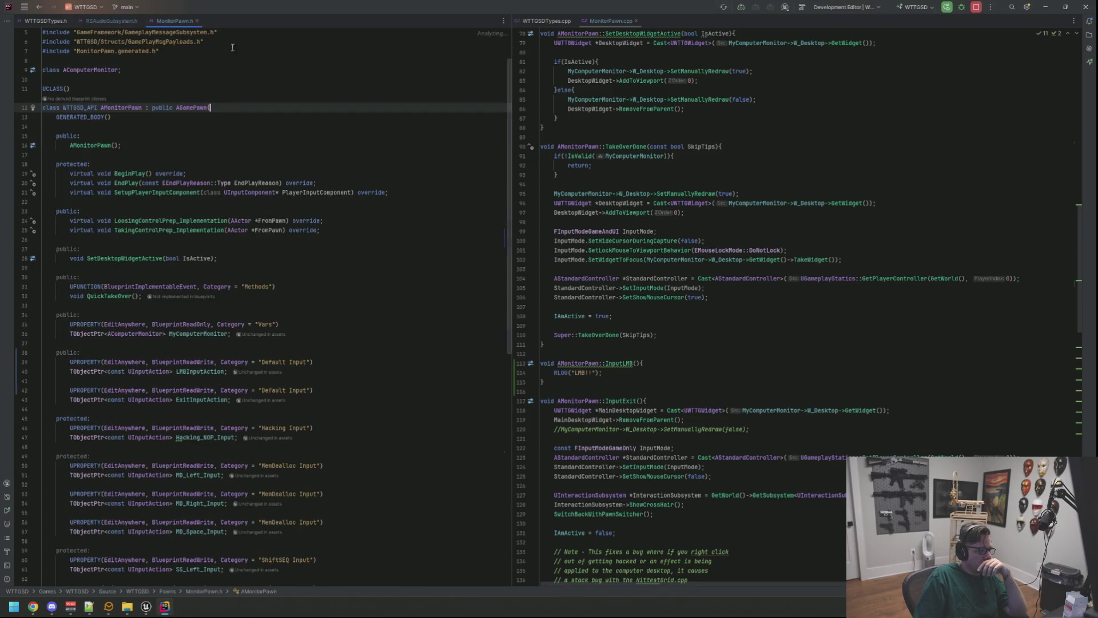
left_click(277, 135)
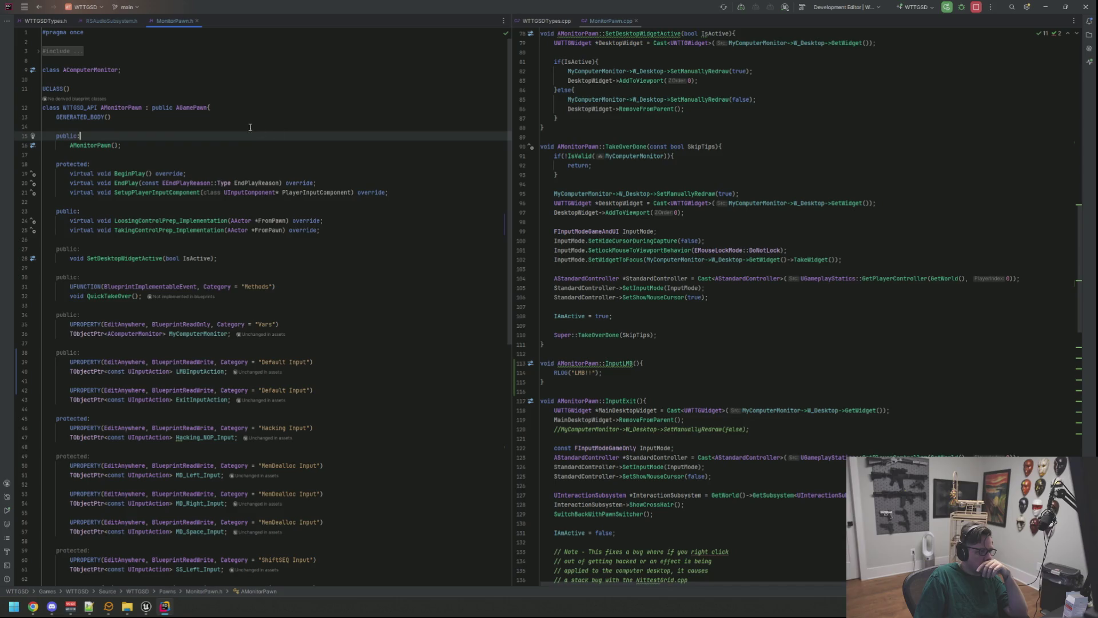
left_click(80, 58)
left_click(307, 124)
scroll(299, 142, "down", 5)
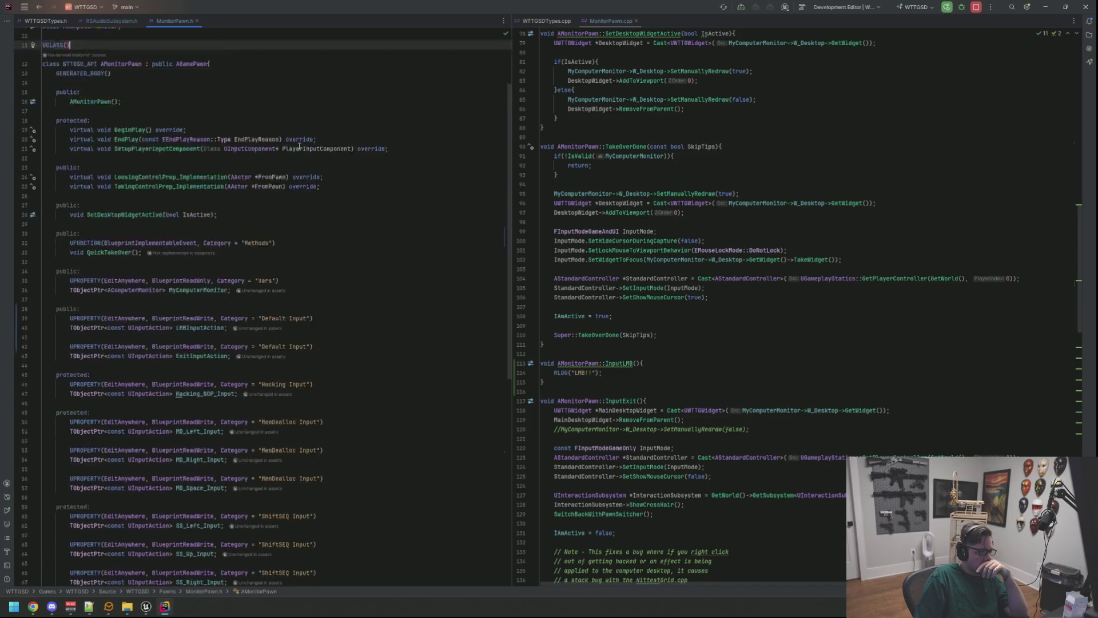
scroll(300, 142, "up", 6)
scroll(642, 217, "up", 20)
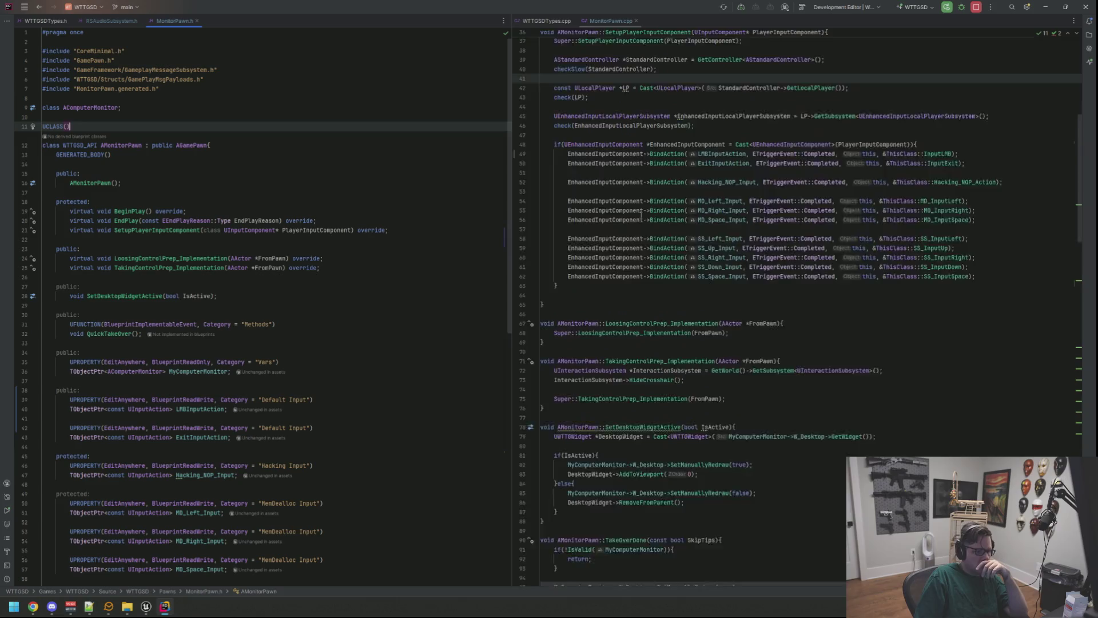
scroll(642, 216, "down", 20)
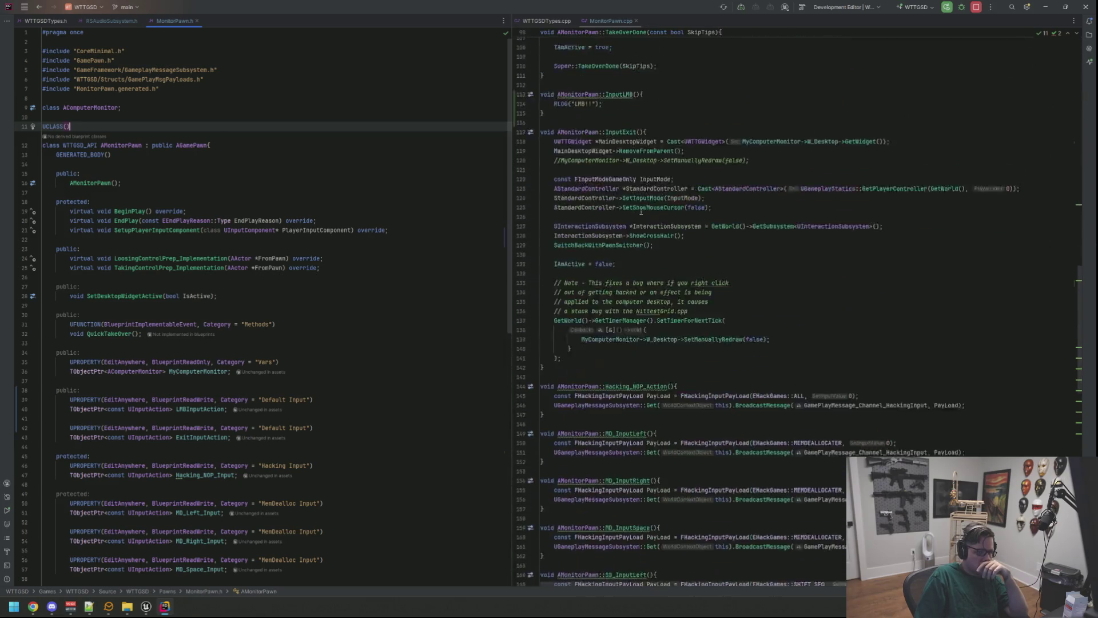
scroll(641, 212, "up", 15)
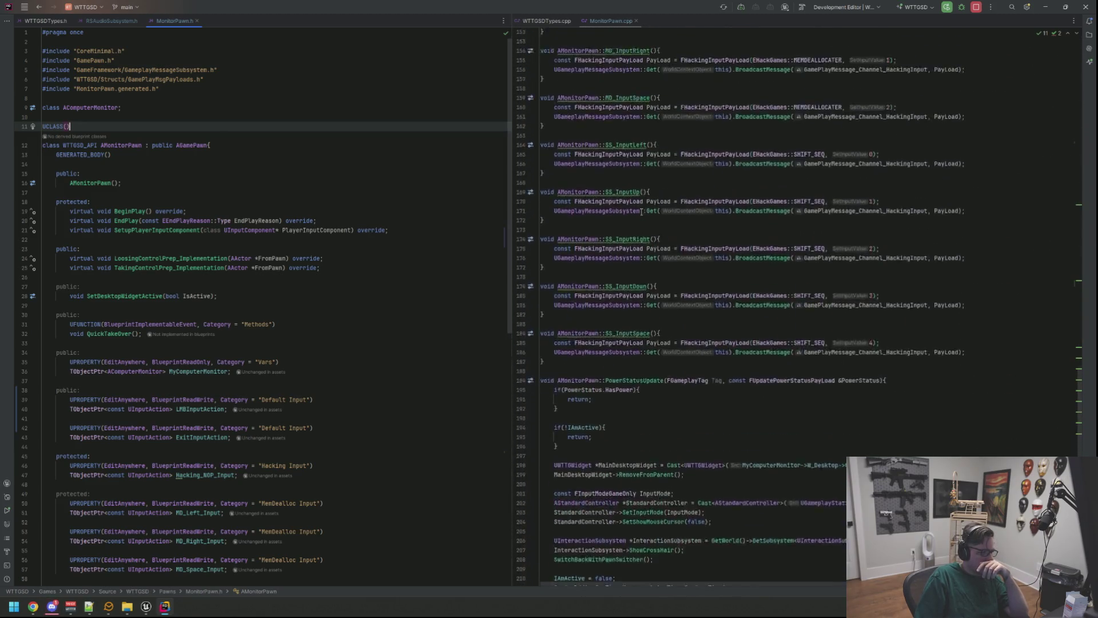
scroll(534, 275, "up", 2)
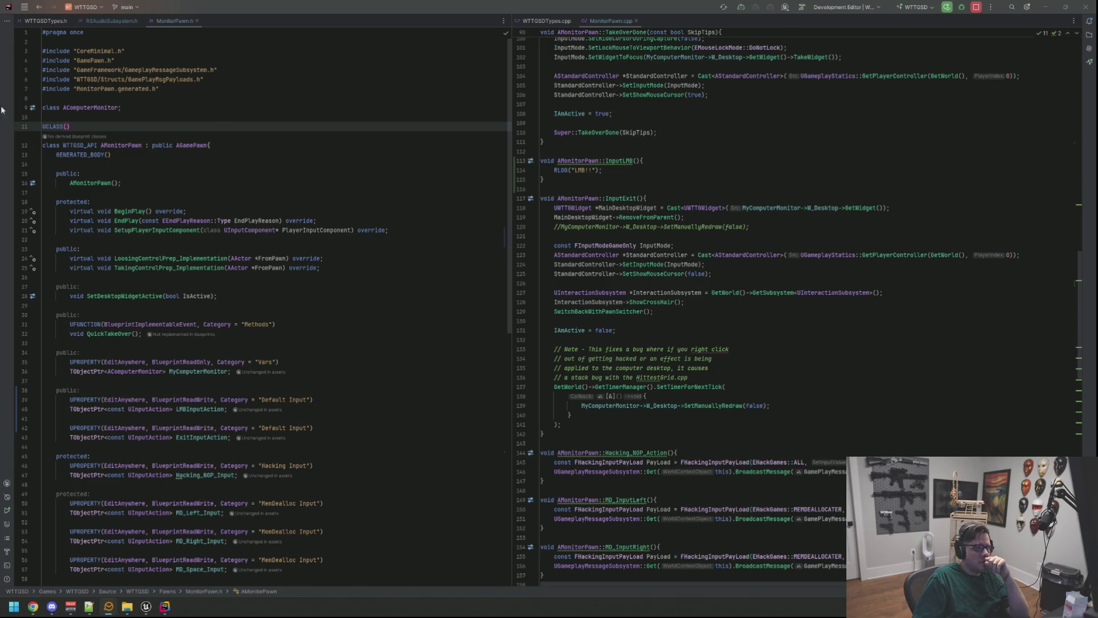
key("alt+Tab")
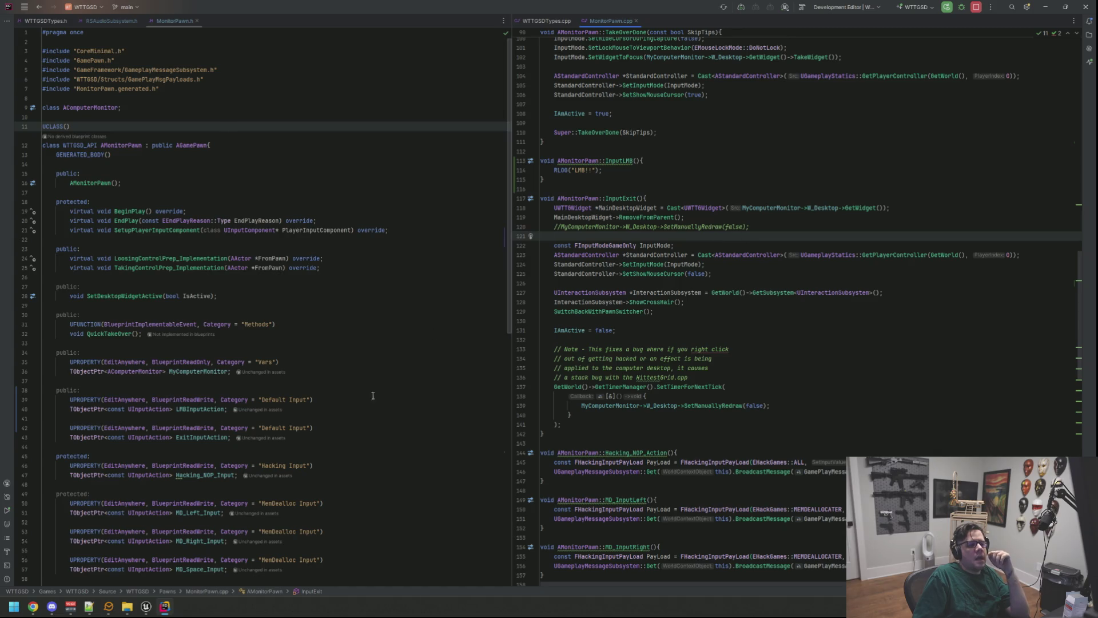
key("alt+Tab")
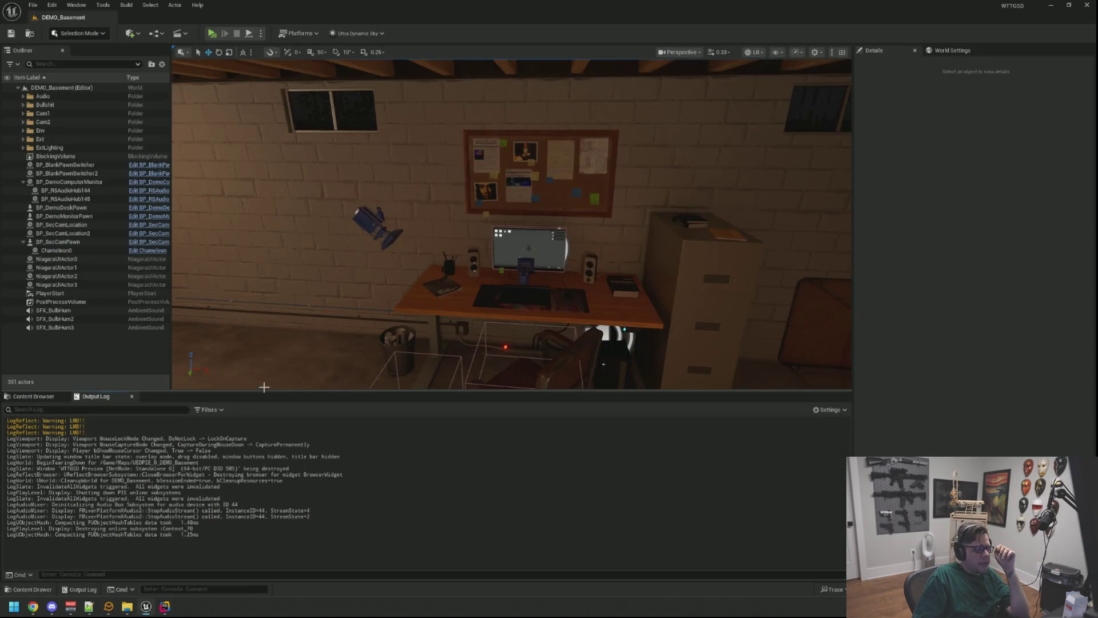
Play the level, sit at the desk computer, open and close A.N.N, then launch ShadowFetch
left_click(211, 34)
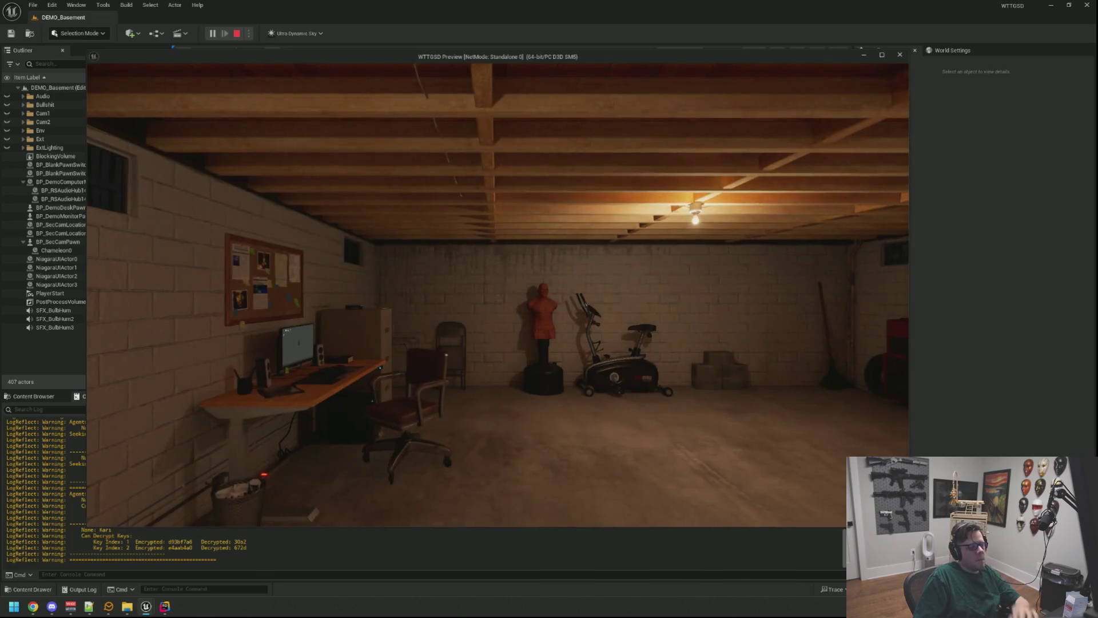
key("w")
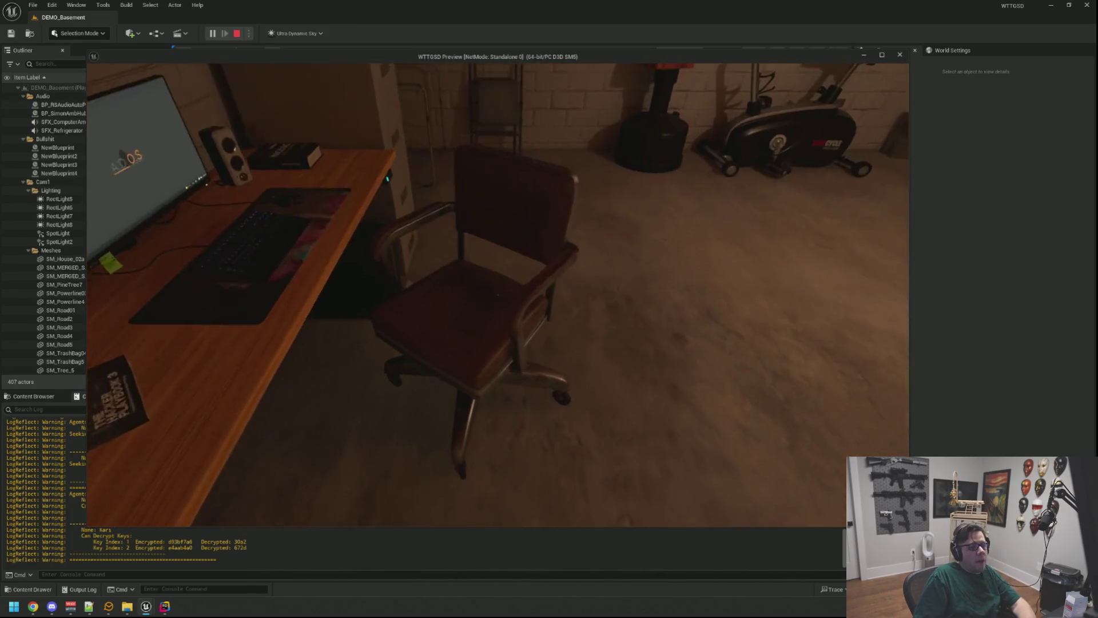
left_click(498, 295)
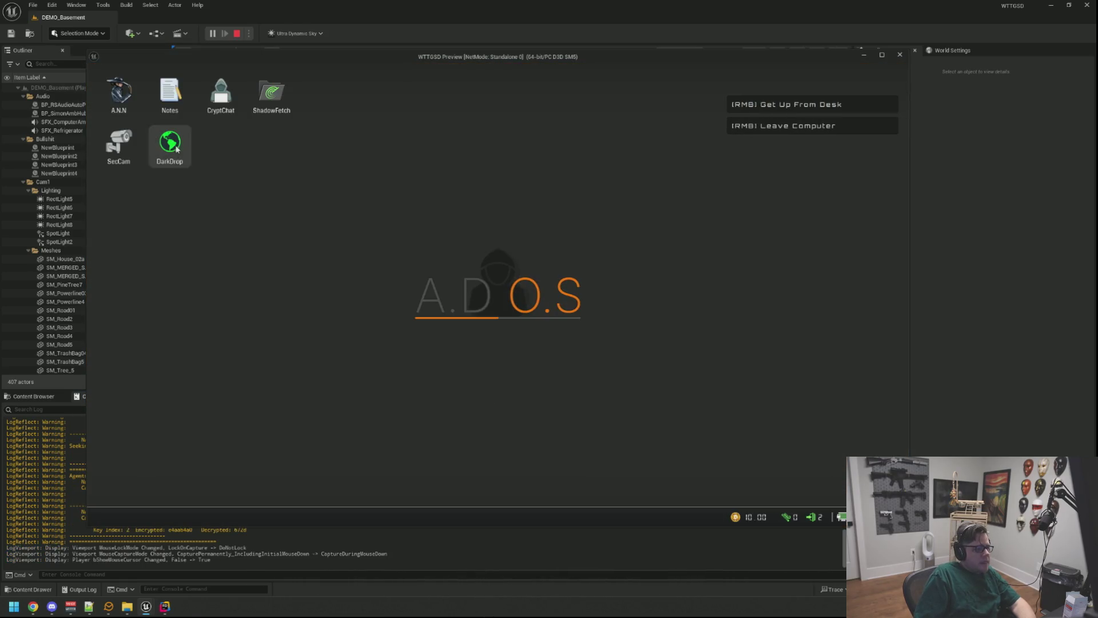
double_click(114, 106)
left_click(669, 105)
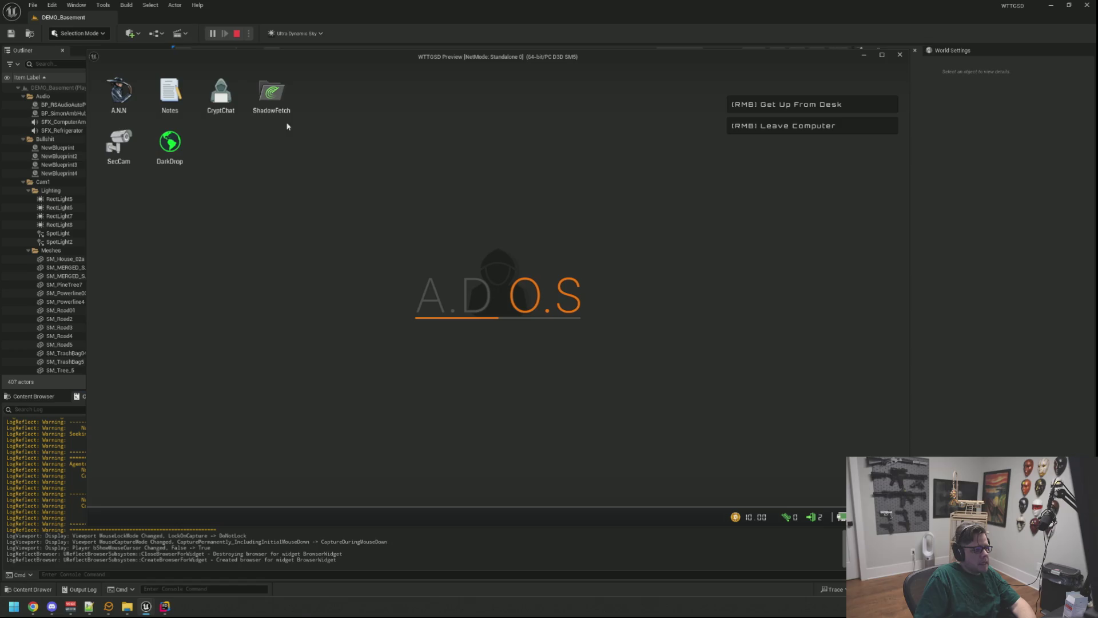
double_click(274, 94)
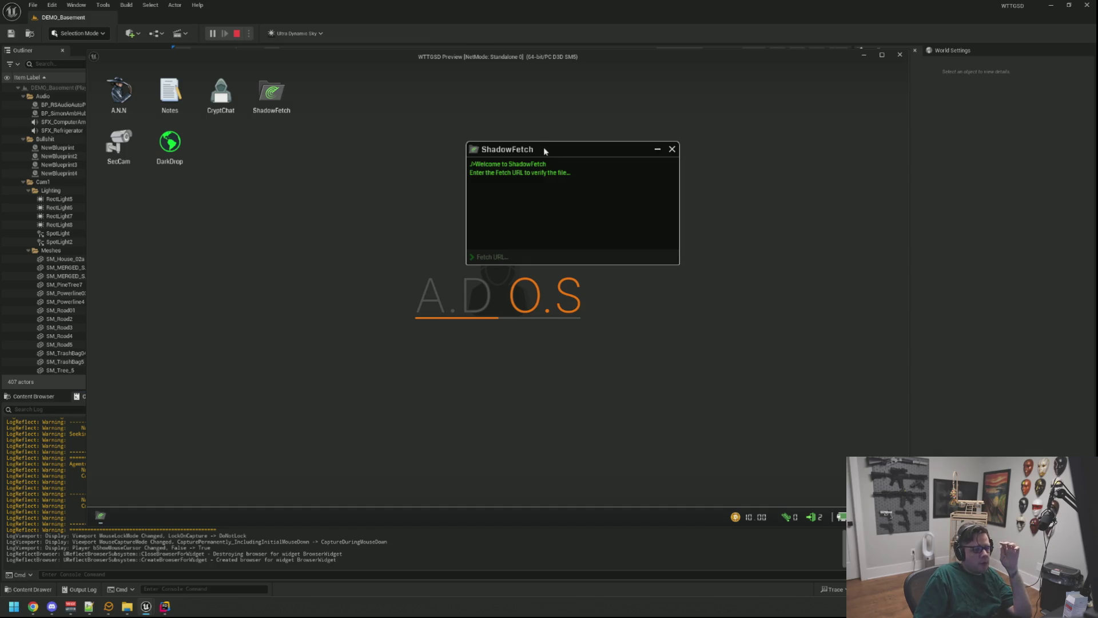
Drag ShadowFetch slightly left, re-enter the computer, and check that clicks register as LMB input
mouse_move(561, 150)
left_mouse_down()
mouse_move(573, 148)
mouse_move(528, 147)
mouse_move(530, 161)
left_mouse_up()
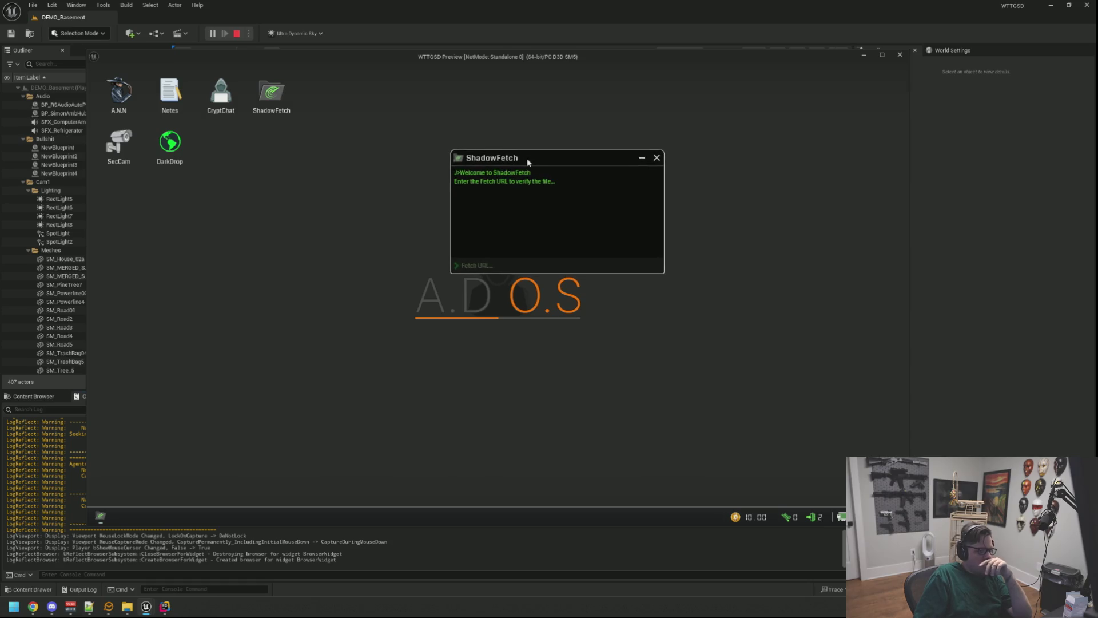
right_click(335, 183)
left_click(497, 295)
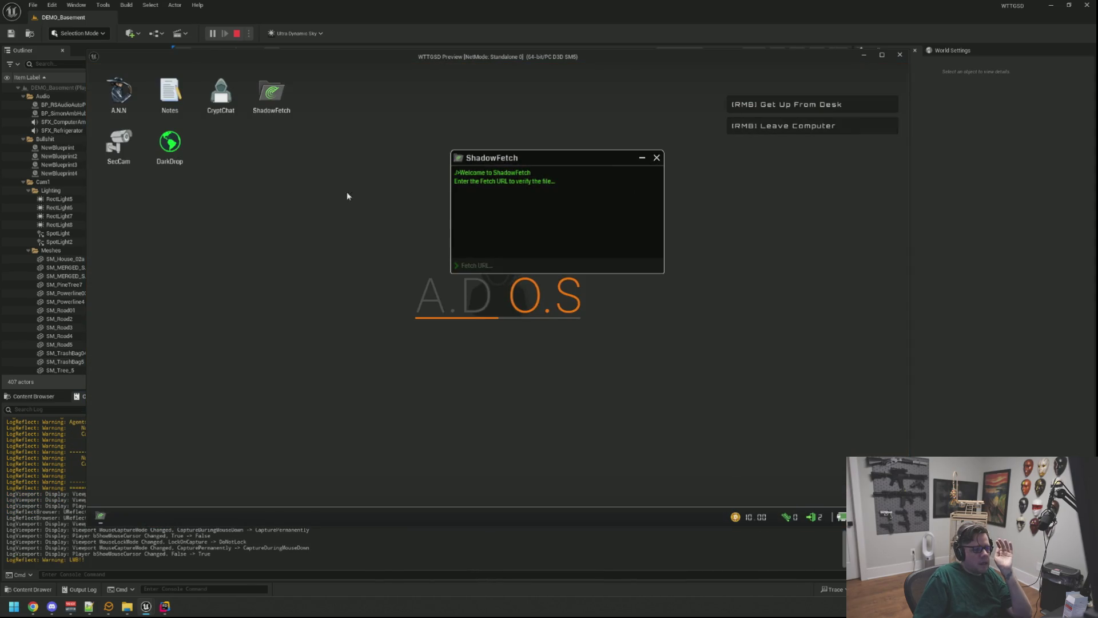
left_click(348, 203)
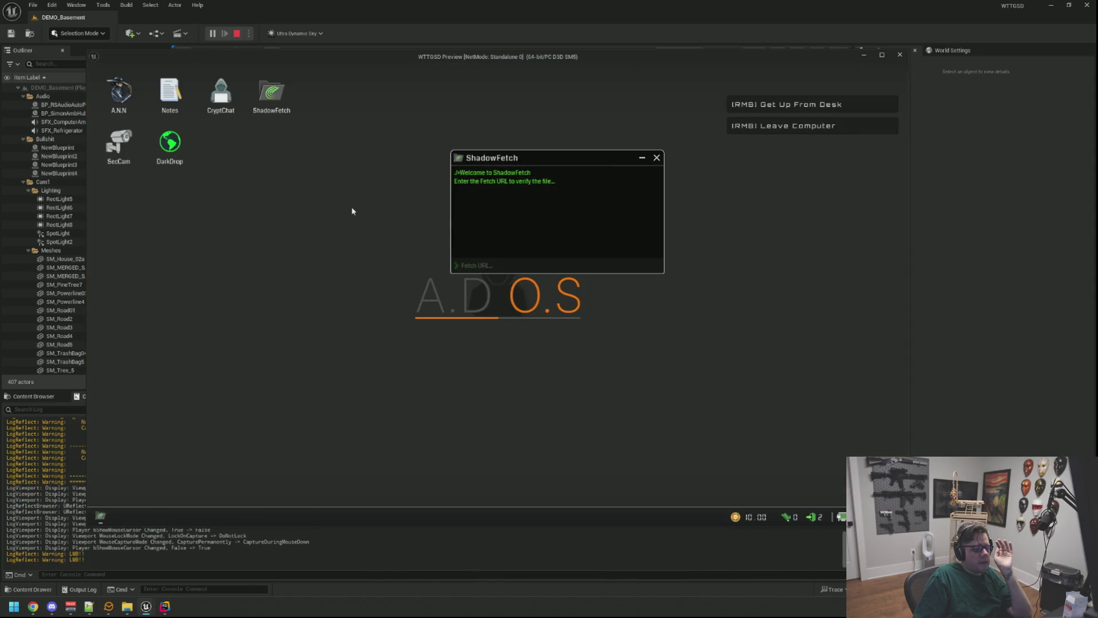
left_click(351, 209)
left_click(337, 216)
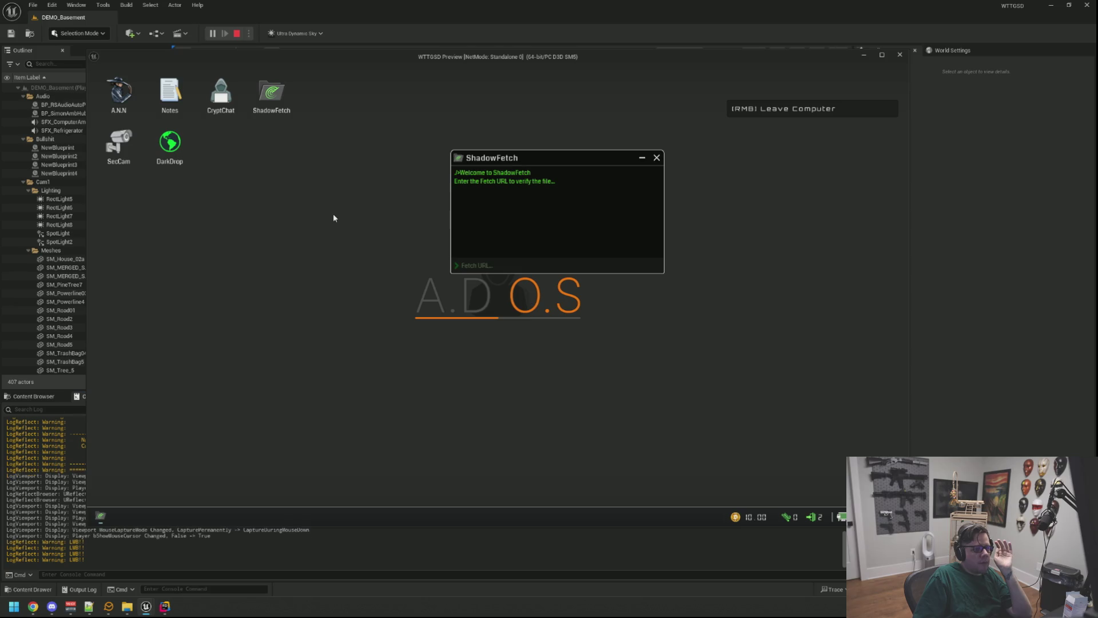
left_click(326, 276)
left_click(364, 227)
Drag ShadowFetch left and down and back again, then stop the play session
mouse_move(548, 162)
left_mouse_down()
mouse_move(513, 163)
mouse_move(526, 177)
mouse_move(512, 186)
left_mouse_up()
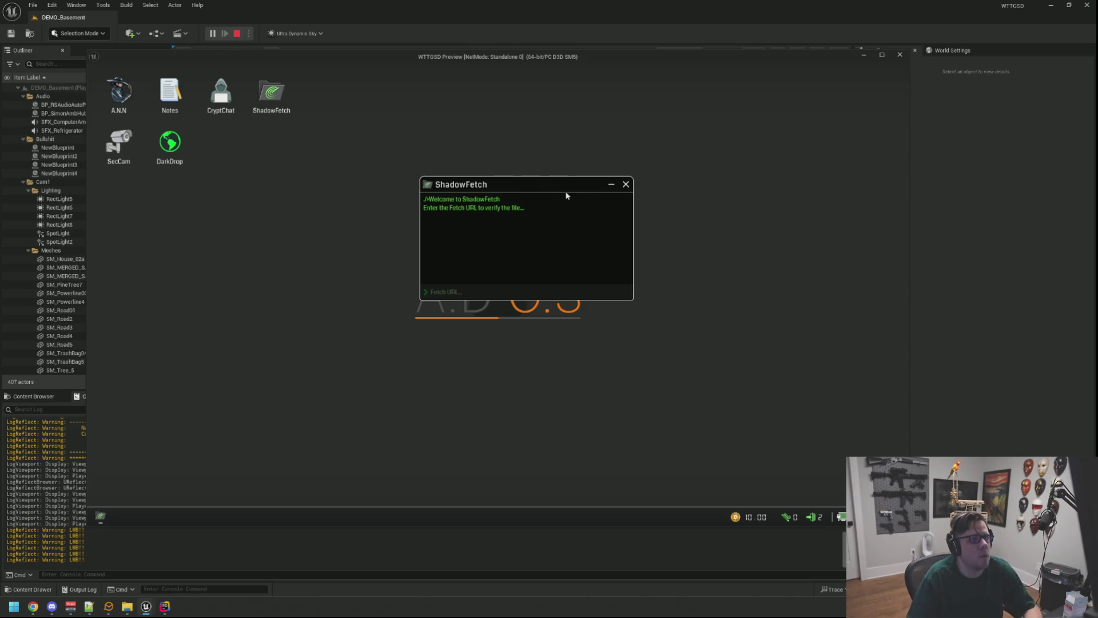
mouse_move(539, 184)
left_mouse_down()
mouse_move(570, 193)
mouse_move(525, 192)
left_mouse_up()
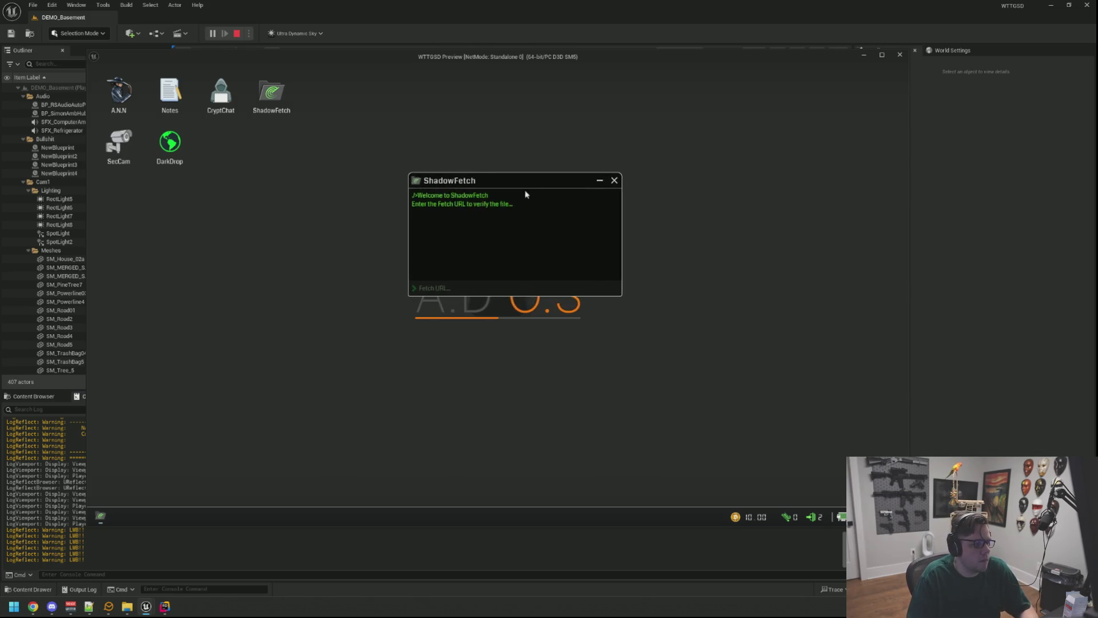
key("Escape")
scroll(512, 229, "up", 5)
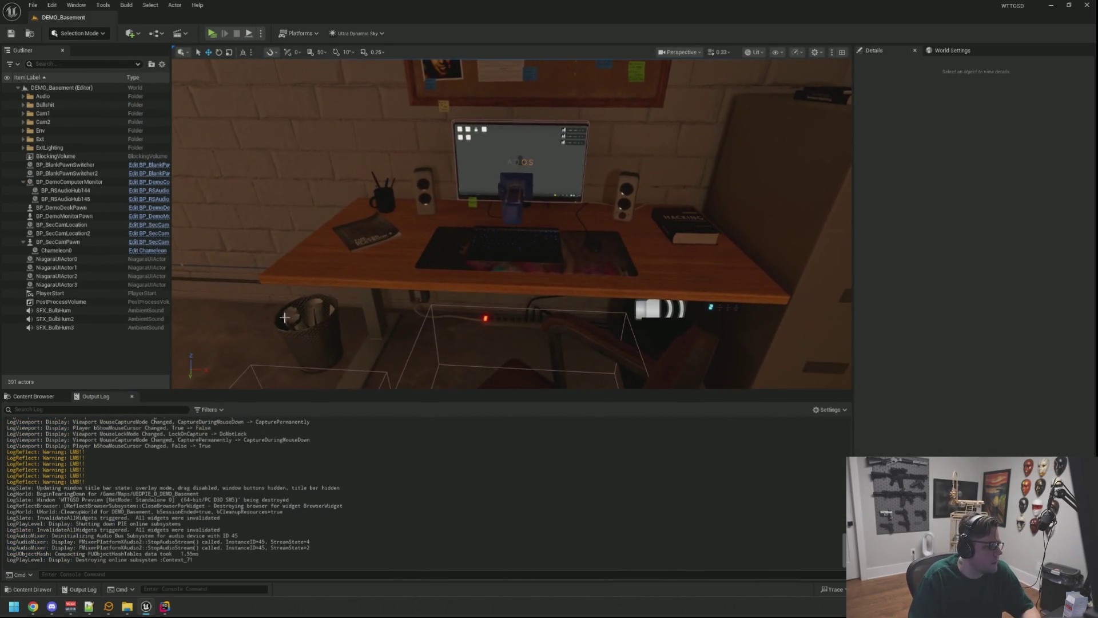
Browse to UI Widgets > Computer > Apps and open the WBP_ShadowFetchApp widget blueprint
left_click(312, 464)
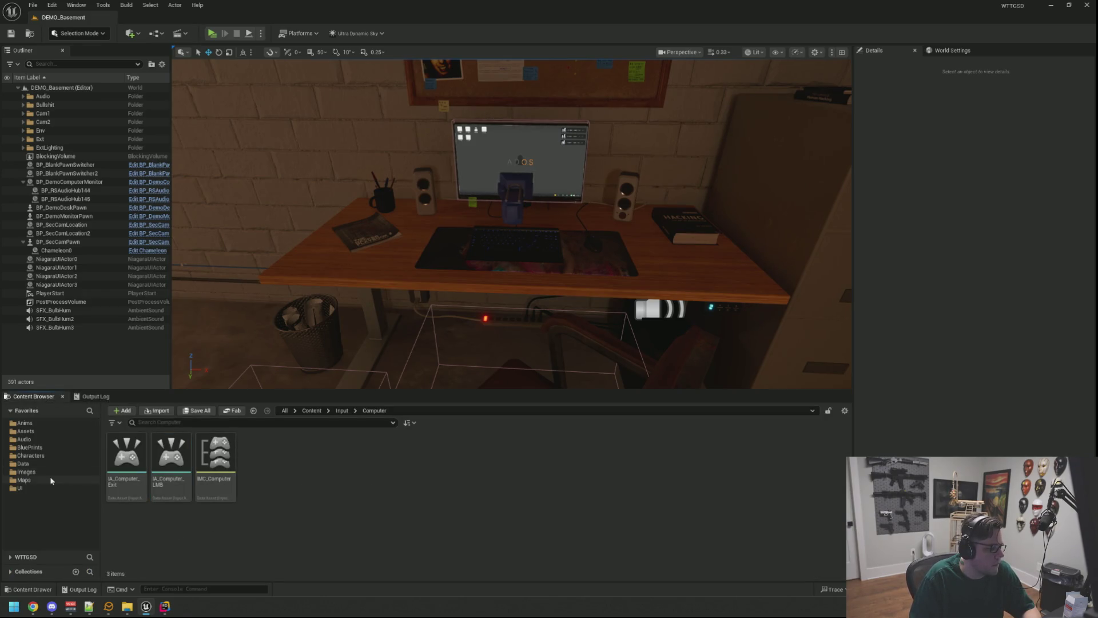
left_click(20, 488)
double_click(261, 452)
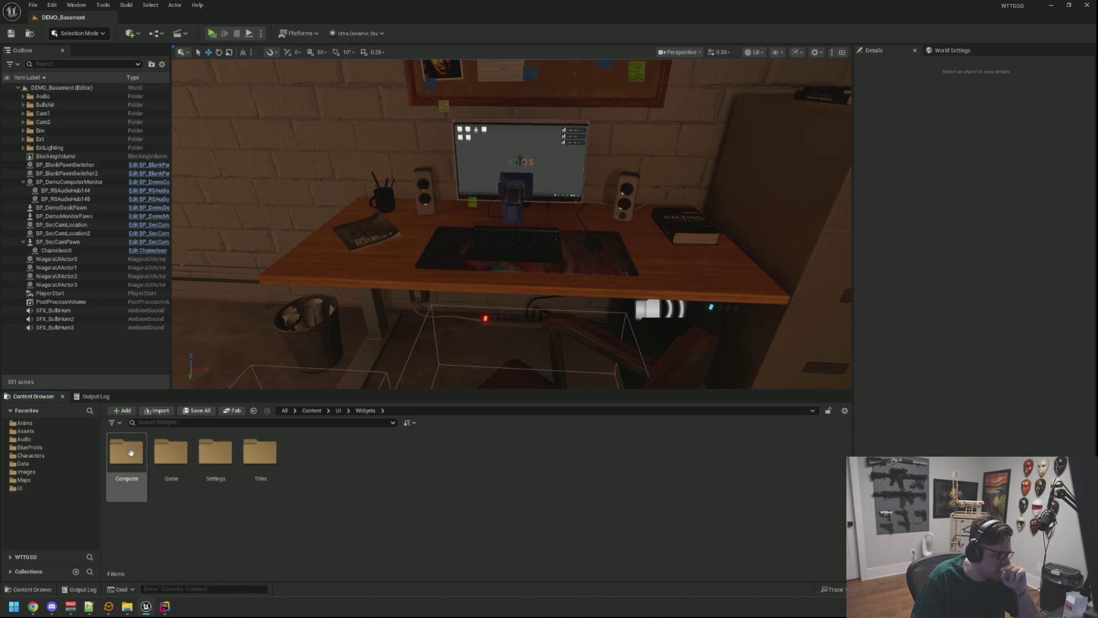
double_click(131, 452)
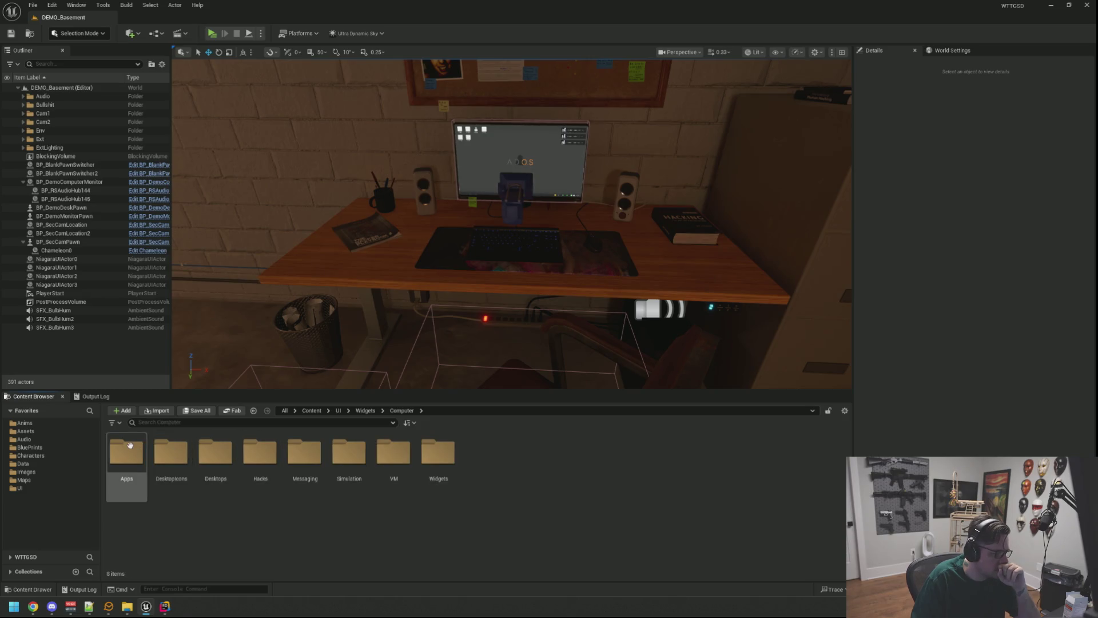
double_click(130, 445)
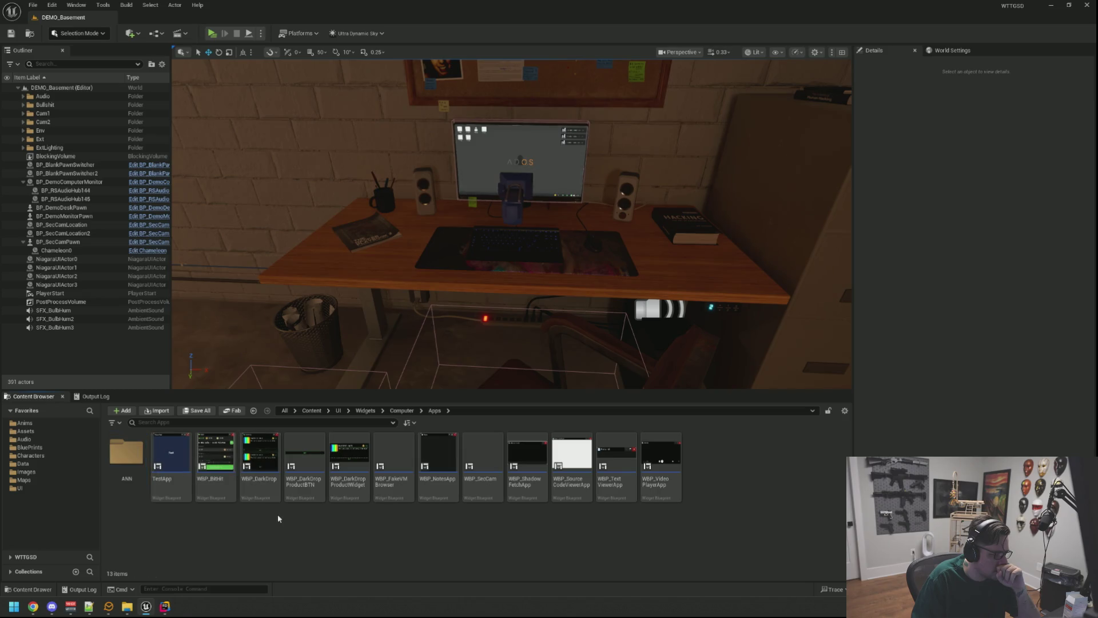
left_click(265, 467)
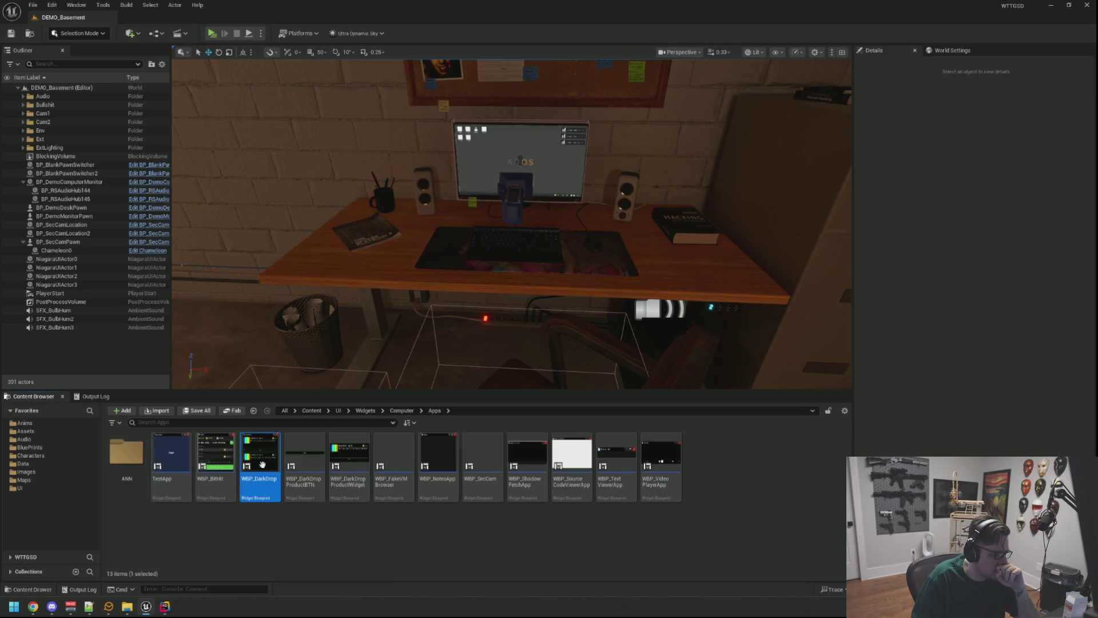
left_click(478, 532)
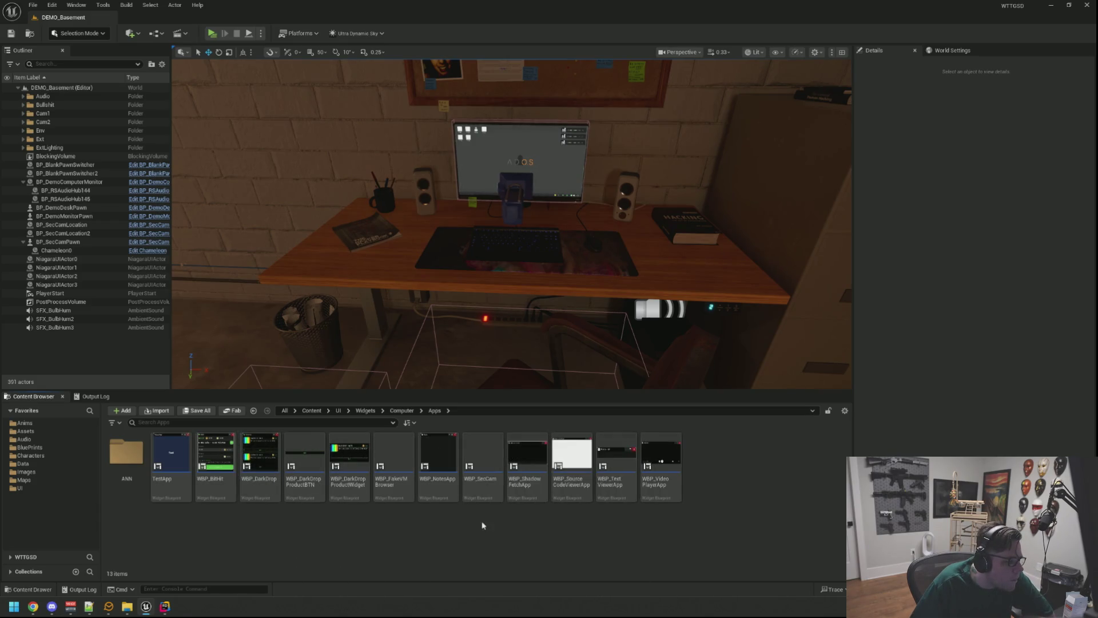
double_click(522, 463)
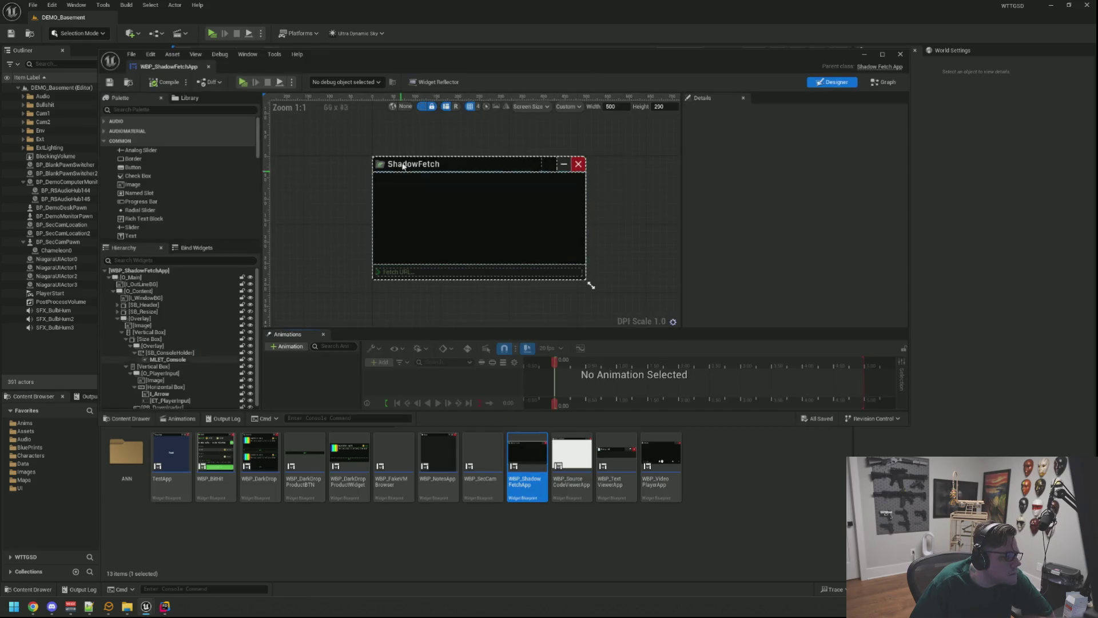
Open WBP_Dragable, select O_Dragable, and open its C++ parent Dragable.h in Rider's left pane
left_click(443, 169)
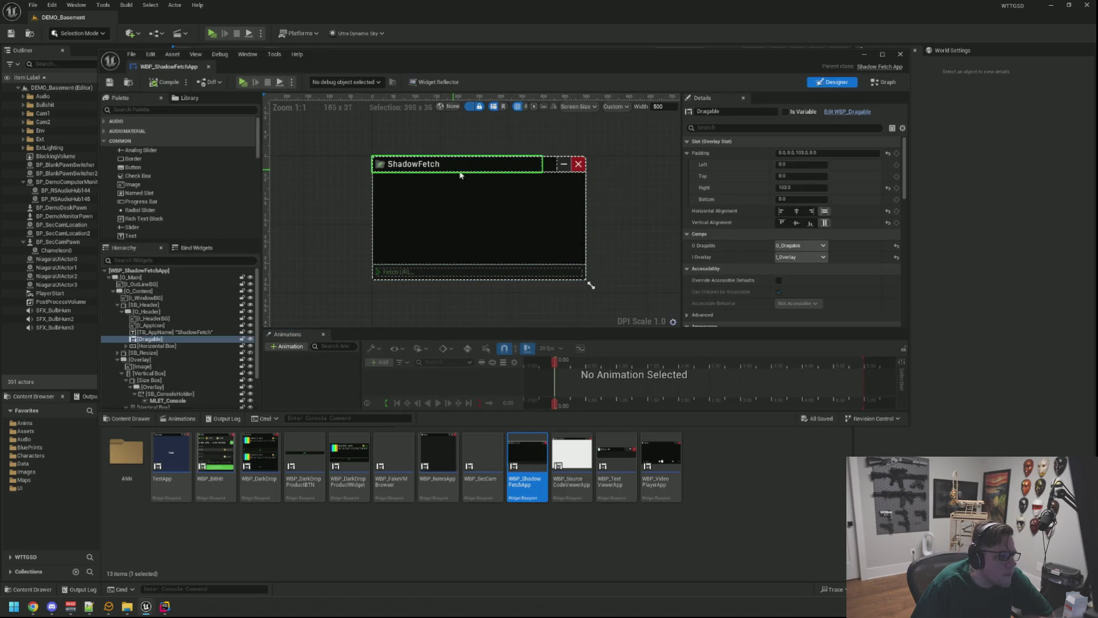
left_click(847, 112)
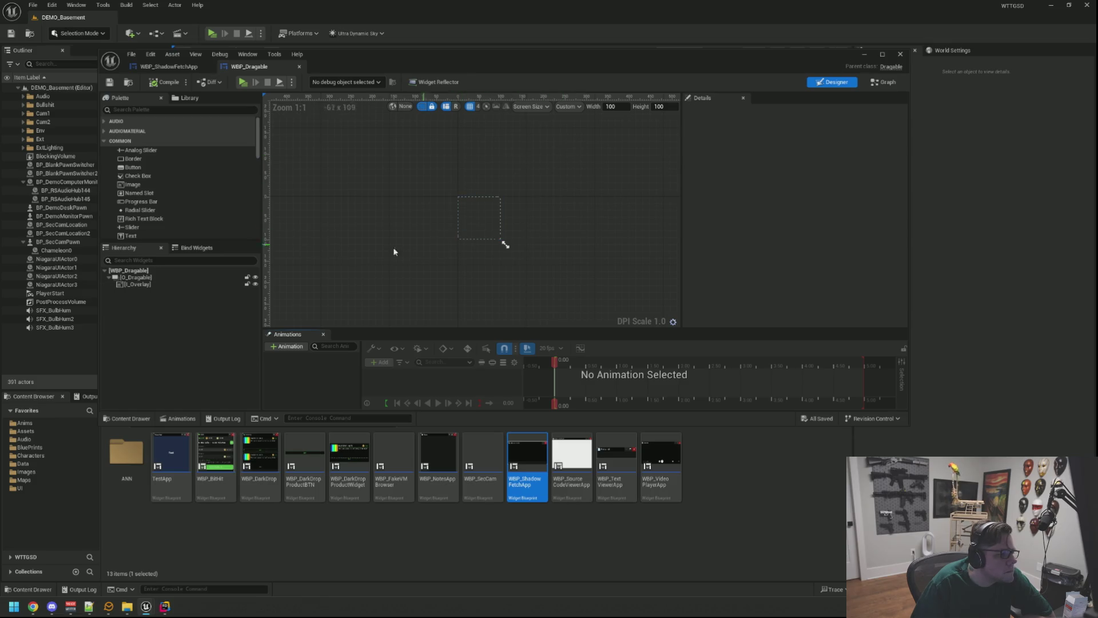
left_click(135, 277)
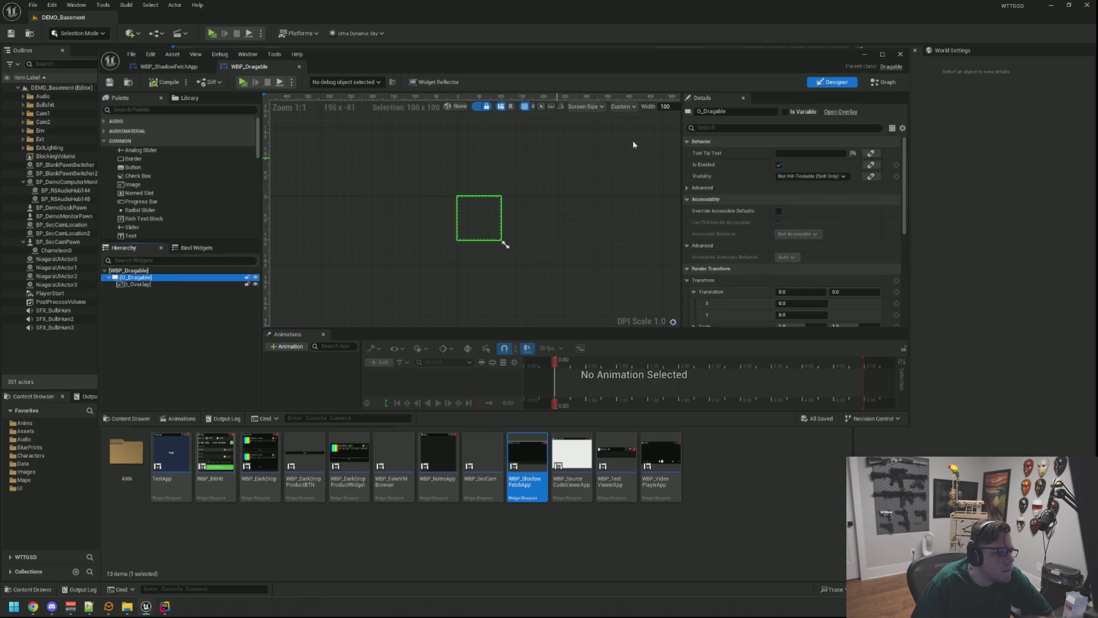
left_click_drag(886, 71, 883, 74)
left_click(885, 71)
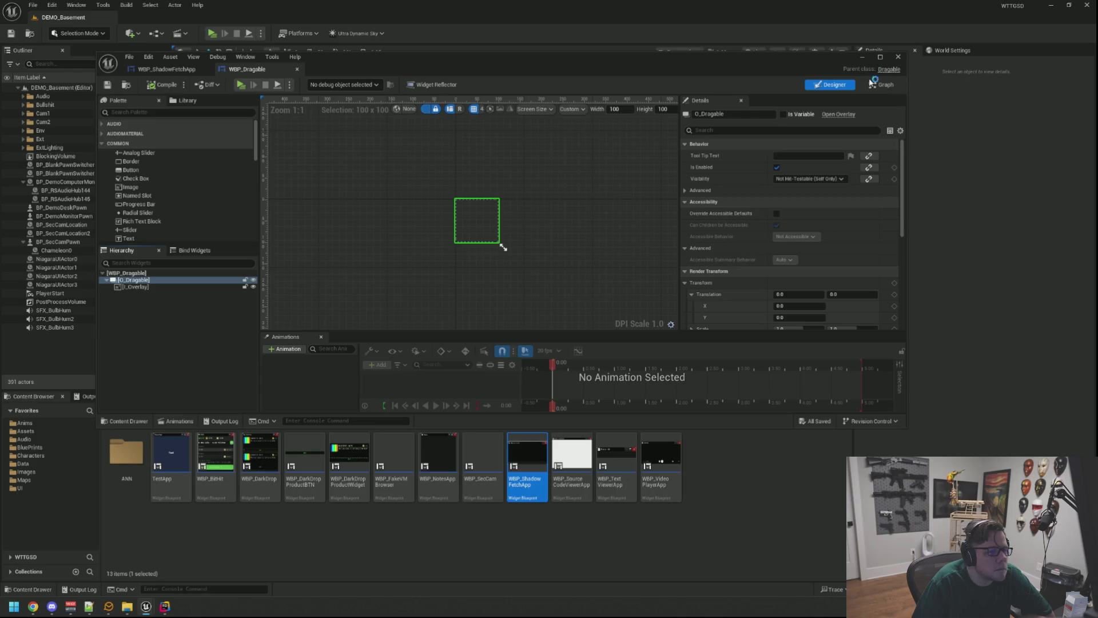
mouse_move(664, 20)
left_mouse_down()
mouse_move(309, 74)
mouse_move(303, 118)
left_mouse_up()
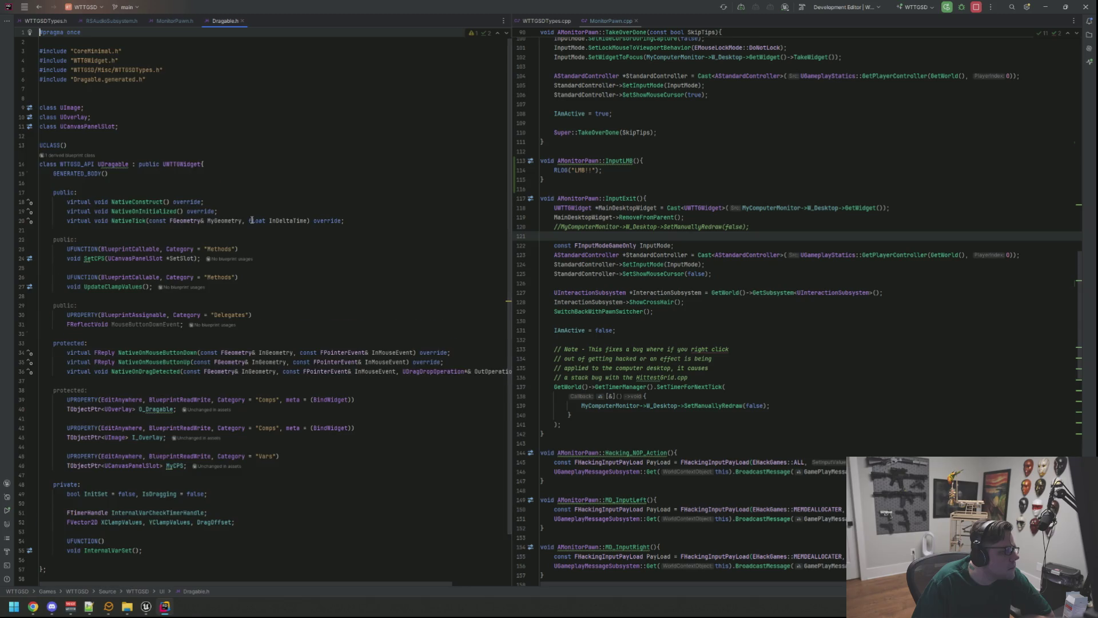
Jump to the NativeOnMouseButtonDown definition with Dragable.cpp in the right pane and review its lines
double_click(173, 324)
left_click(172, 324, "ctrl")
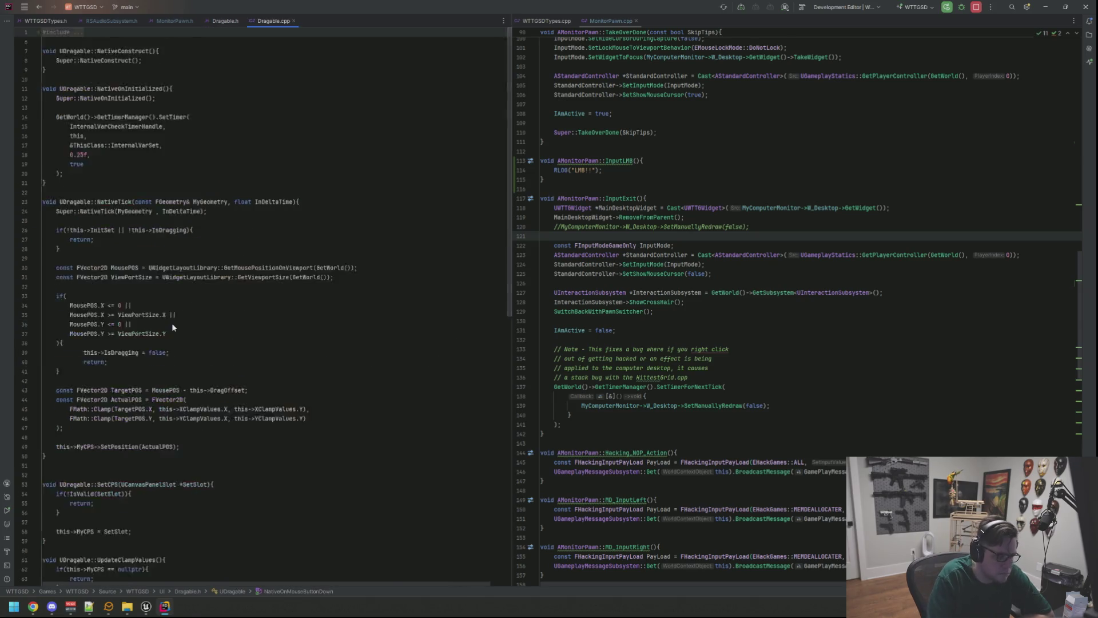
mouse_move(265, 23)
left_mouse_down()
mouse_move(738, 53)
mouse_move(687, 33)
left_mouse_up()
left_click(659, 244)
scroll(664, 241, "down", 3)
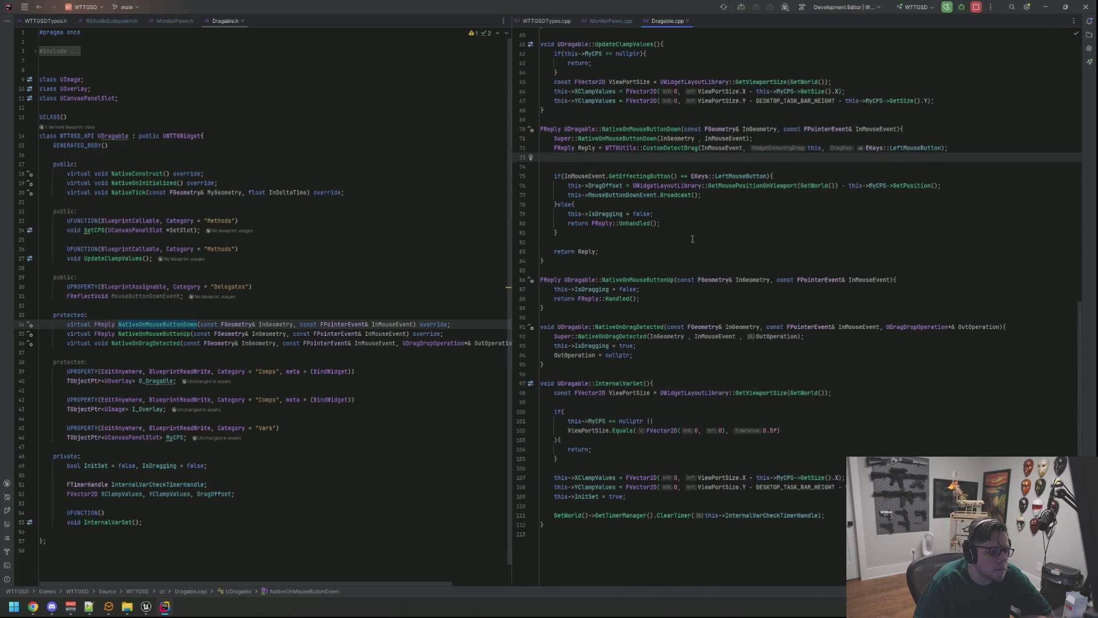
left_click(692, 239)
scroll(692, 239, "up", 1)
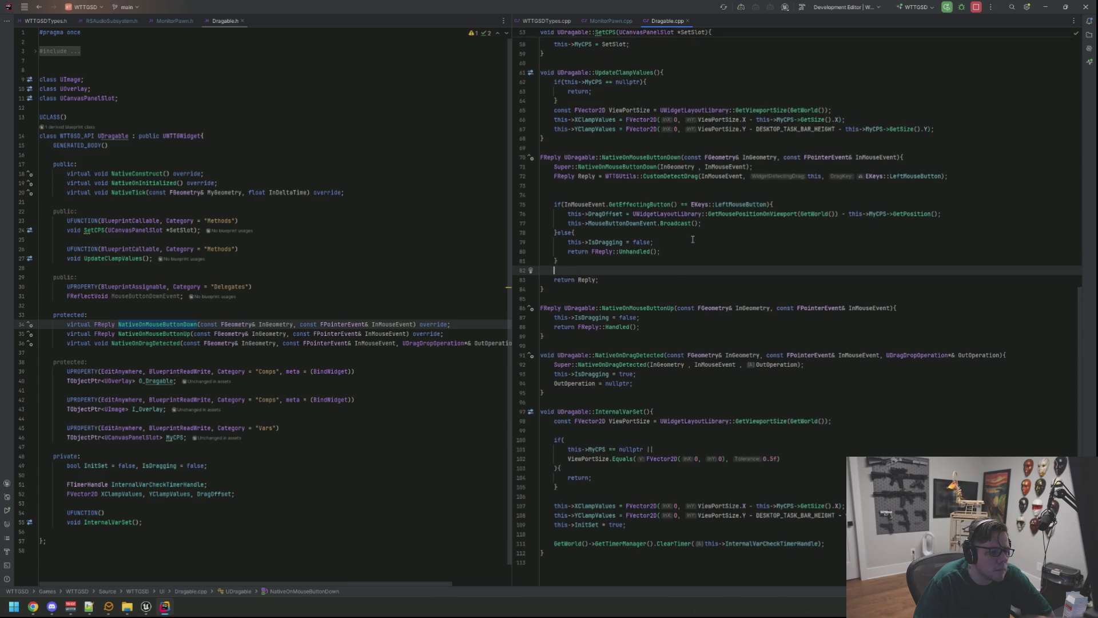
left_click(631, 253)
left_click(704, 262)
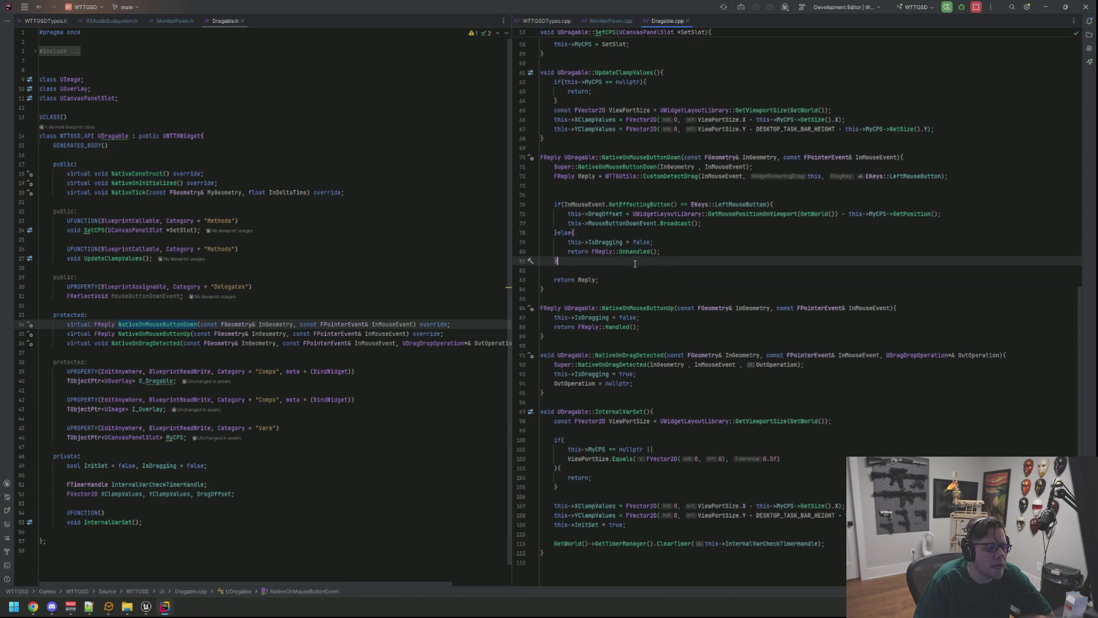
left_click(686, 194)
left_click(673, 270)
Inspect the DragOffset assignment and highlight every use of Reply in Dragable.cpp
left_click_drag(773, 204, 603, 214)
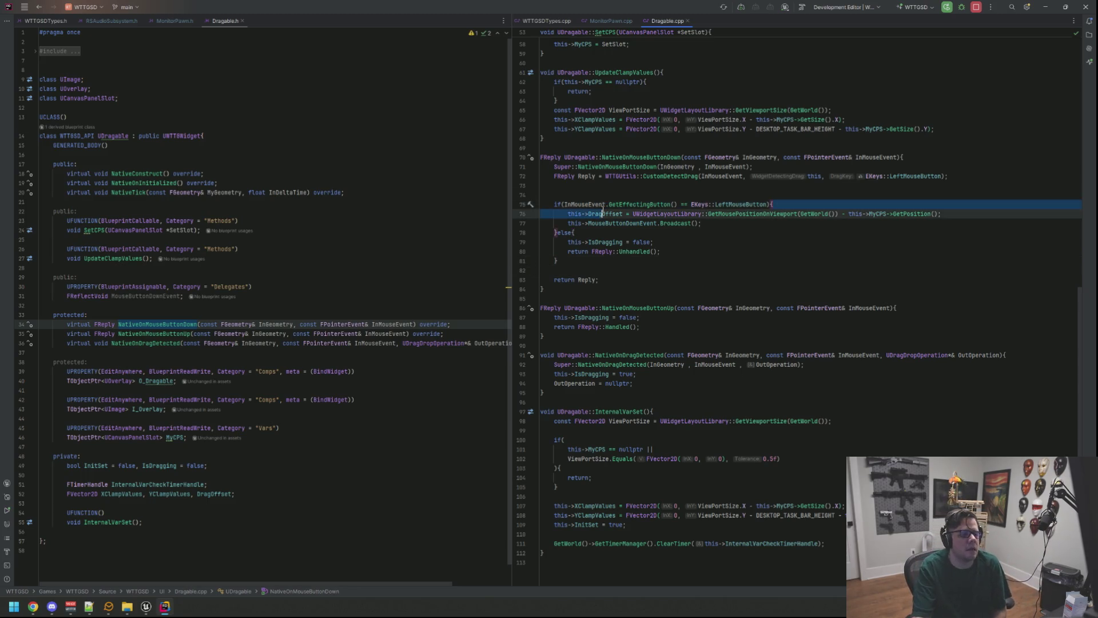
left_click(694, 262)
left_click(680, 185)
left_click(687, 252)
left_click(731, 278)
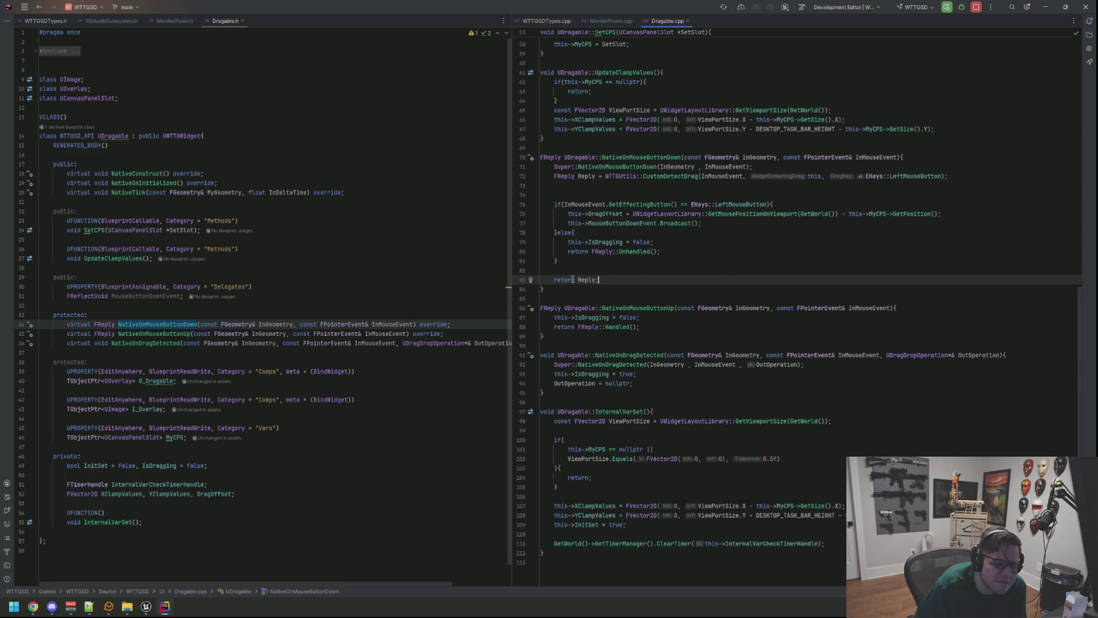
left_click(591, 280)
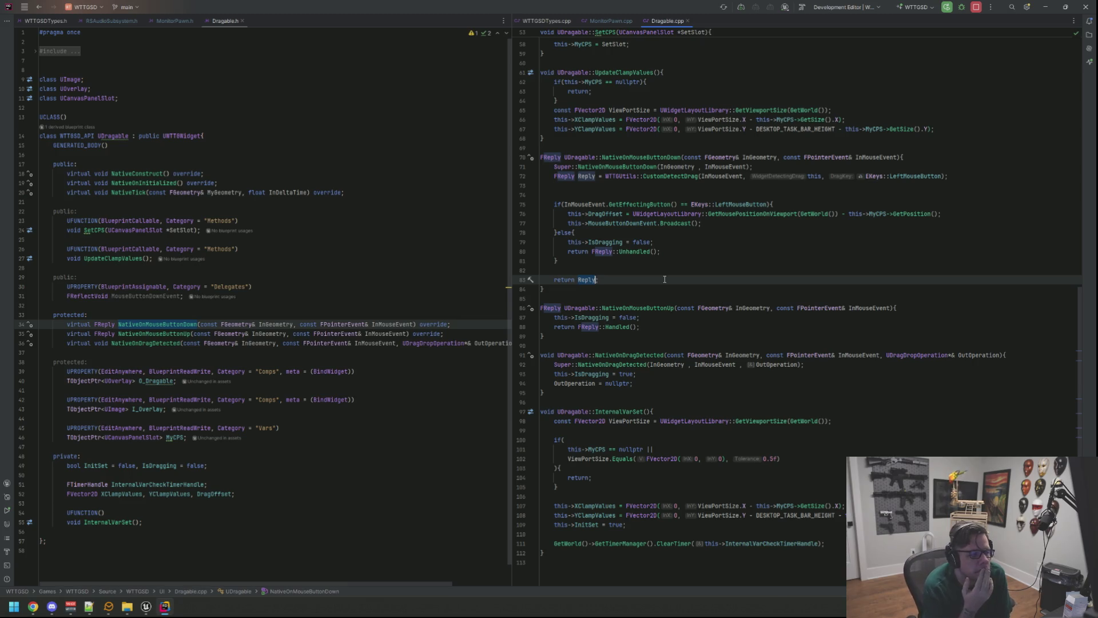
Insert a blank line in UpdateClampValues and search Dragable.cpp for 'this->'
scroll(665, 279, "up", 6)
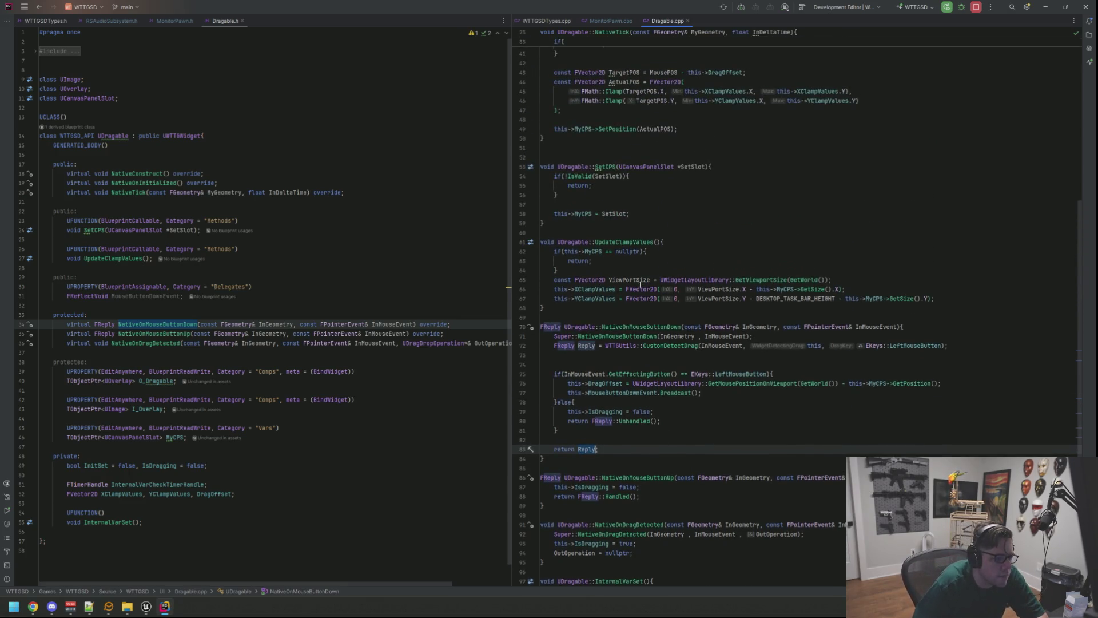
left_click(672, 270)
key("Return")
scroll(672, 255, "up", 11)
left_click(704, 77)
key("ctrl+f")
type("this->")
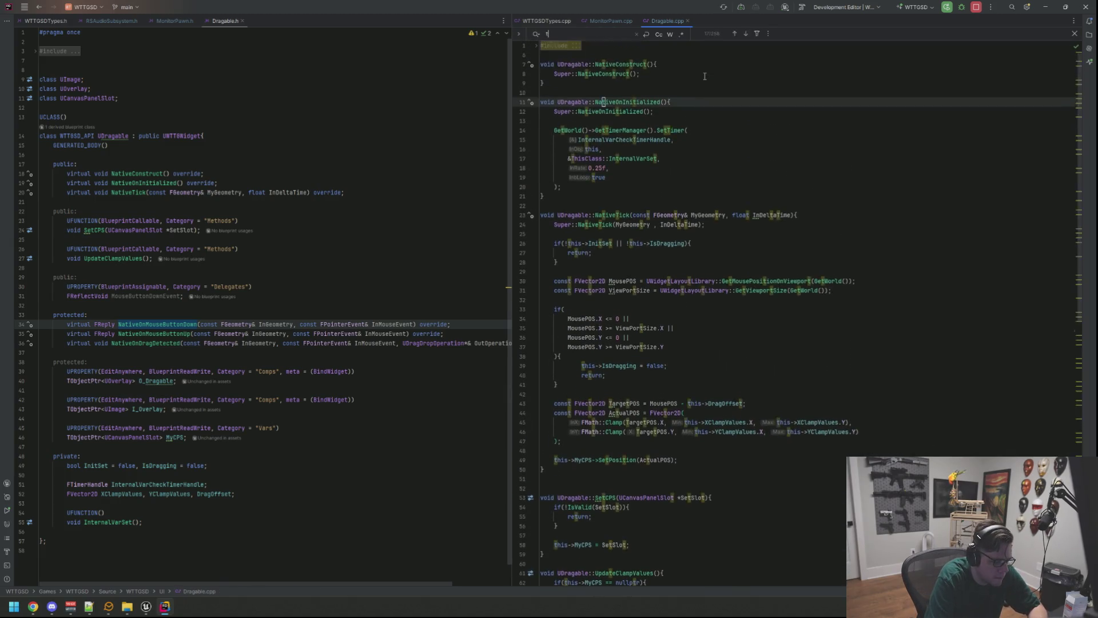
Show WTTGUtils.cpp's CustomDetectDrag in the right pane, then return to the Unreal widget editor
key("ctrl+Tab")
left_click(694, 174)
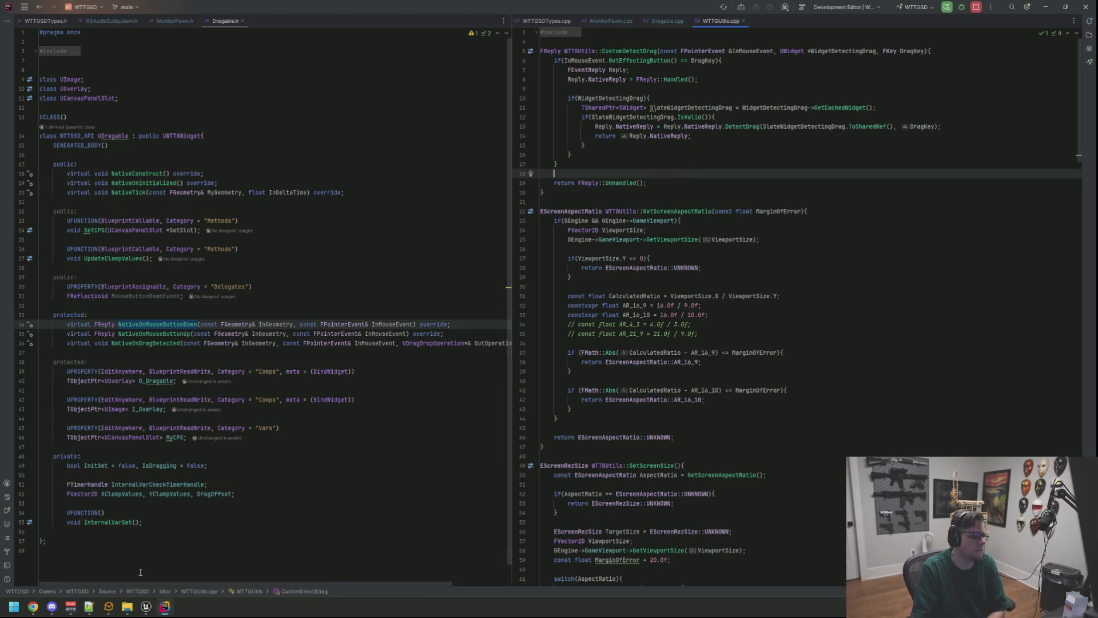
mouse_move(146, 607)
left_click(216, 551)
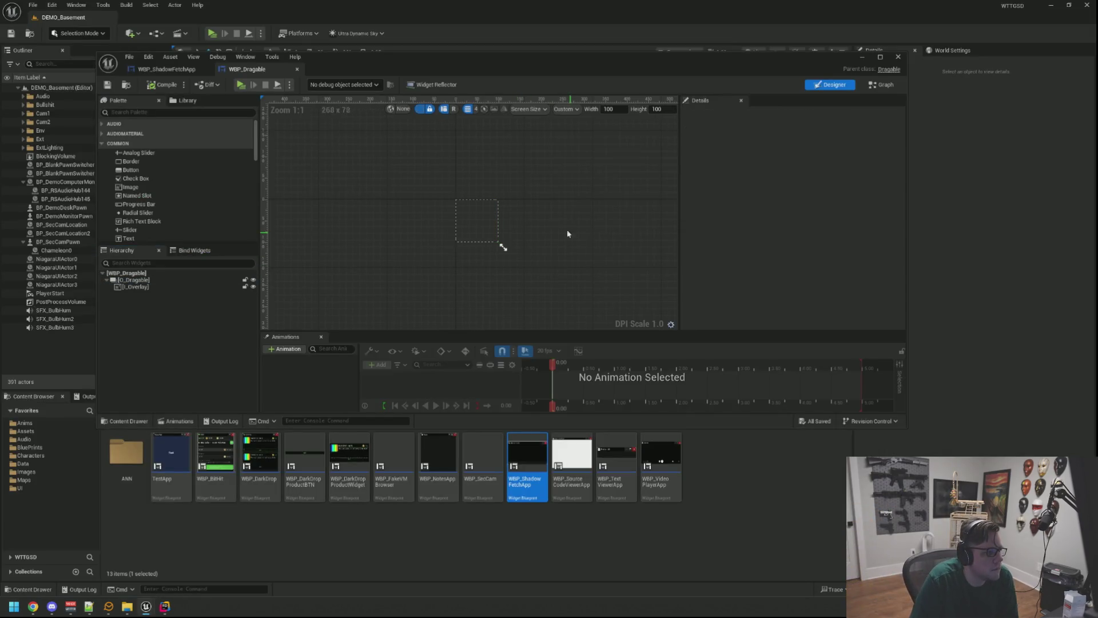
Start a play session, walk to the desk, sit down and use the in-game A.D.O.S computer
left_click(87, 396)
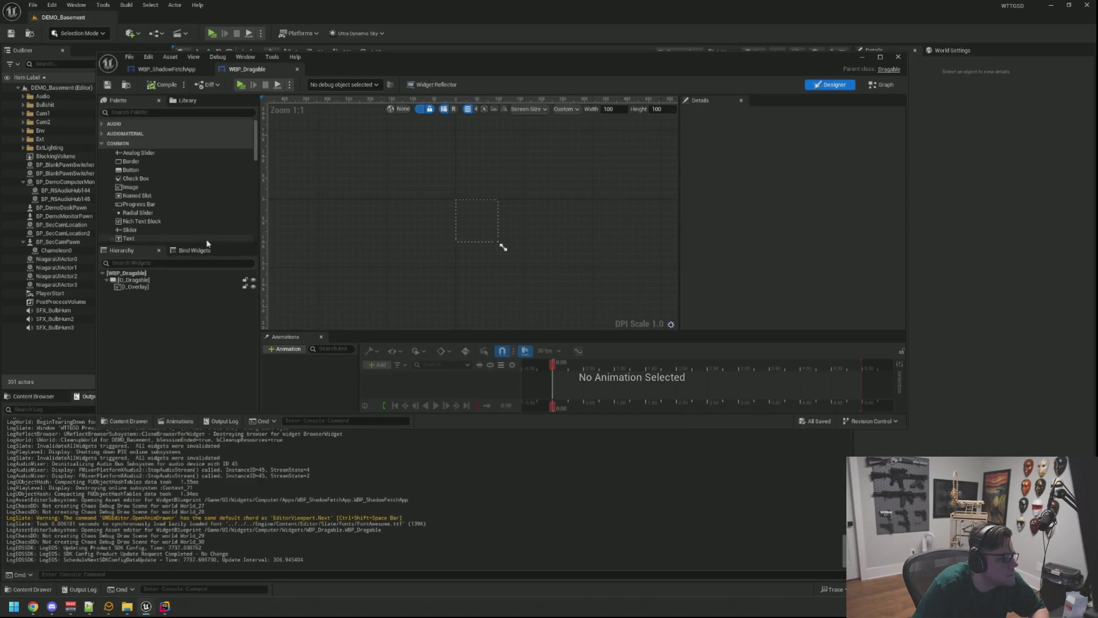
left_click(237, 86)
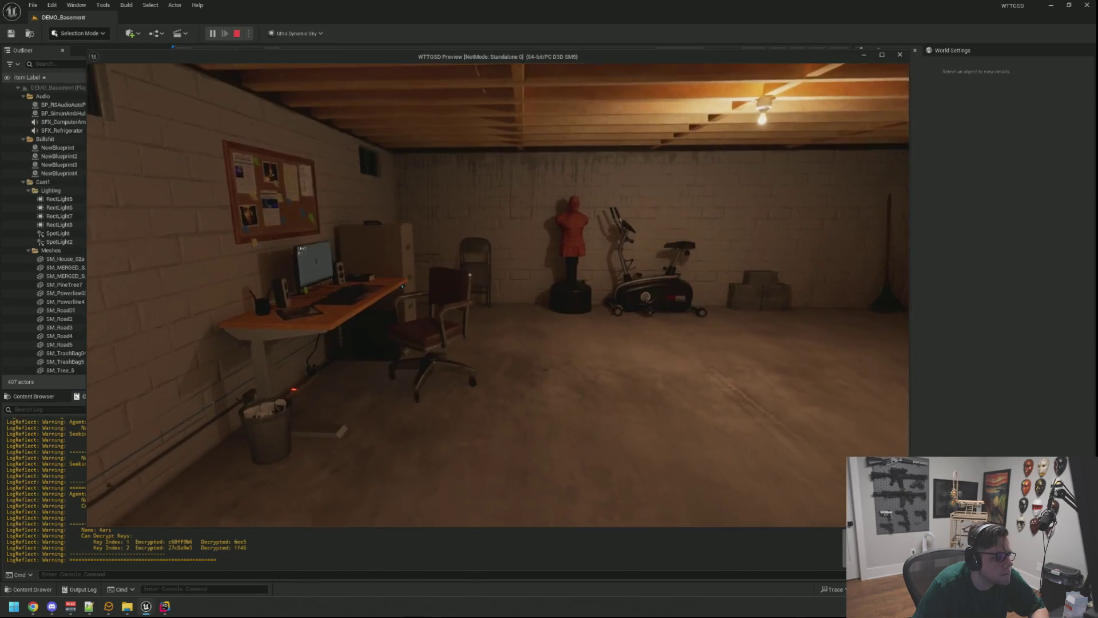
key("w")
key("e")
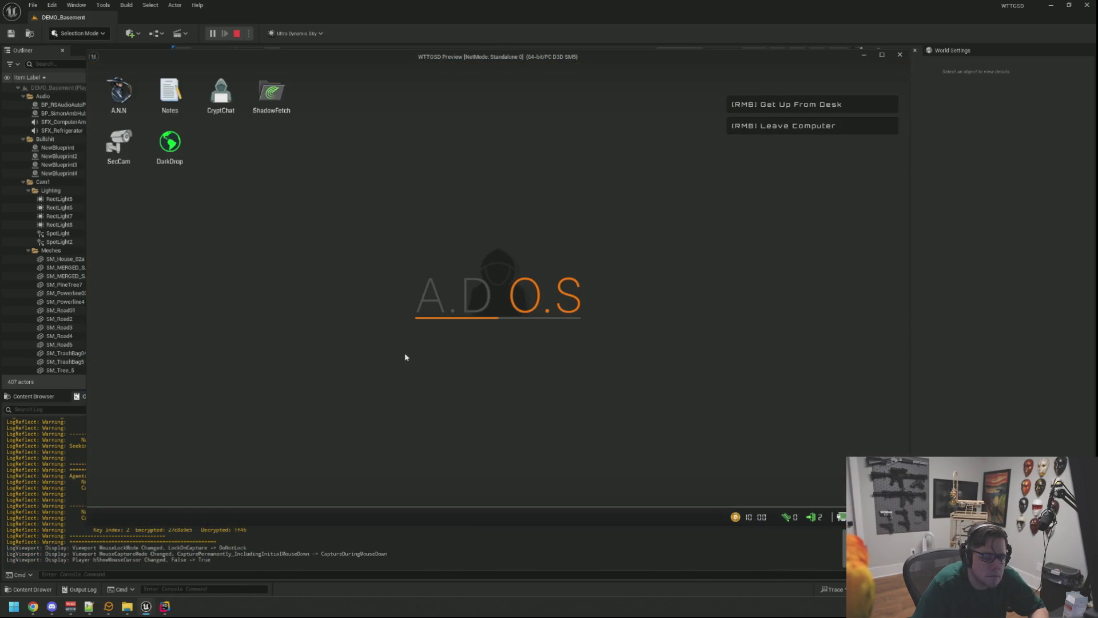
left_click(324, 301)
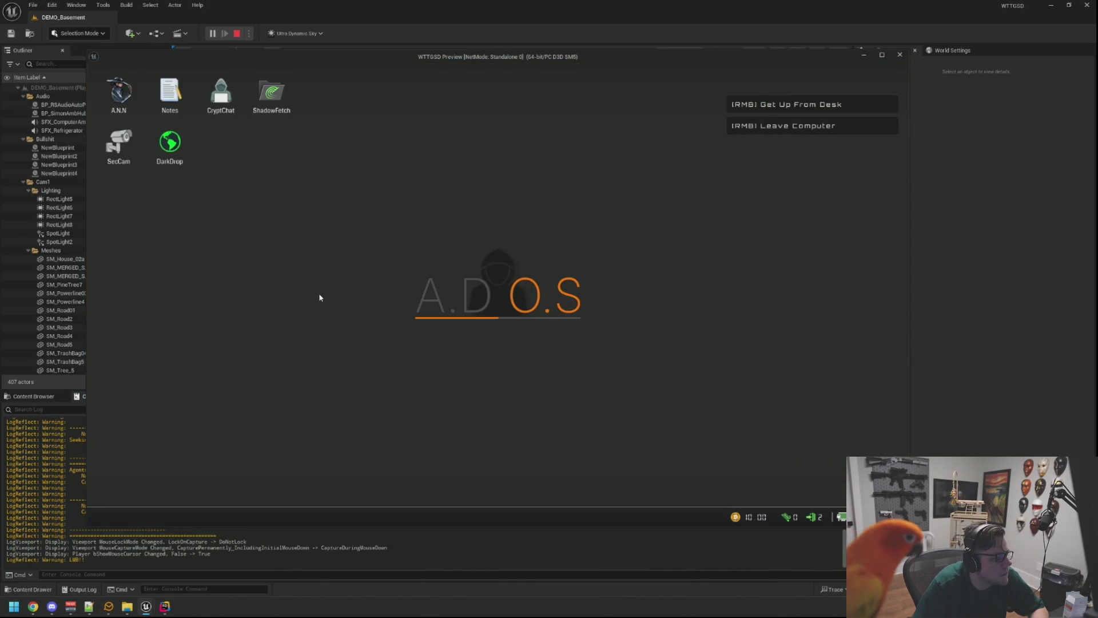
Open ShadowFetch, drag its window to the centre and further left, then stop playing
double_click(281, 95)
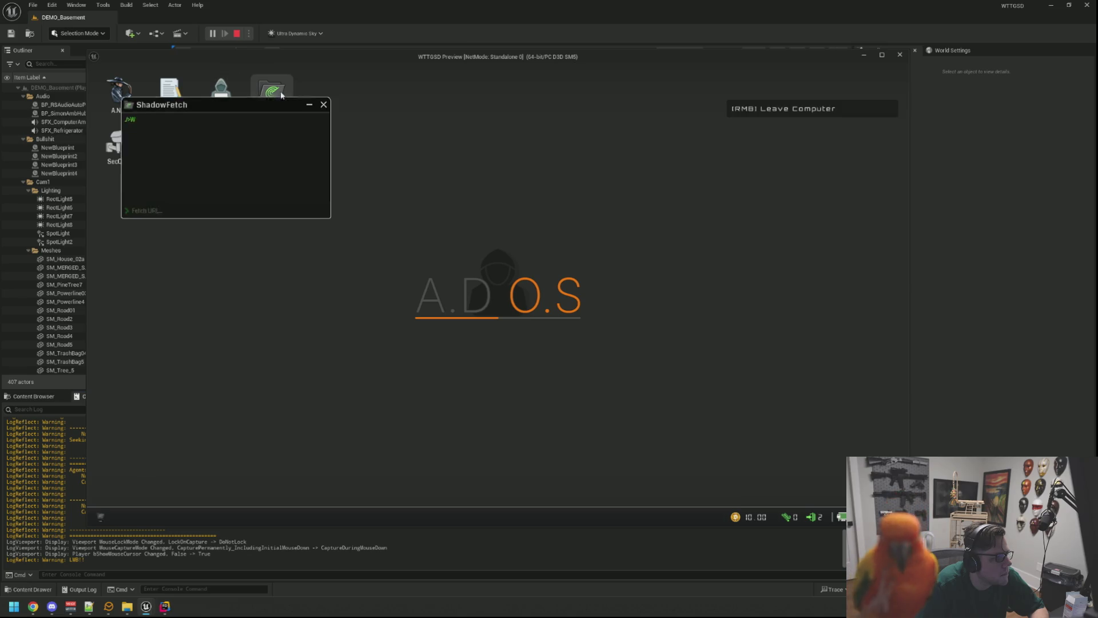
mouse_move(211, 104)
left_mouse_down()
mouse_move(553, 176)
mouse_move(321, 184)
mouse_move(563, 187)
mouse_move(349, 184)
mouse_move(539, 187)
left_mouse_up()
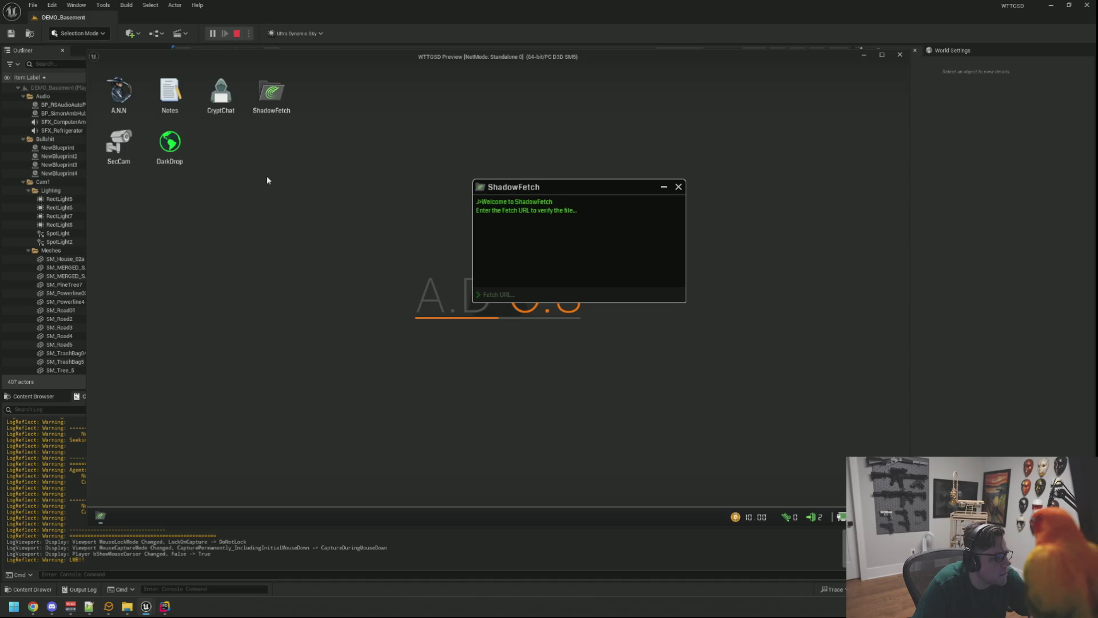
left_click_drag(552, 187, 414, 194)
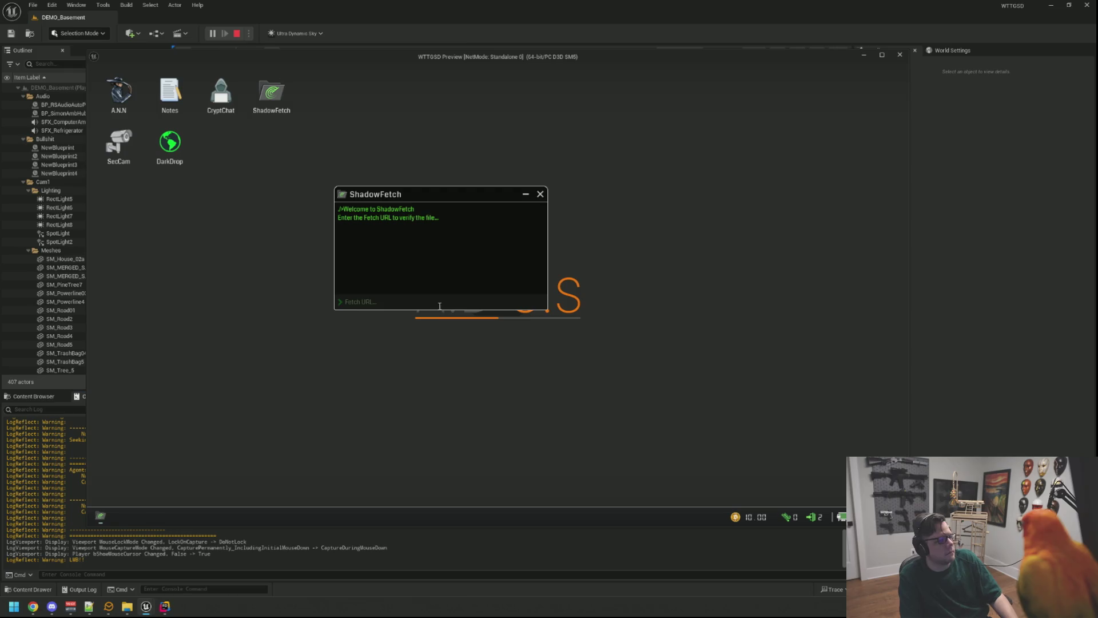
left_click(438, 351)
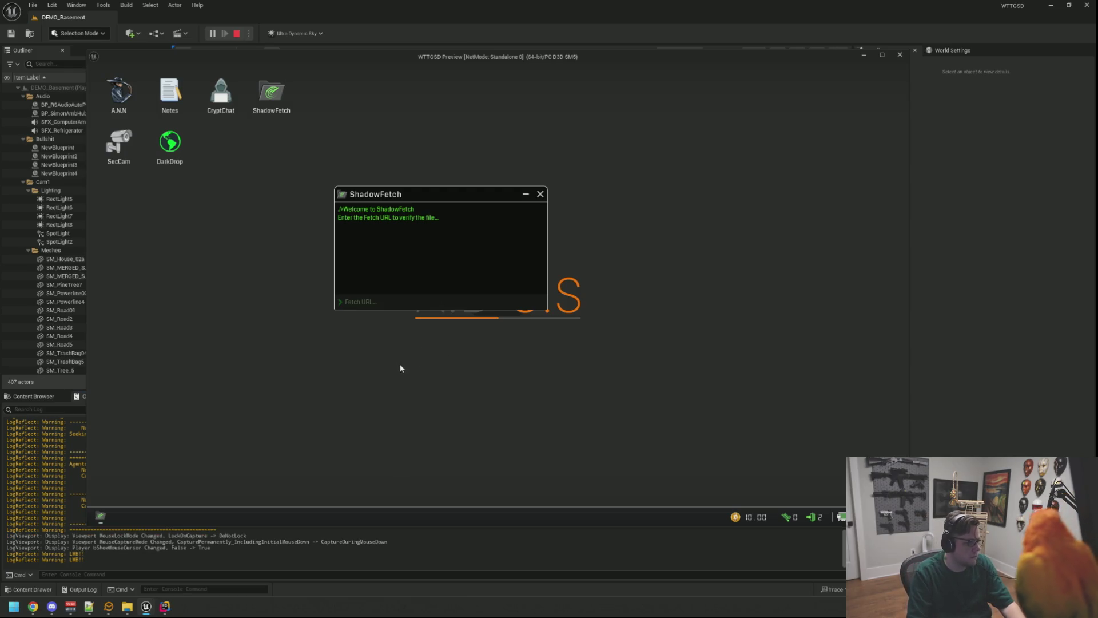
key("super")
left_click(474, 364)
key("Escape")
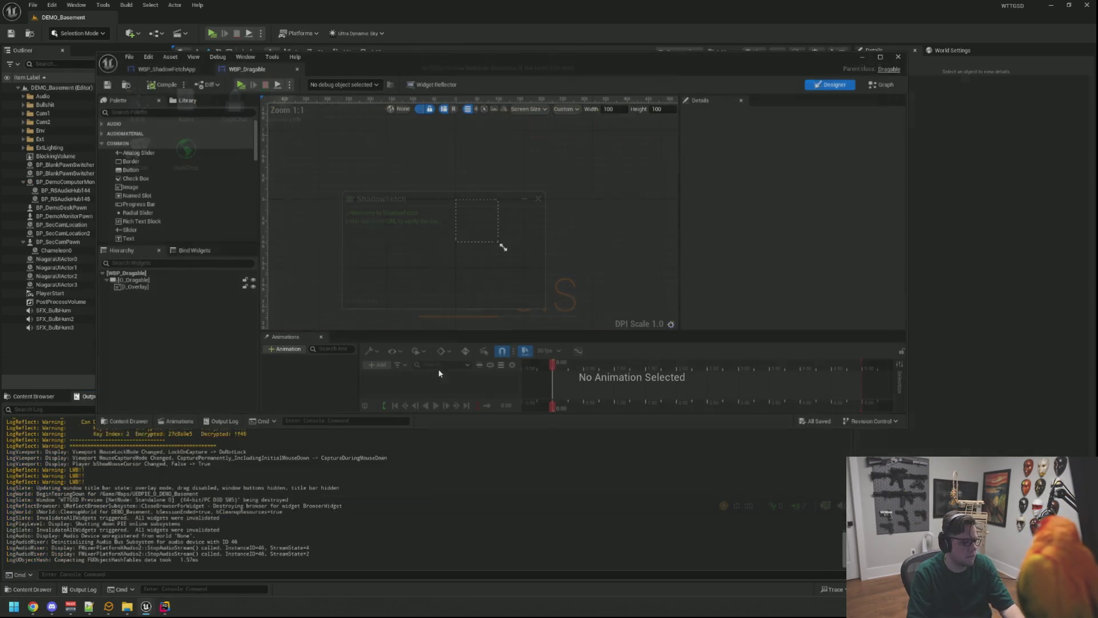
key("alt+Tab")
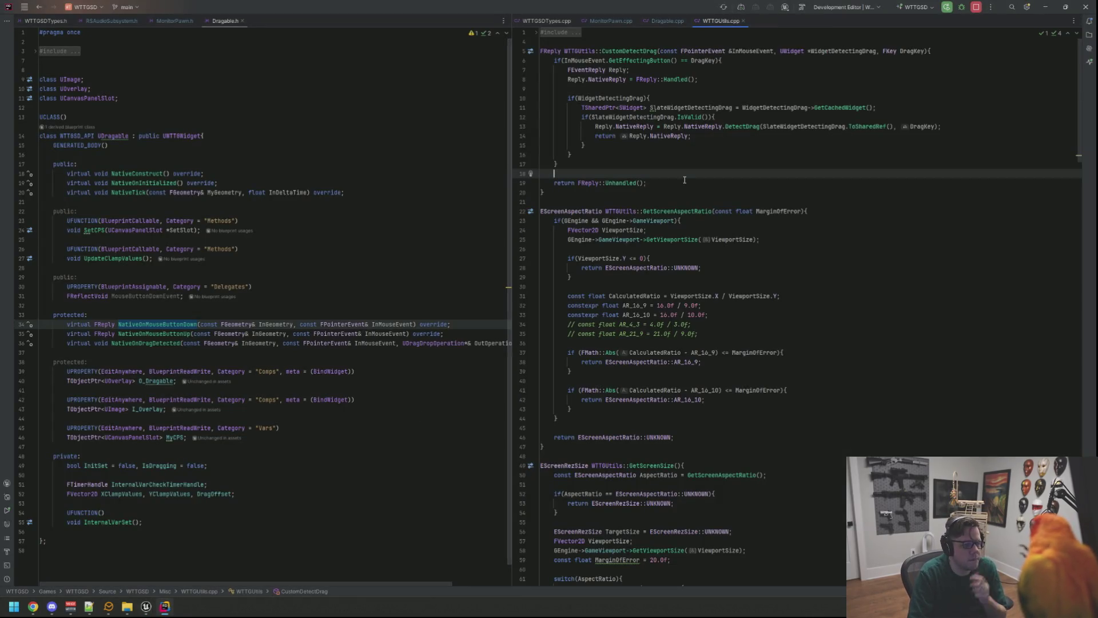
left_click(694, 181)
left_click(666, 20)
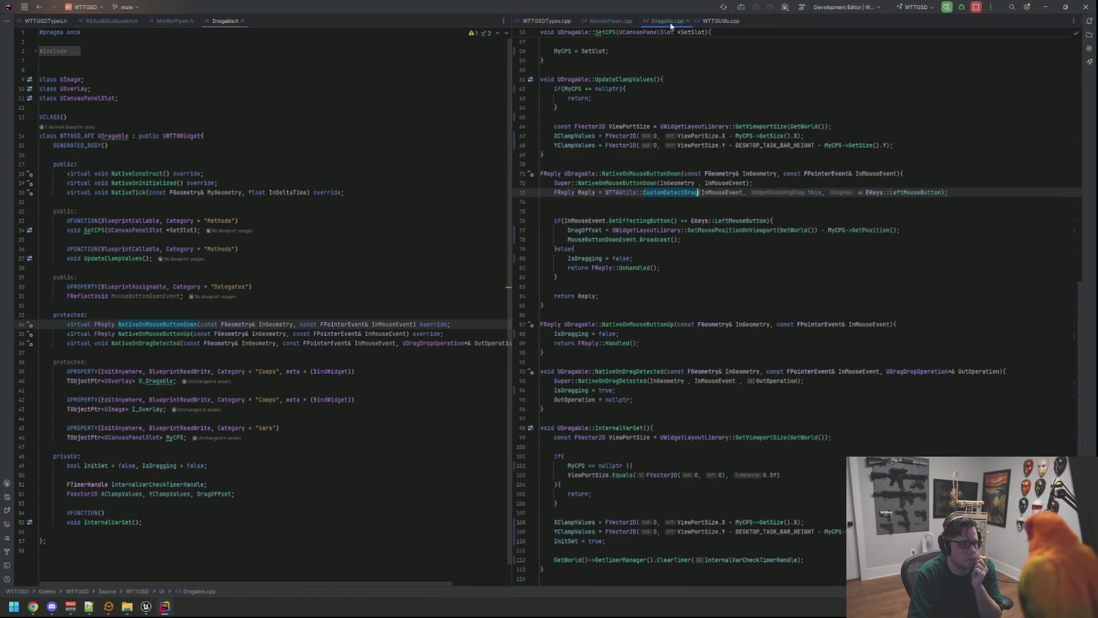
left_click(778, 268)
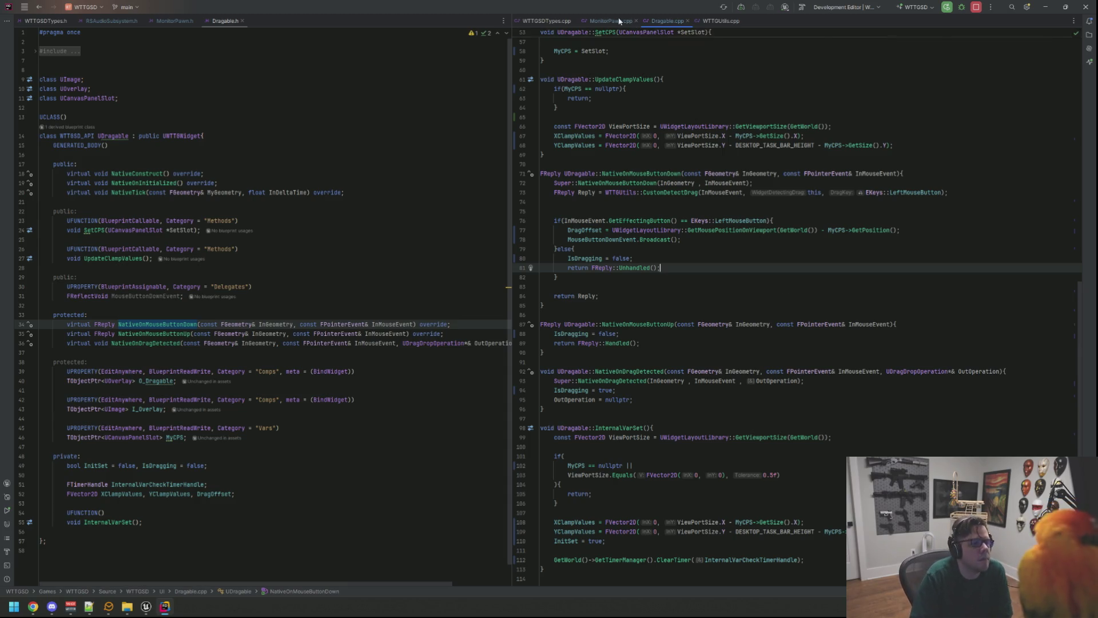
key("alt+Left")
scroll(688, 135, "up", 5)
scroll(689, 154, "down", 10)
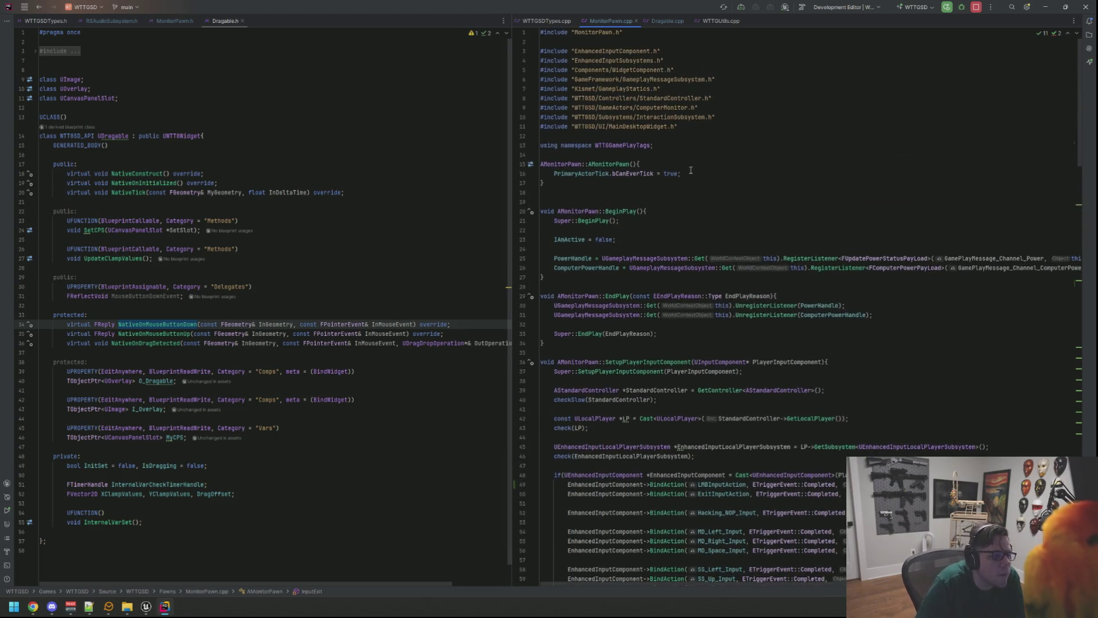
scroll(680, 172, "down", 6)
left_click(670, 183)
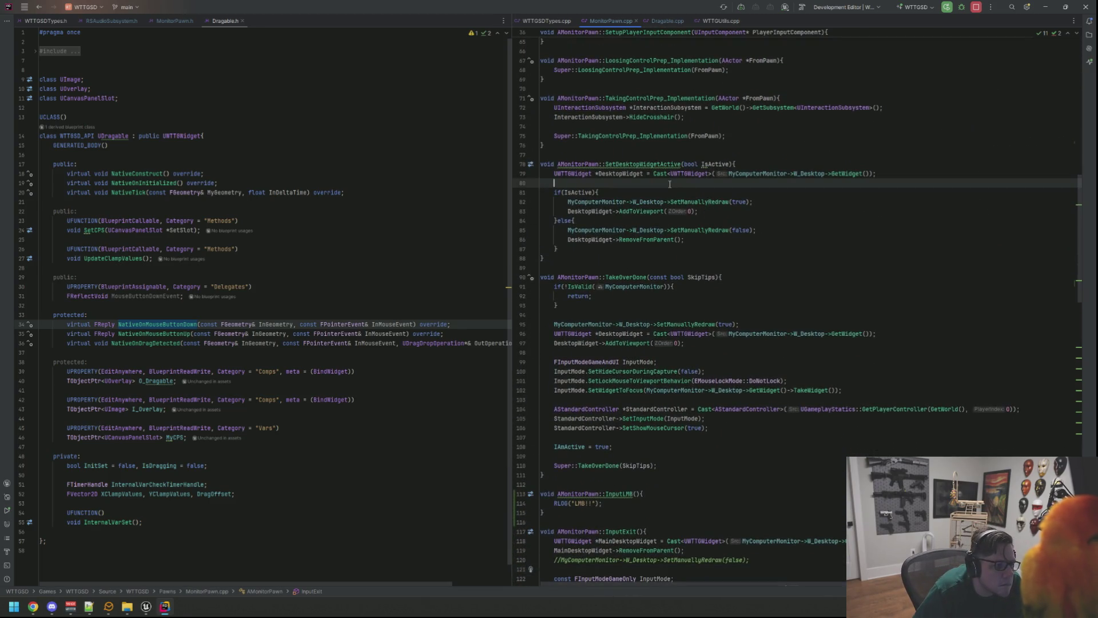
left_click(669, 137)
scroll(673, 200, "down", 3)
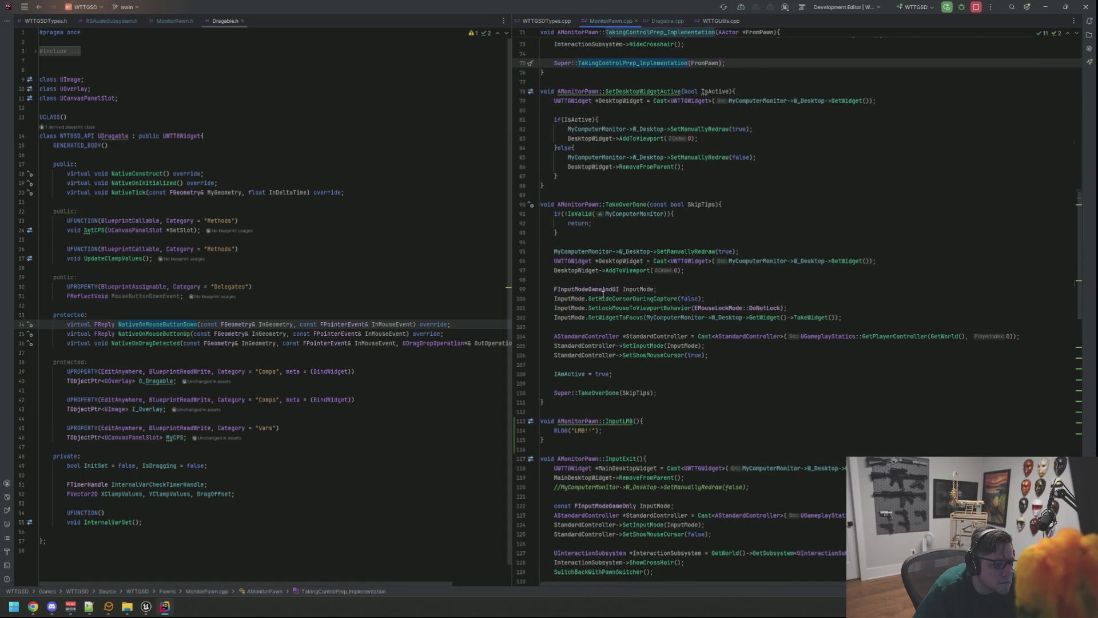
double_click(596, 290)
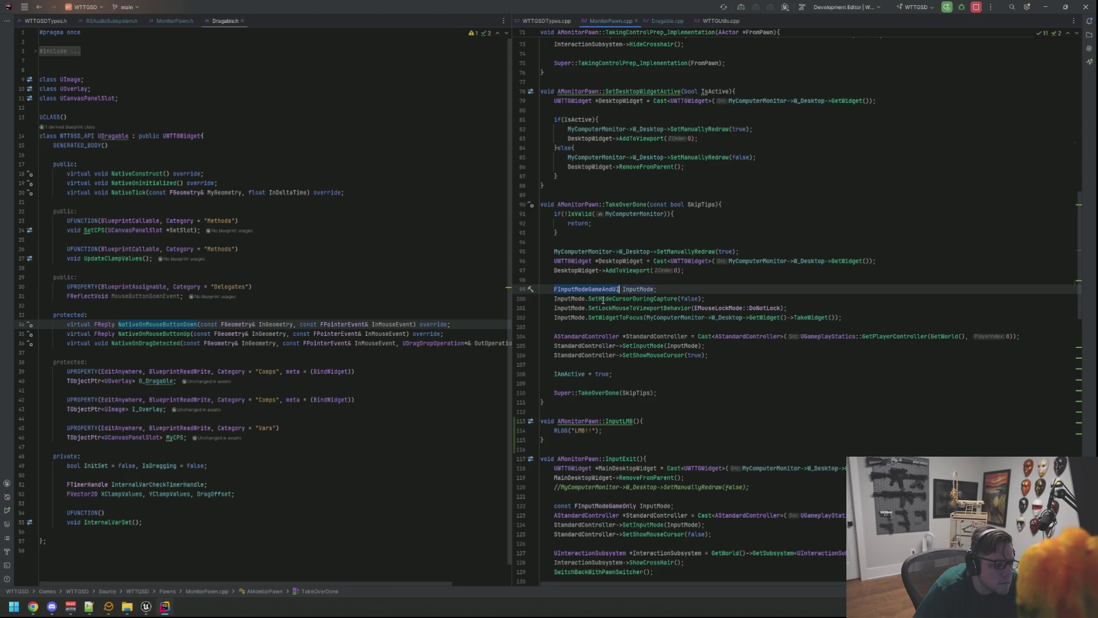
mouse_move(603, 300)
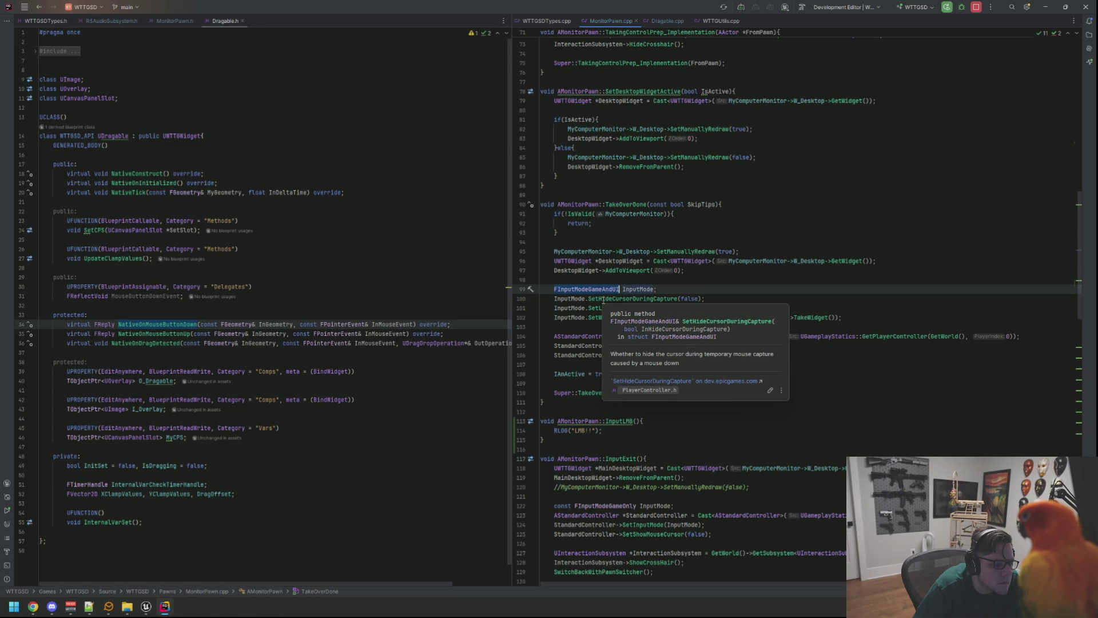
key("Up")
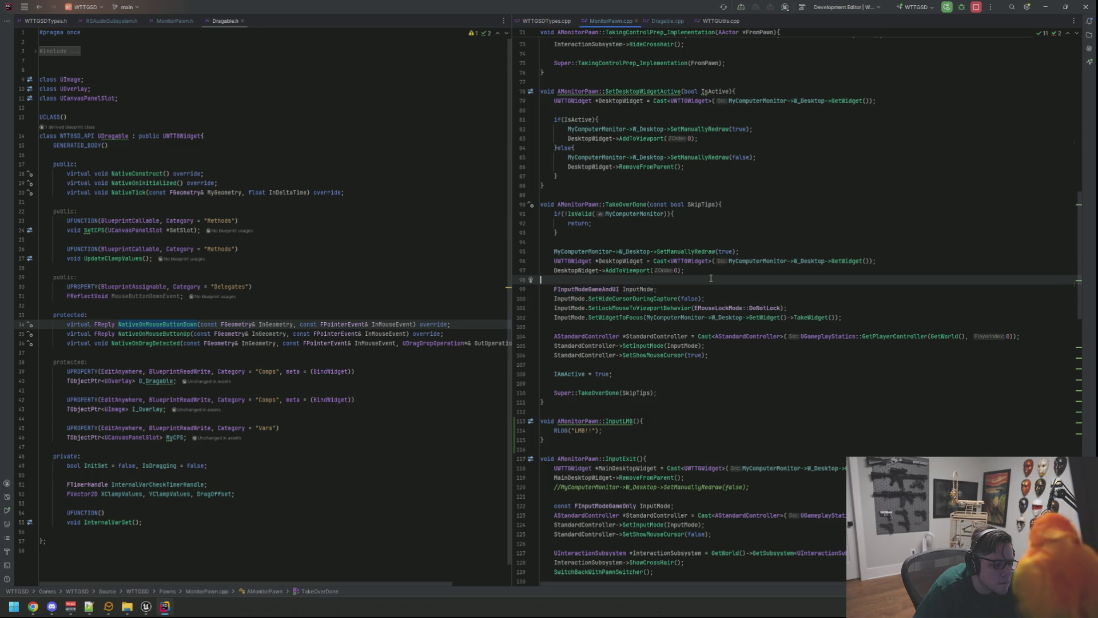
scroll(651, 311, "down", 1)
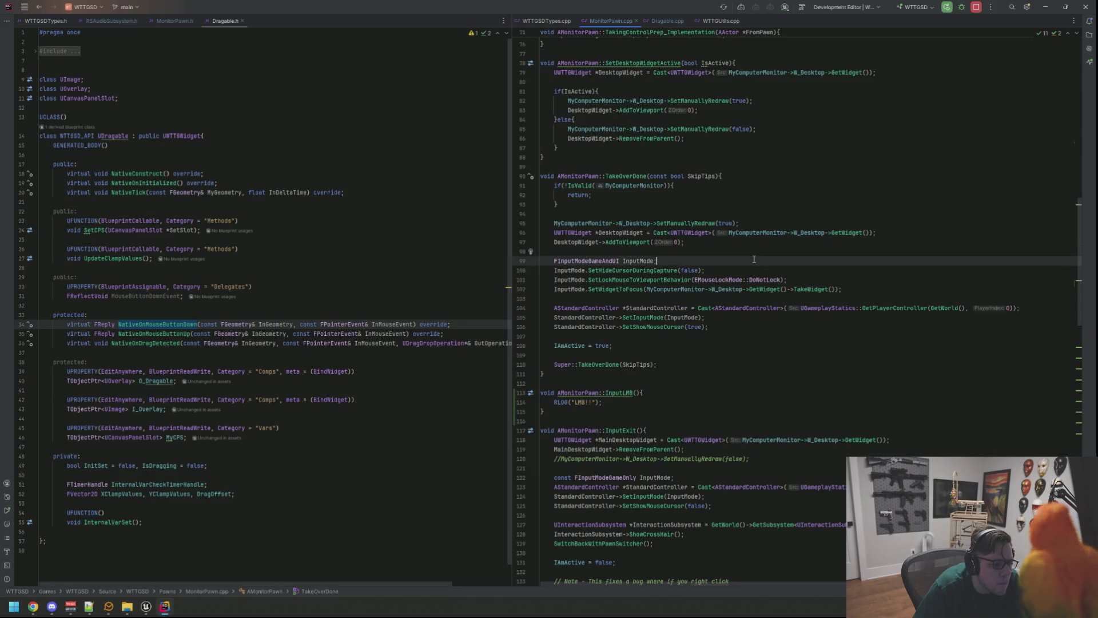
left_click(721, 290)
left_click(726, 335)
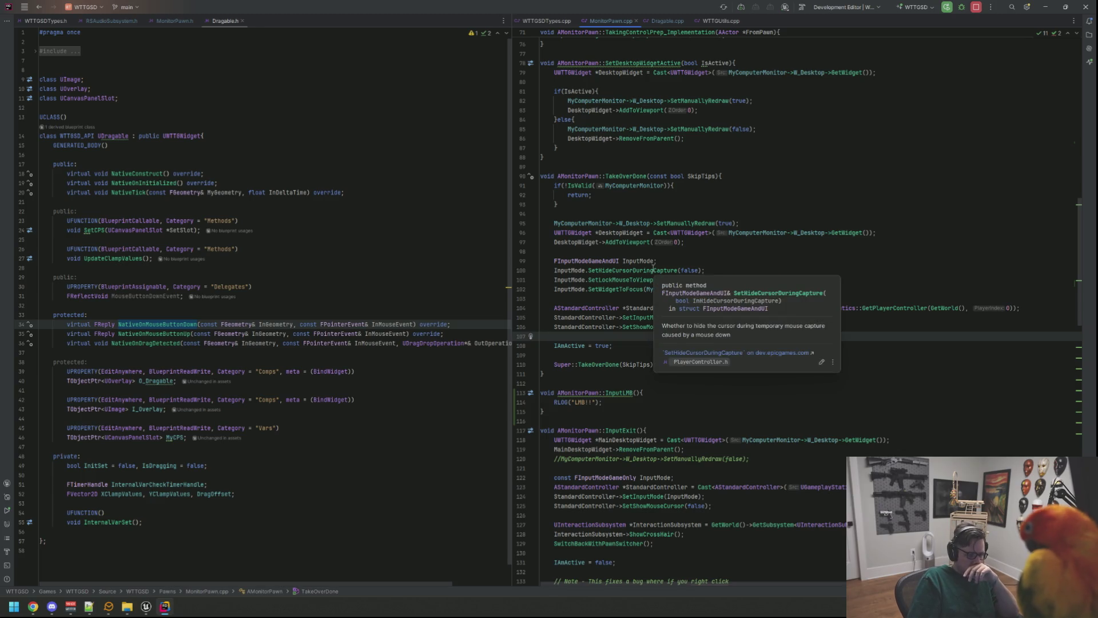
left_click(653, 269)
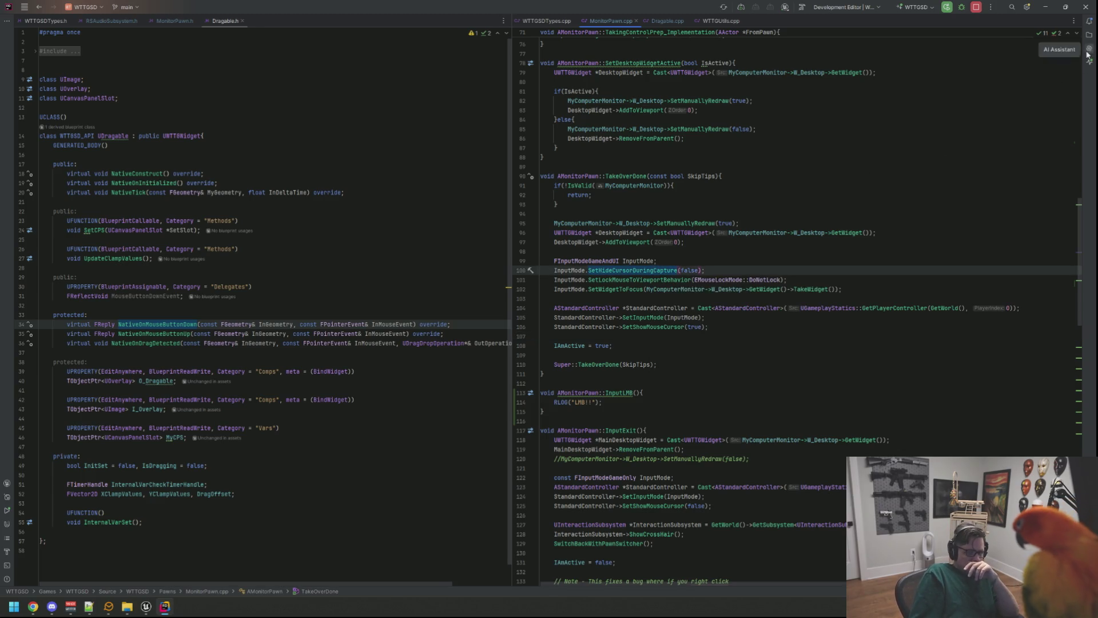
left_click(1089, 48)
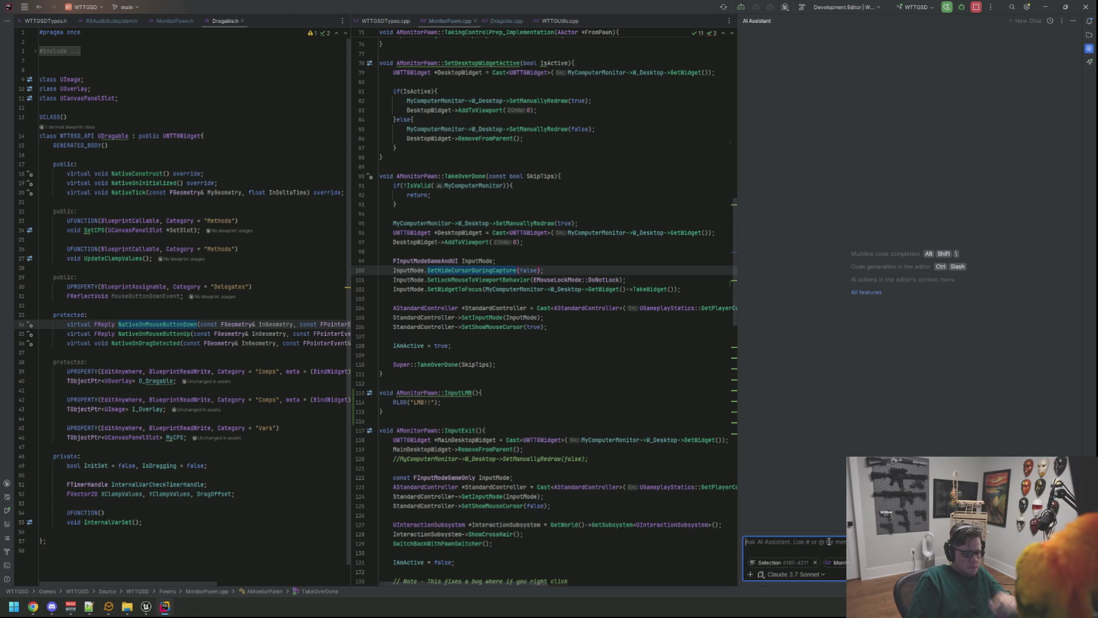
type("In lamens terms ca")
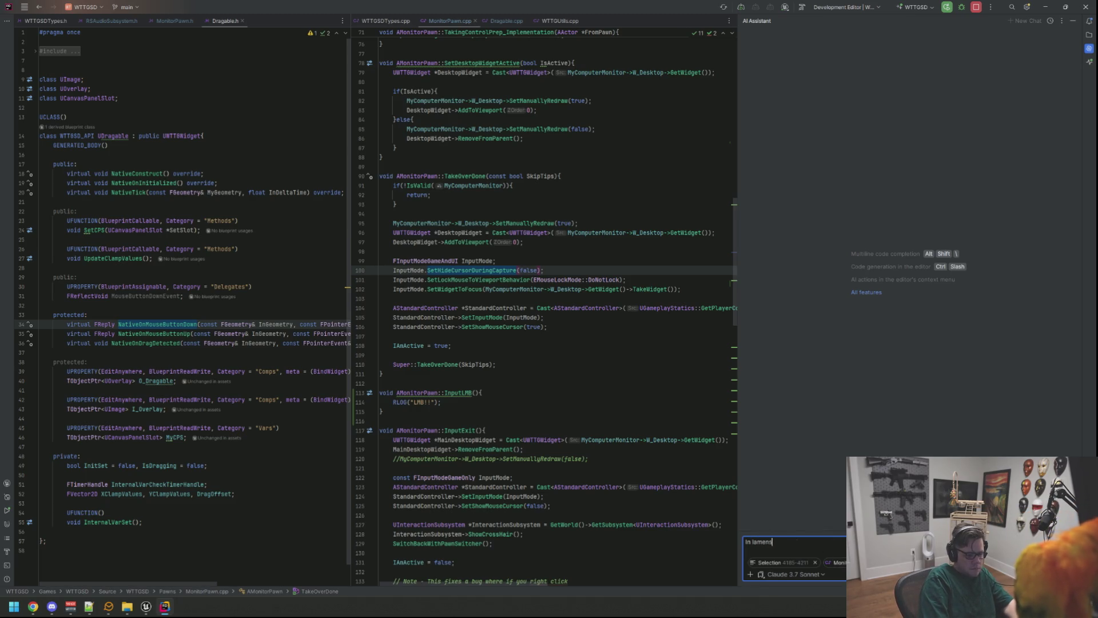
type("n you explain wha")
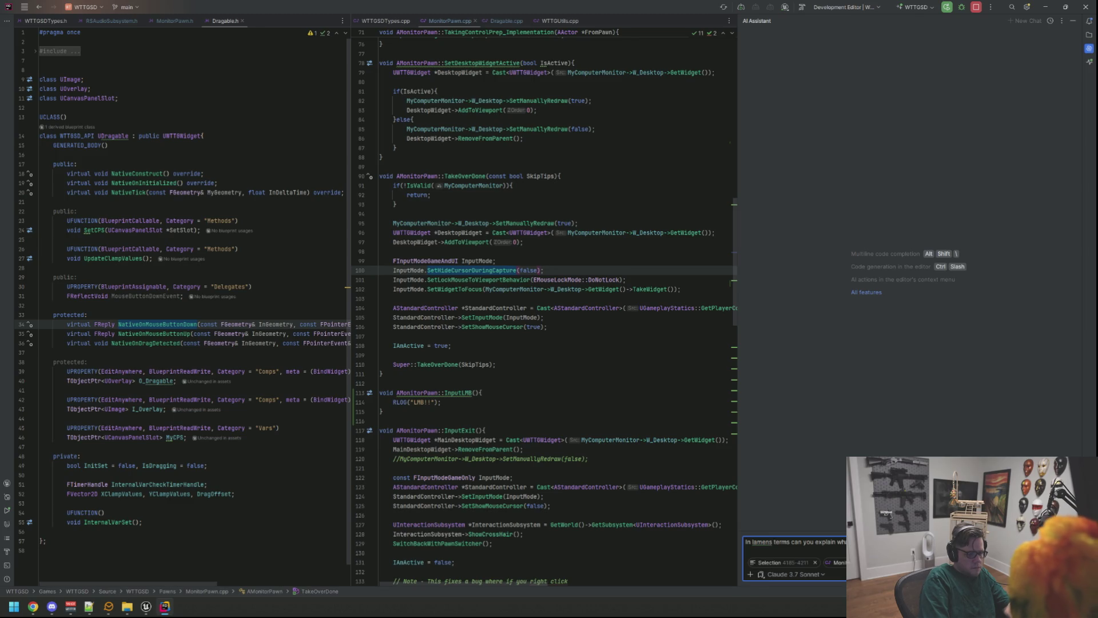
key("Return")
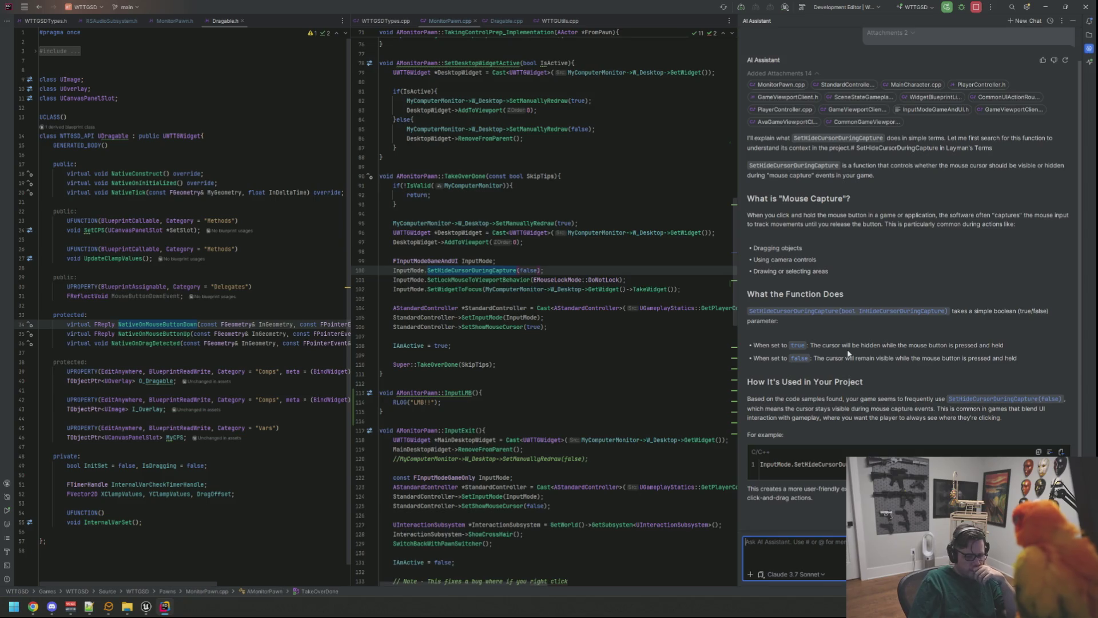
scroll(849, 356, "down", 1)
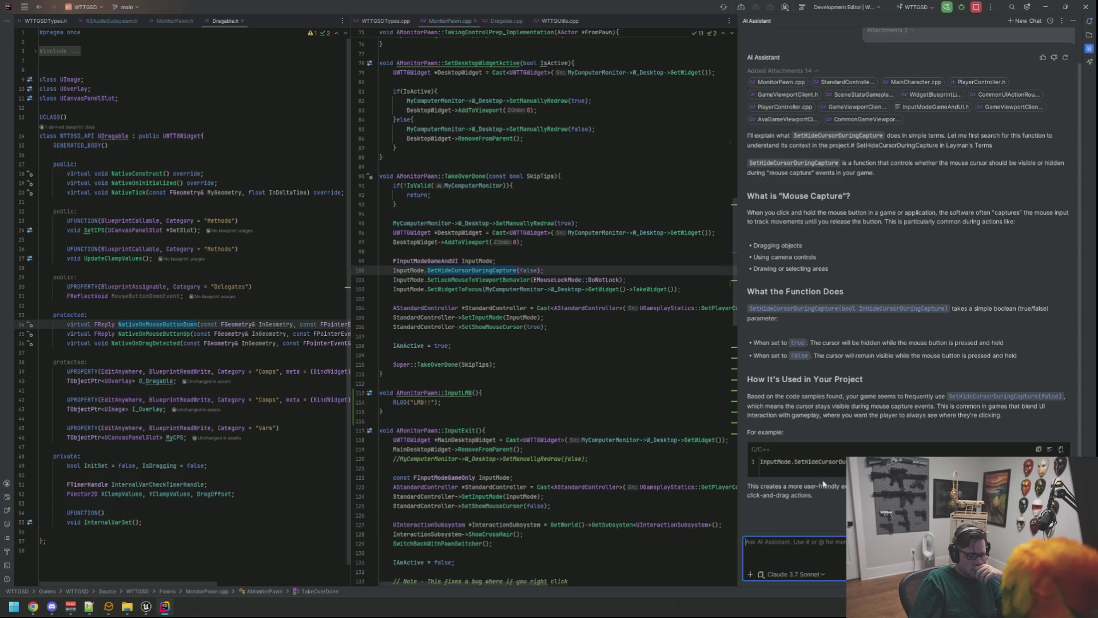
left_click(1090, 48)
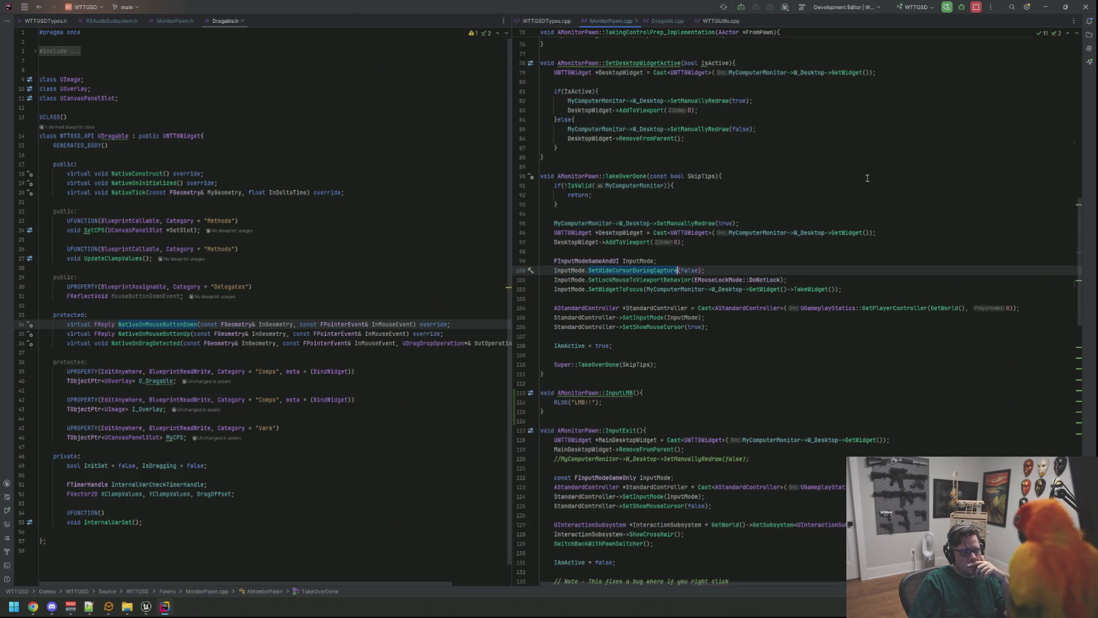
Glance at Dragable.cpp, return to MonitorPawn.cpp, then switch to the Unreal Editor
left_click(761, 209)
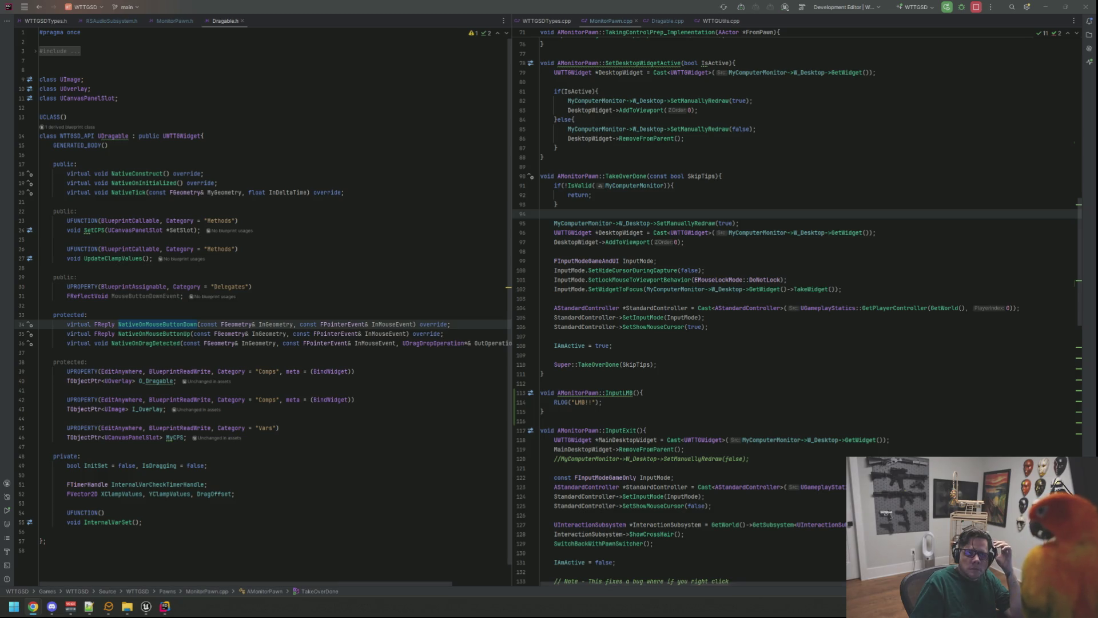
left_click(679, 22)
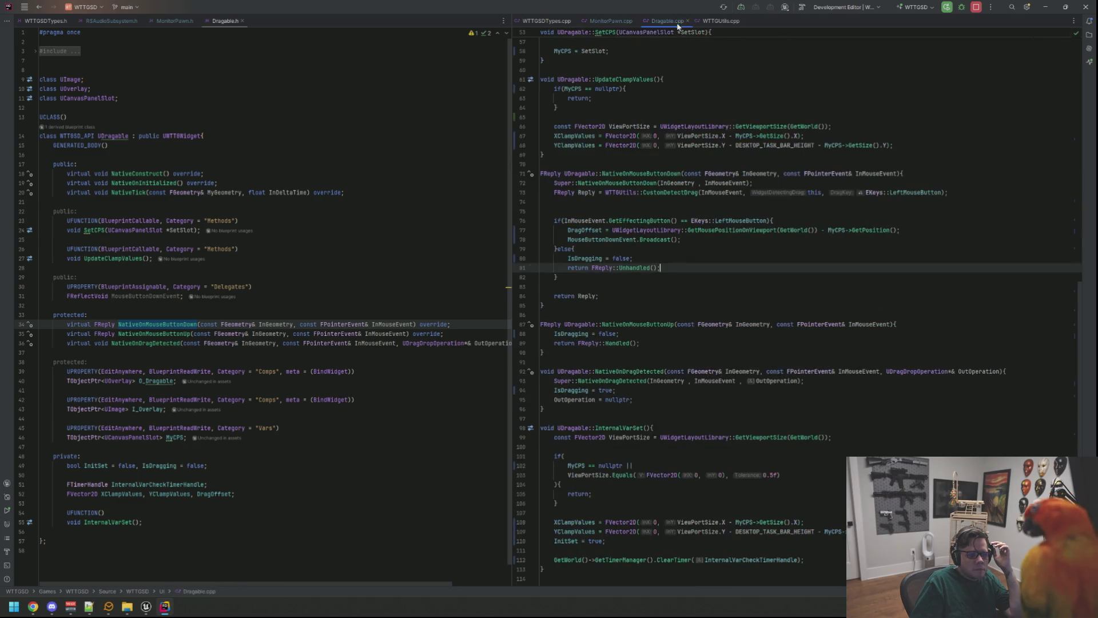
left_click(608, 21)
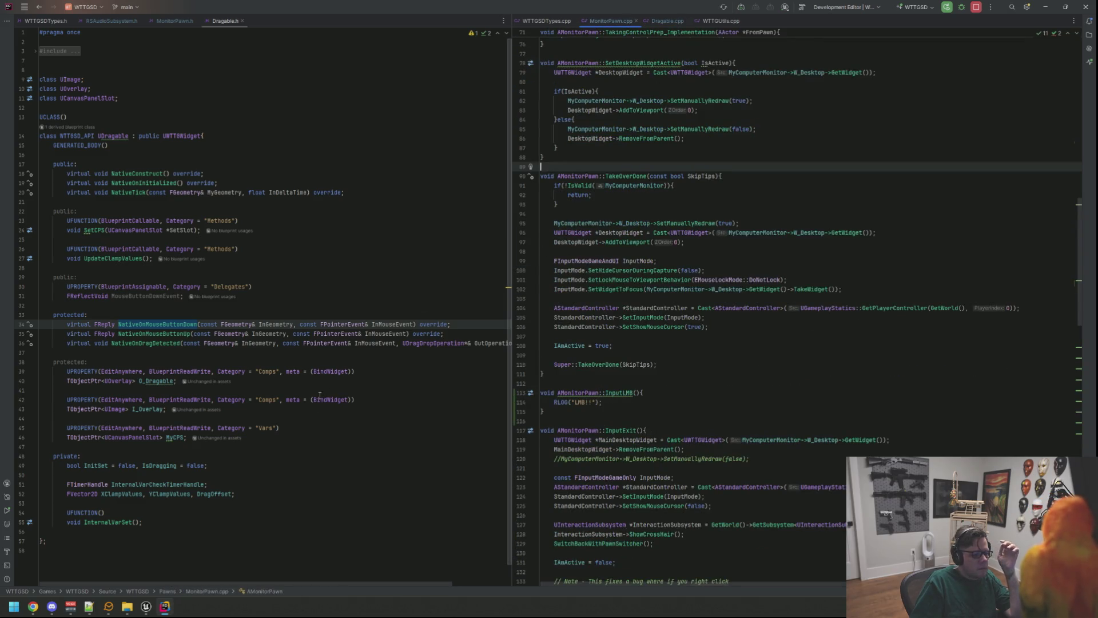
mouse_move(146, 606)
left_click(154, 578)
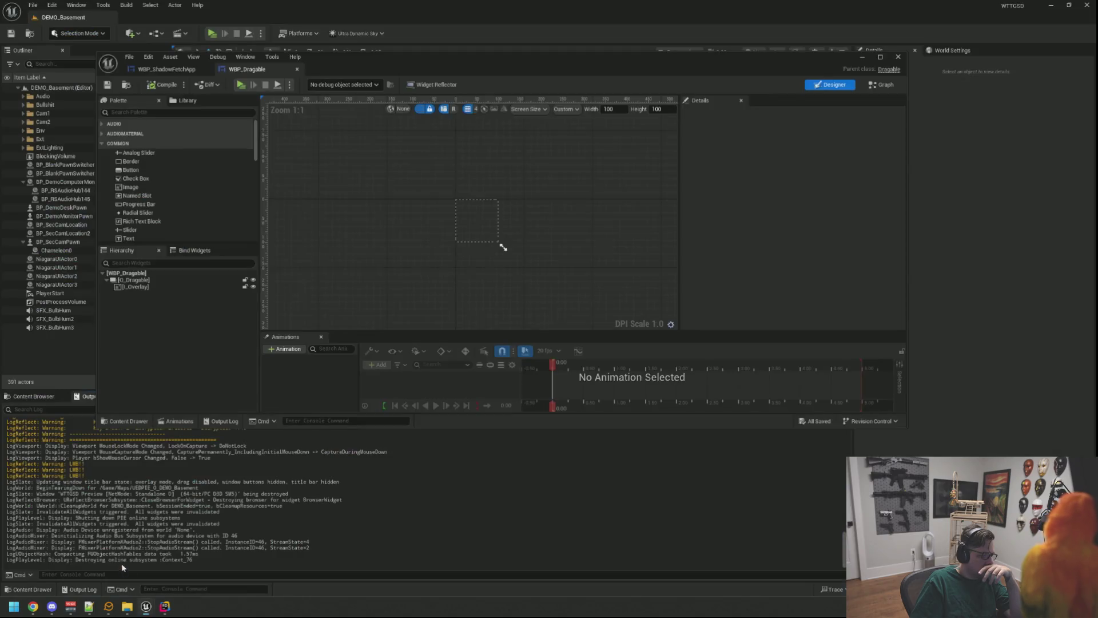
Start play, open DarkDrop, drag its window to the centre and buy the Backdoor Hack
key("alt+p")
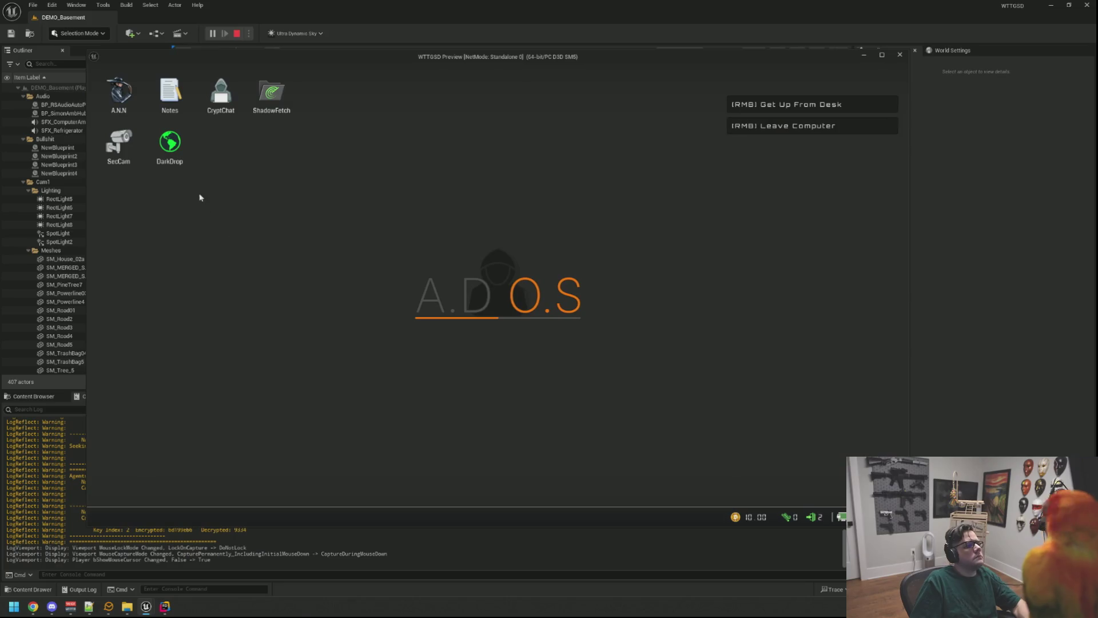
double_click(172, 152)
mouse_move(187, 108)
left_mouse_down()
mouse_move(335, 172)
mouse_move(362, 233)
left_mouse_up()
left_click(378, 312)
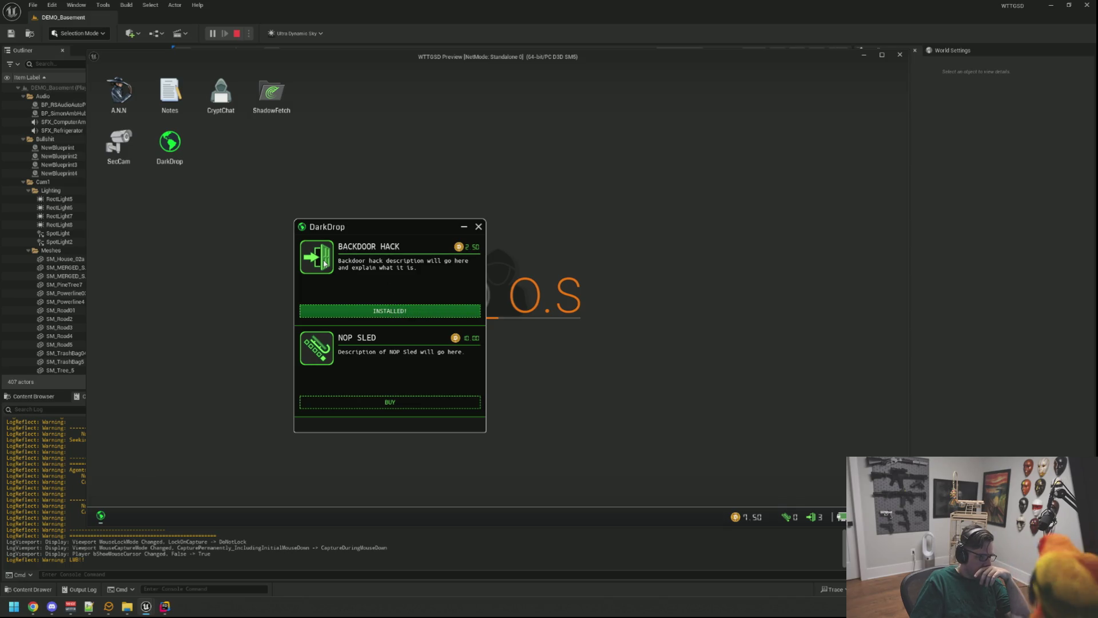
Leave and re-enter the computer, then drag the DarkDrop window up-left and lower
right_click(364, 218)
left_click(497, 309)
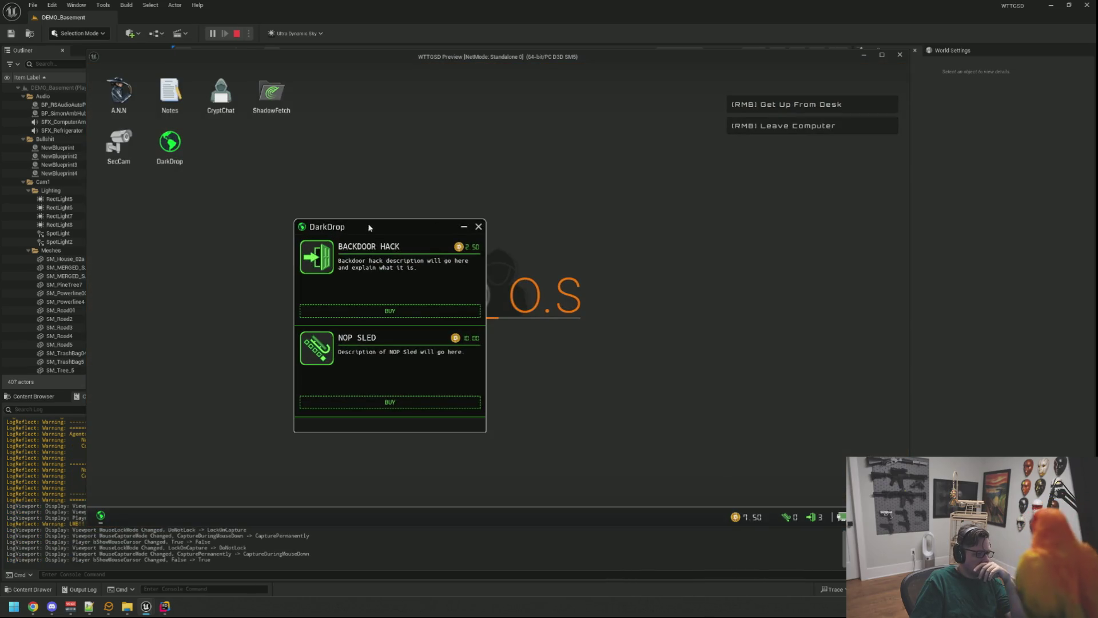
left_click_drag(369, 226, 395, 141)
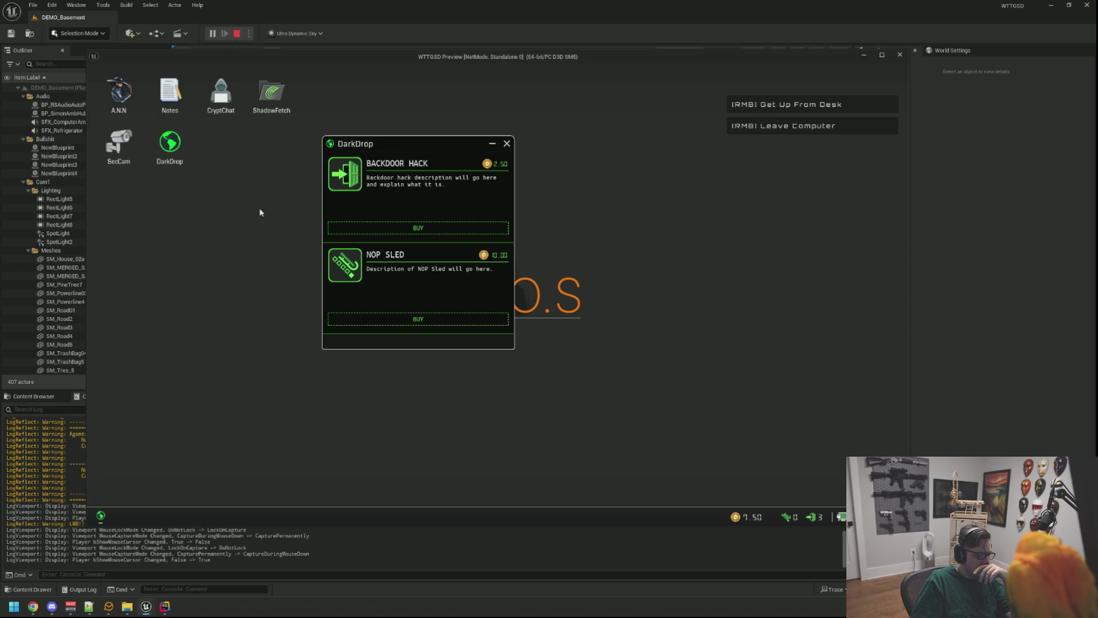
right_click(260, 208)
left_click(259, 208)
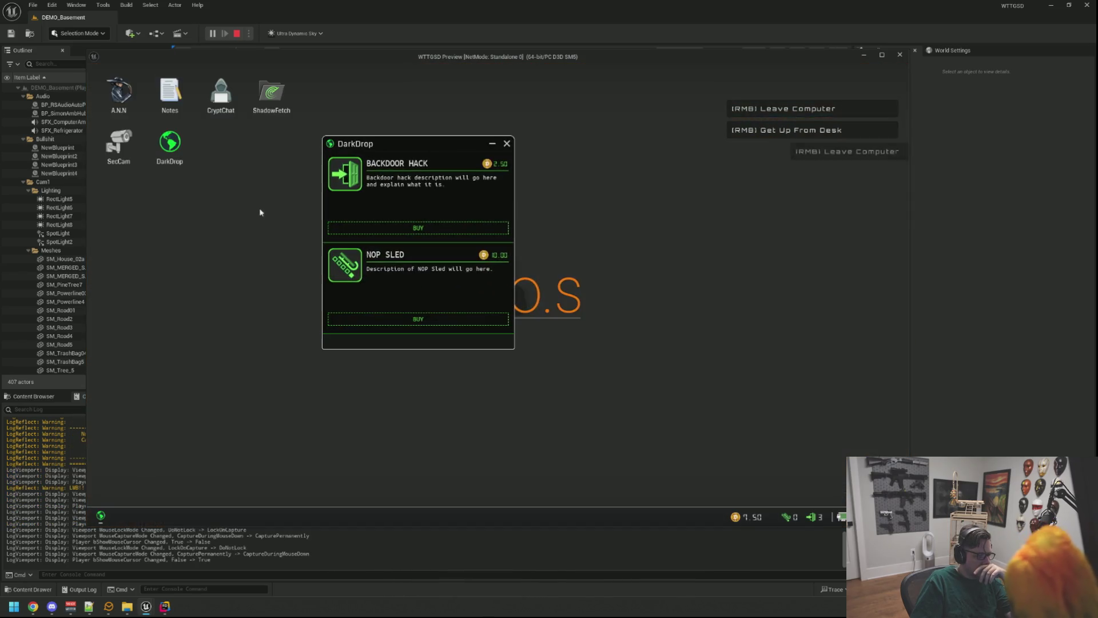
left_click(363, 162)
mouse_move(383, 144)
left_mouse_down()
mouse_move(366, 187)
mouse_move(382, 182)
left_mouse_up()
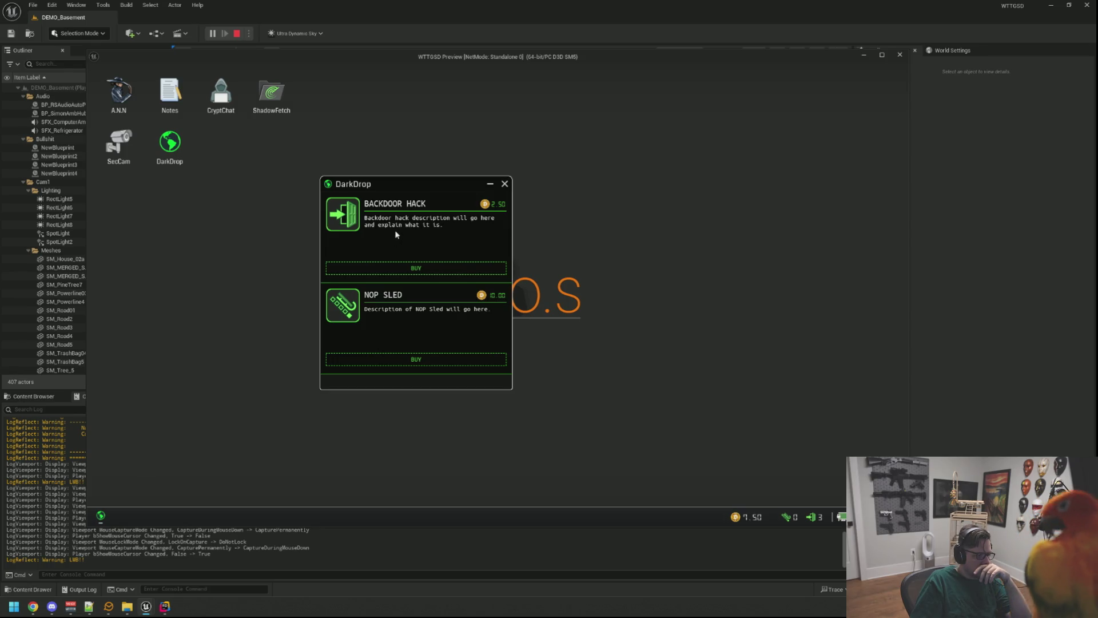
Re-enter the computer twice, drag DarkDrop further right, stop play and return to Rider
right_click(289, 241)
left_click(497, 286)
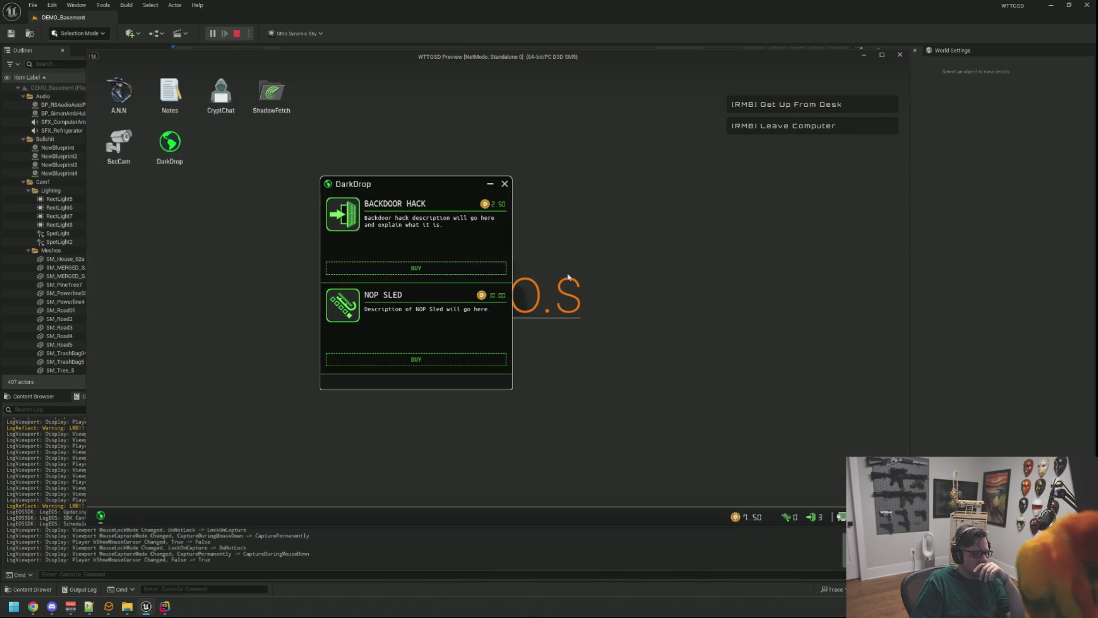
right_click(568, 277)
left_click(549, 254)
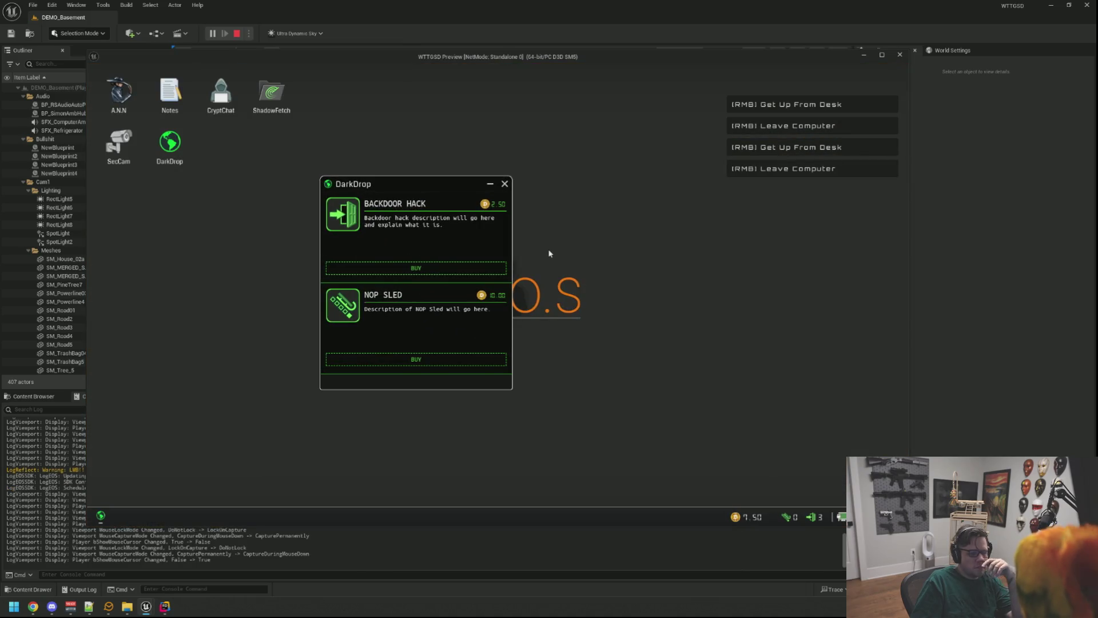
mouse_move(404, 181)
left_mouse_down()
mouse_move(432, 176)
mouse_move(439, 156)
mouse_move(429, 159)
mouse_move(526, 175)
mouse_move(417, 183)
left_mouse_up()
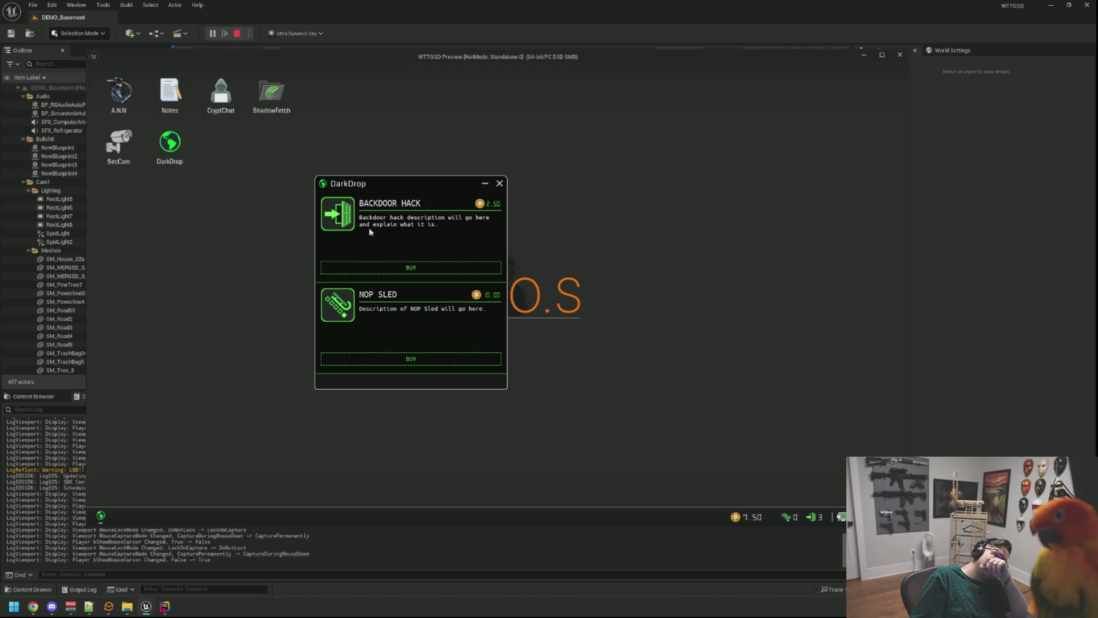
mouse_move(399, 187)
left_mouse_down()
mouse_move(465, 179)
mouse_move(429, 181)
left_mouse_up()
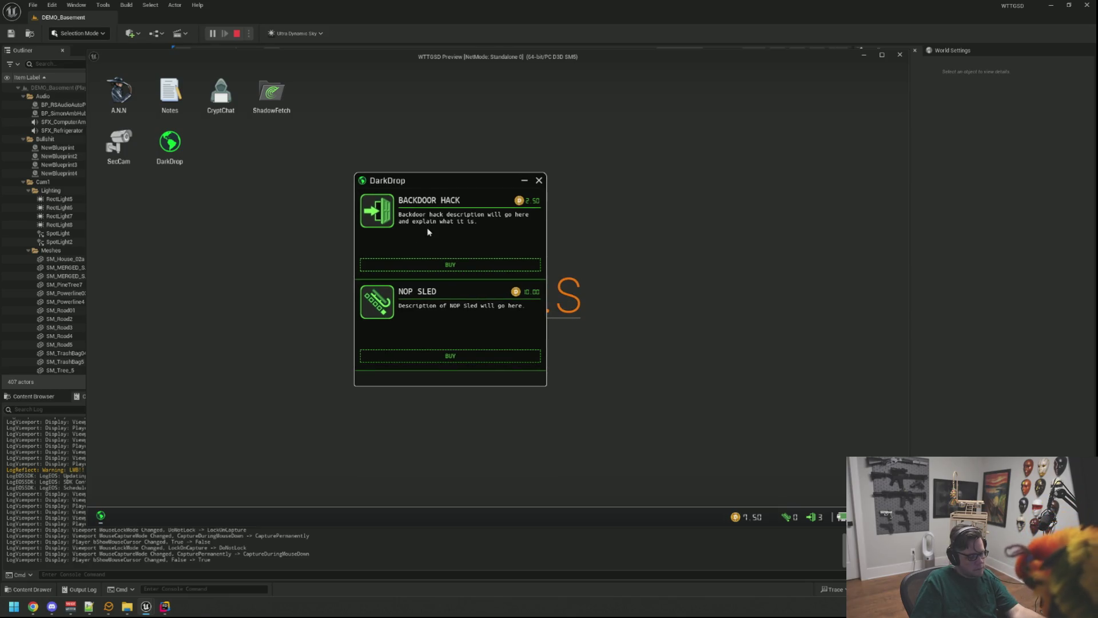
key("Escape")
left_click(165, 606)
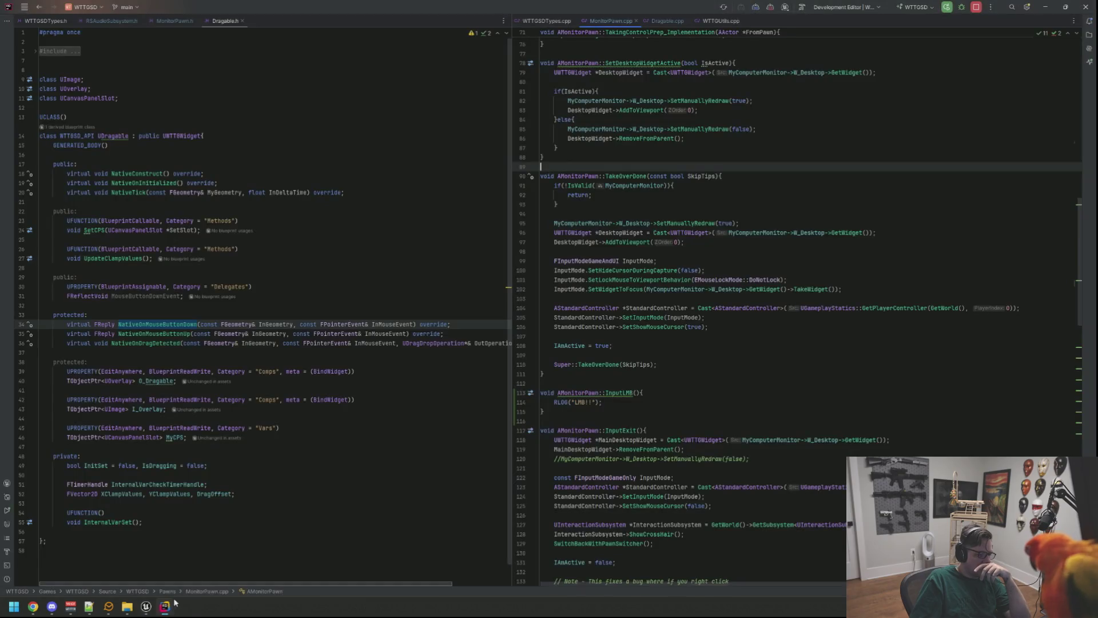
Review NativeOnMouseButtonDown and UpdateClampValues in Dragable.cpp, then switch back to Unreal Editor
left_click(711, 213)
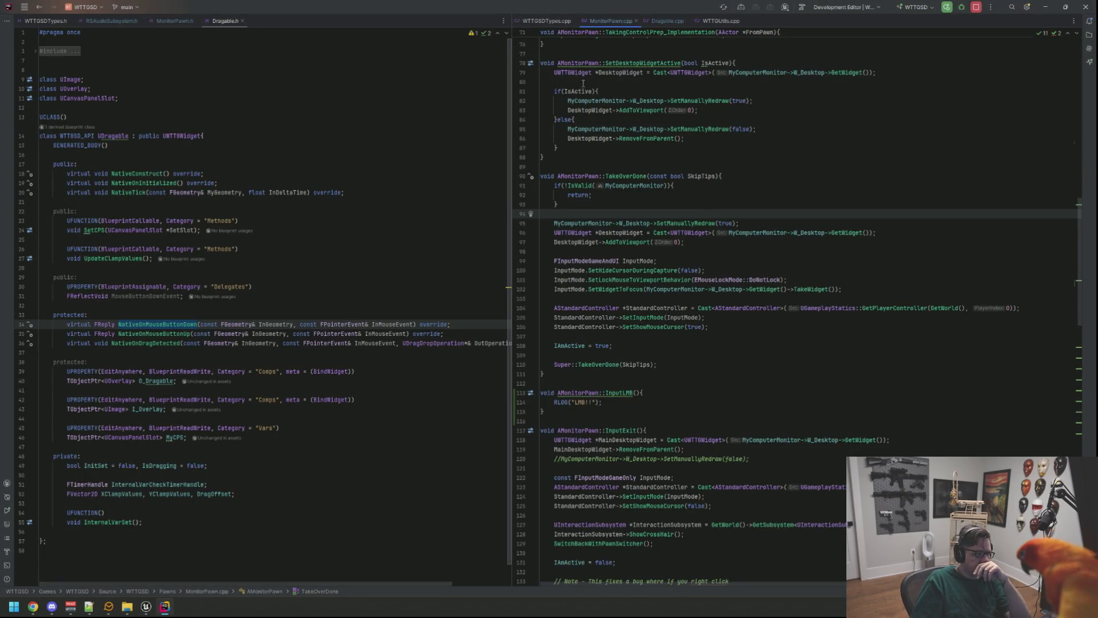
left_click(668, 21)
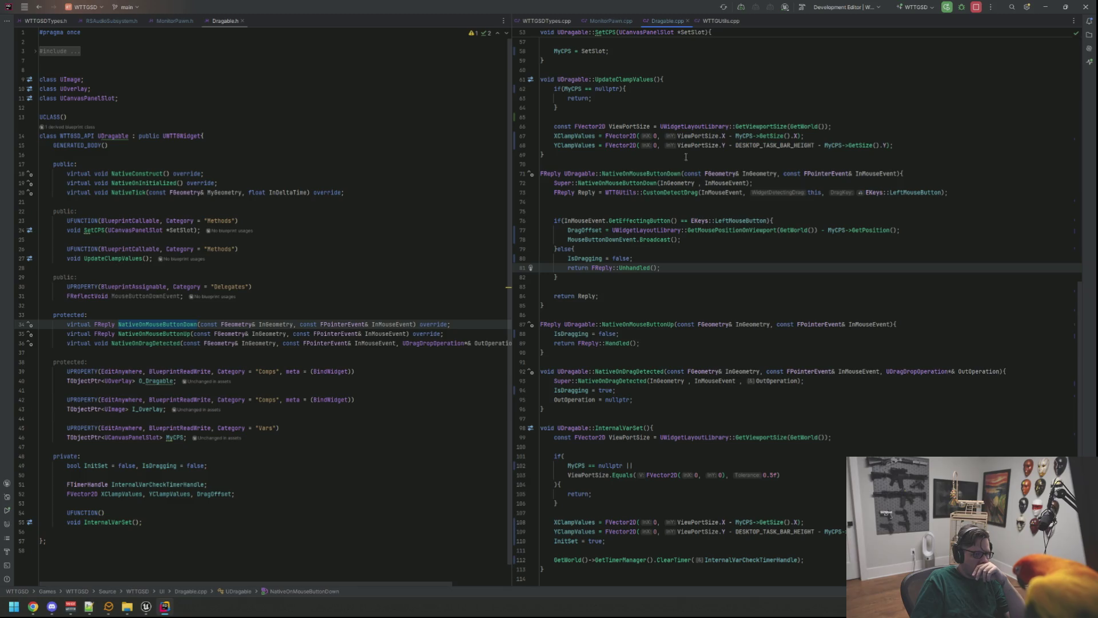
scroll(686, 156, "up", 4)
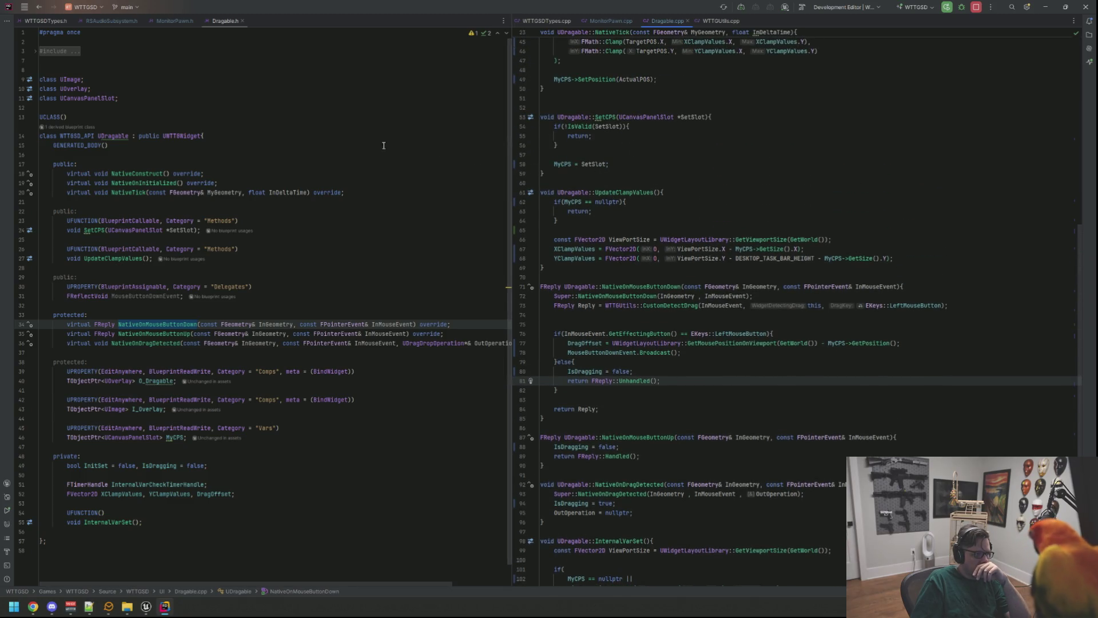
double_click(637, 295)
left_click(646, 229)
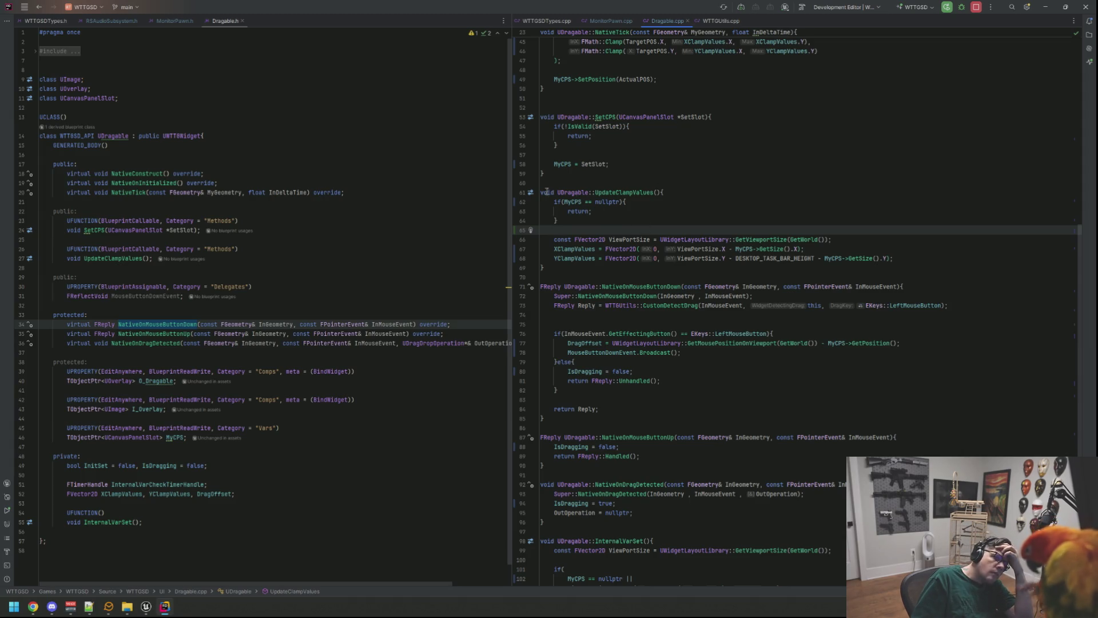
left_click(395, 155)
left_click(388, 132)
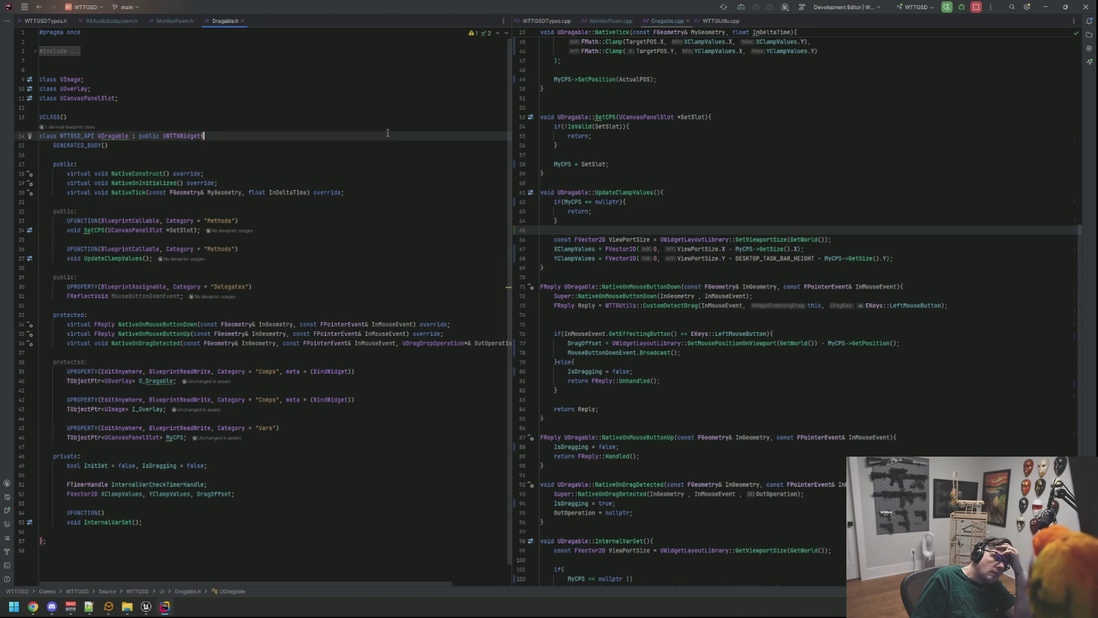
mouse_move(145, 605)
left_click(186, 537)
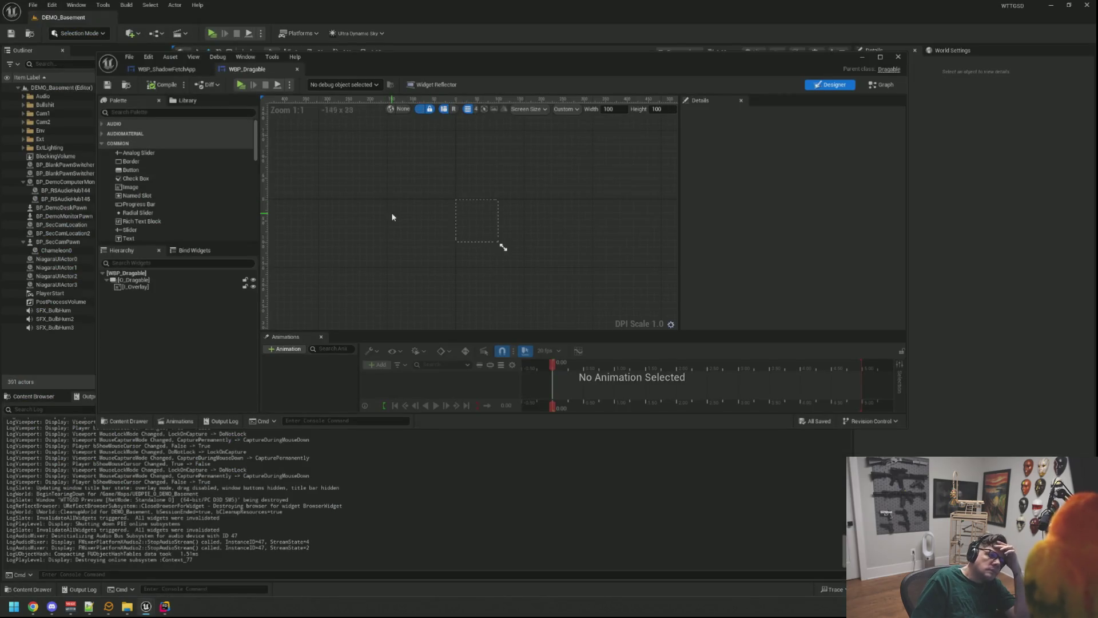
Play, open ShadowFetch and drag it to the desktop centre, stop, then start a fresh session
left_click(435, 209)
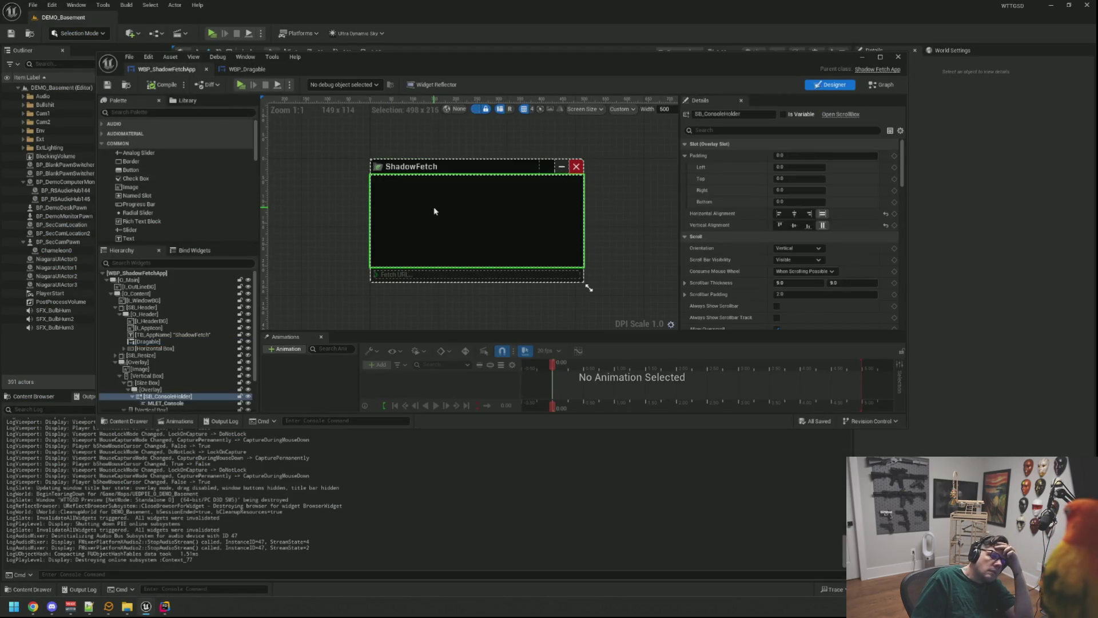
left_click(335, 163)
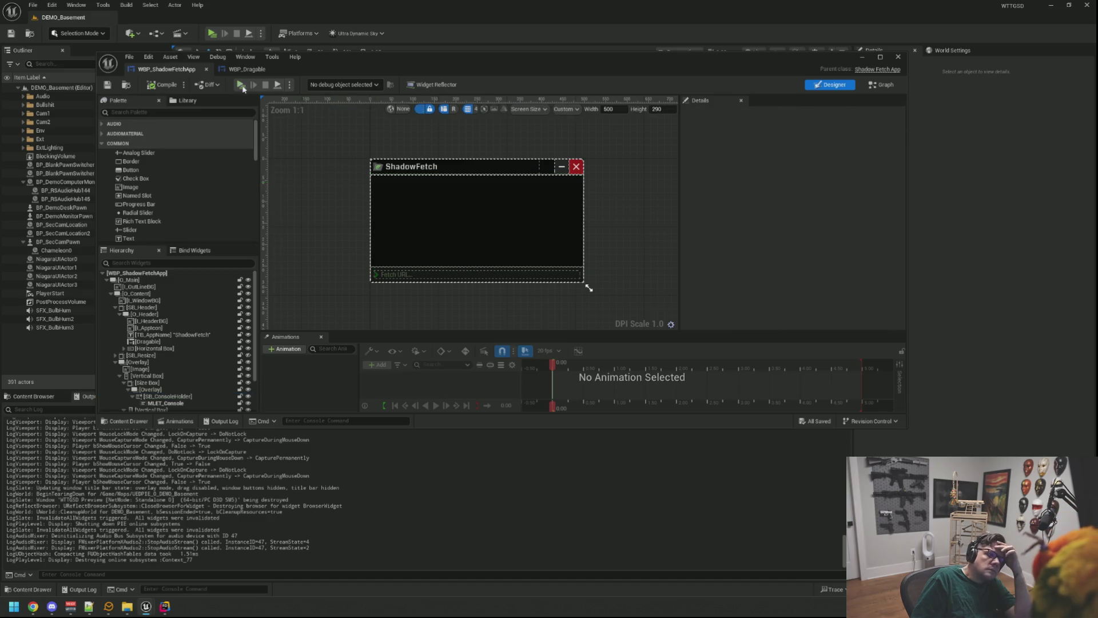
key("alt+p")
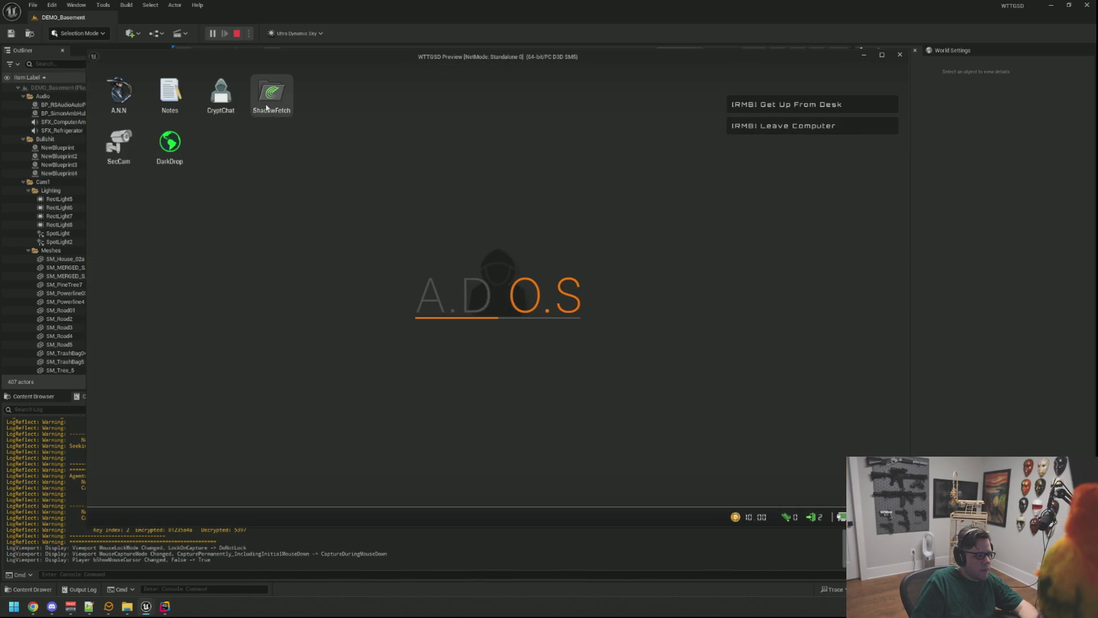
double_click(276, 101)
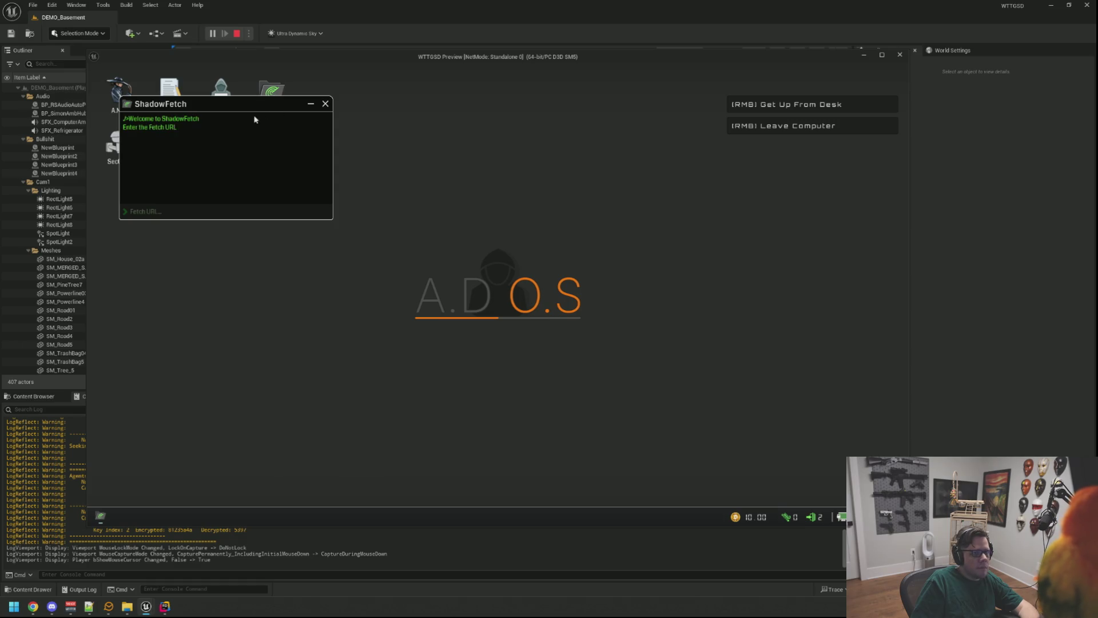
left_click_drag(229, 104, 442, 182)
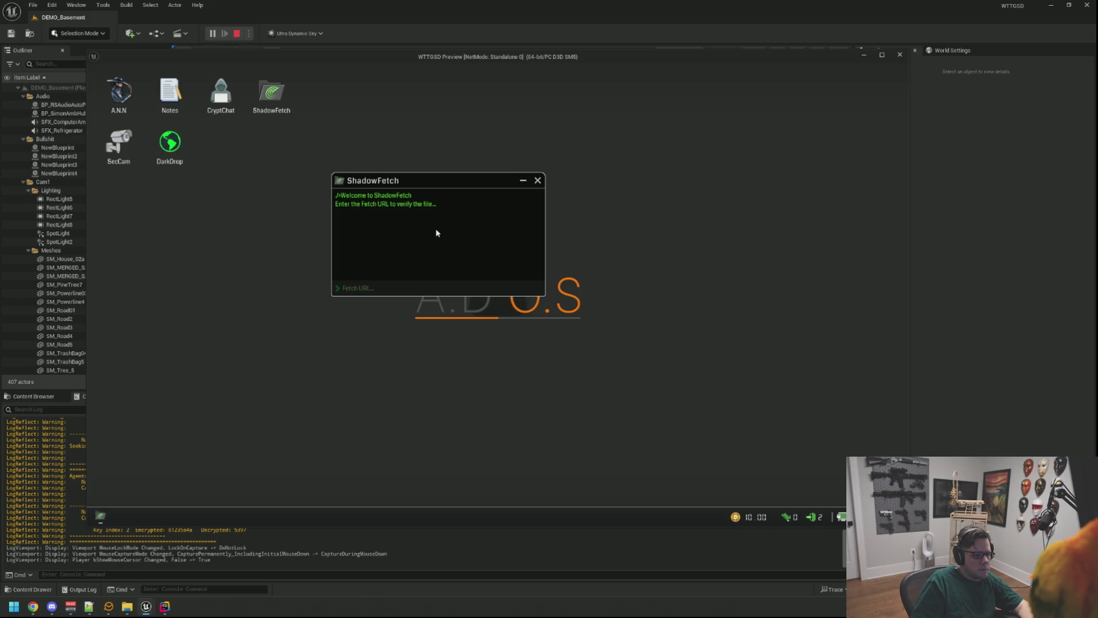
key("Escape")
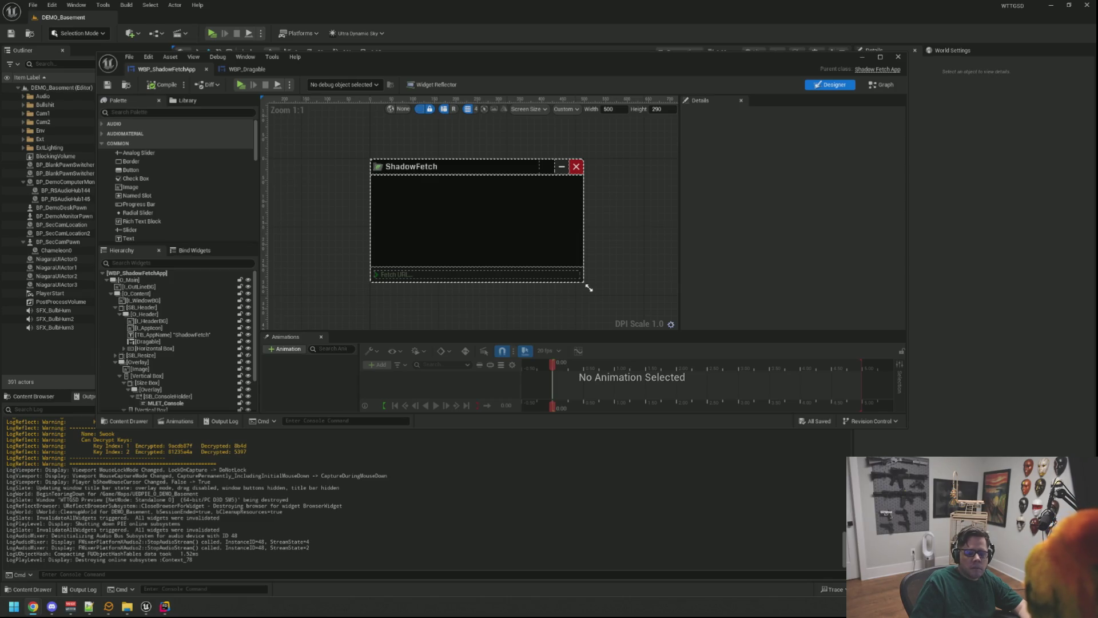
left_click(240, 84)
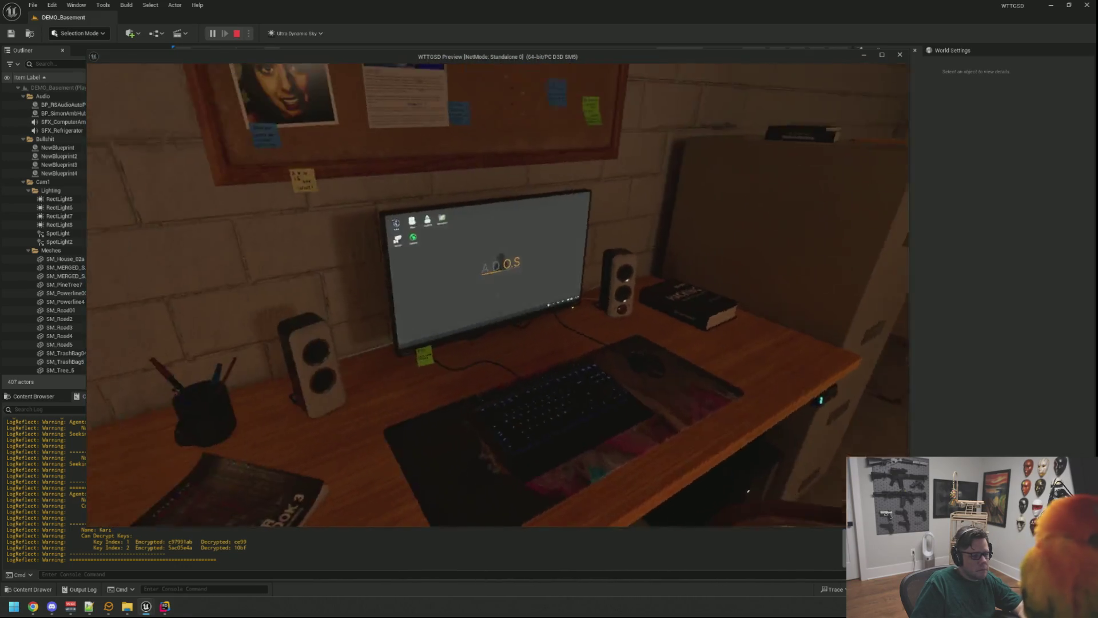
Sit at the computer, open A.N.N, then move it and make it narrower and taller
key("e")
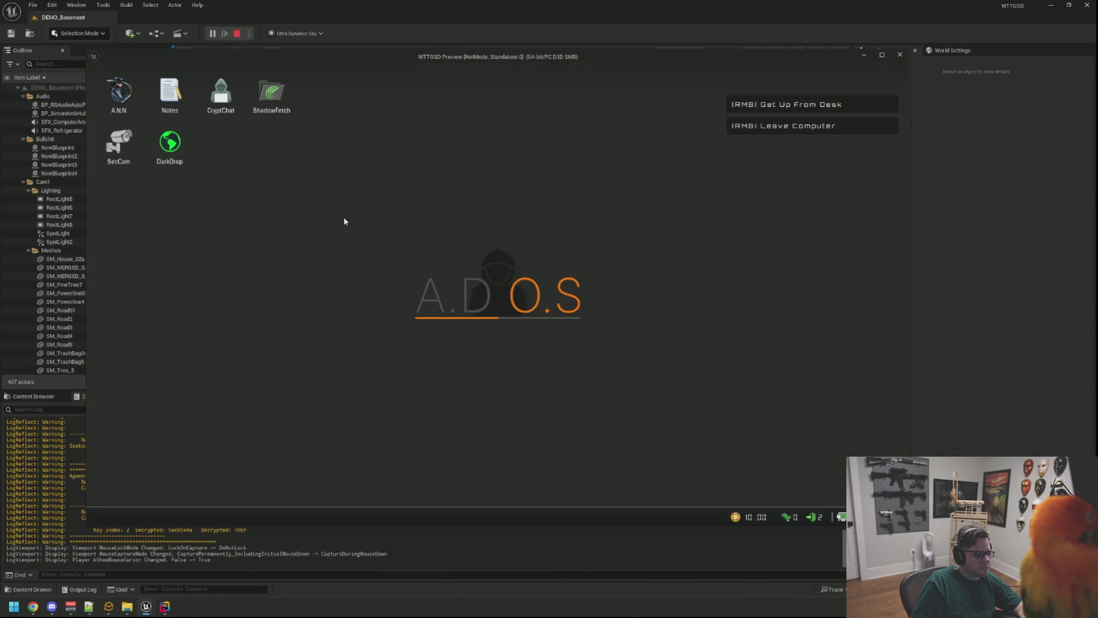
left_click(344, 221)
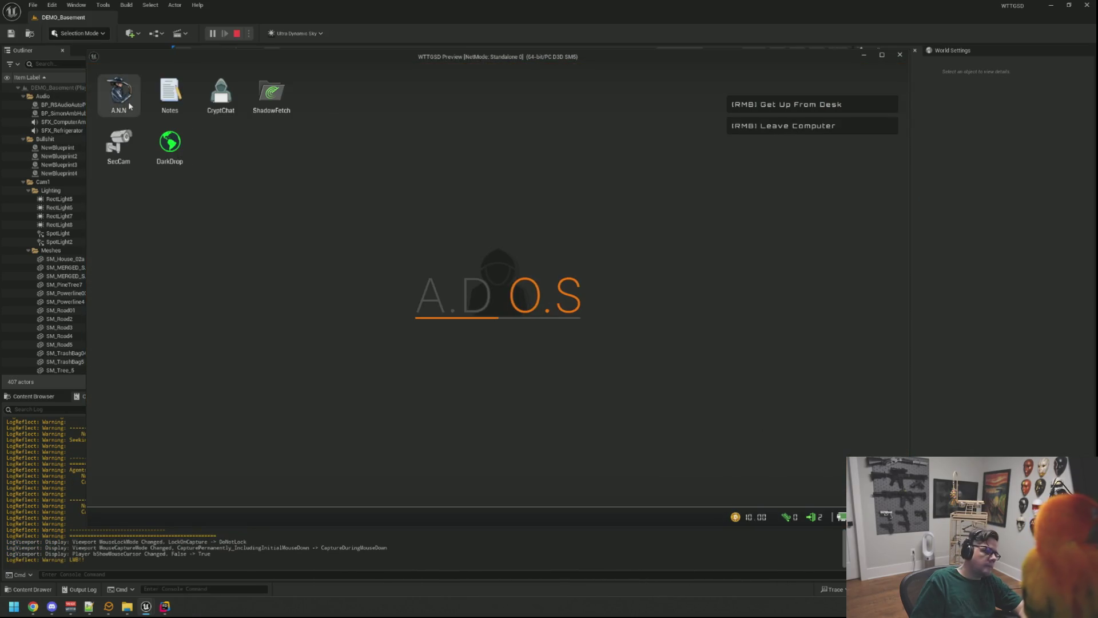
double_click(130, 106)
mouse_move(176, 107)
left_mouse_down()
mouse_move(339, 116)
mouse_move(334, 123)
left_mouse_up()
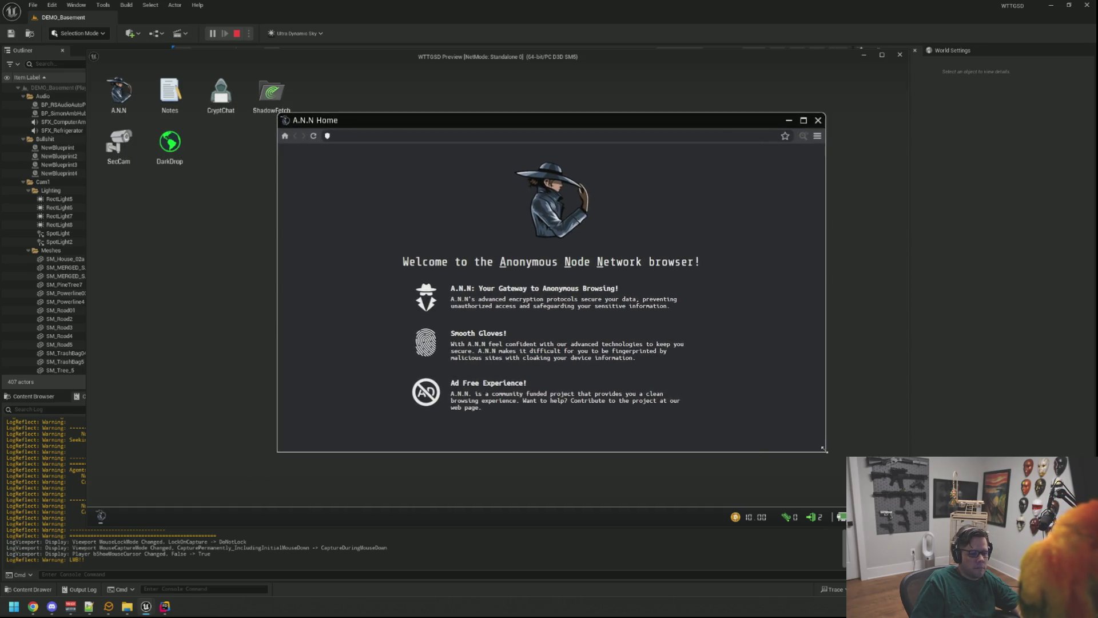
left_click_drag(824, 449, 687, 481)
left_click_drag(414, 123, 624, 84)
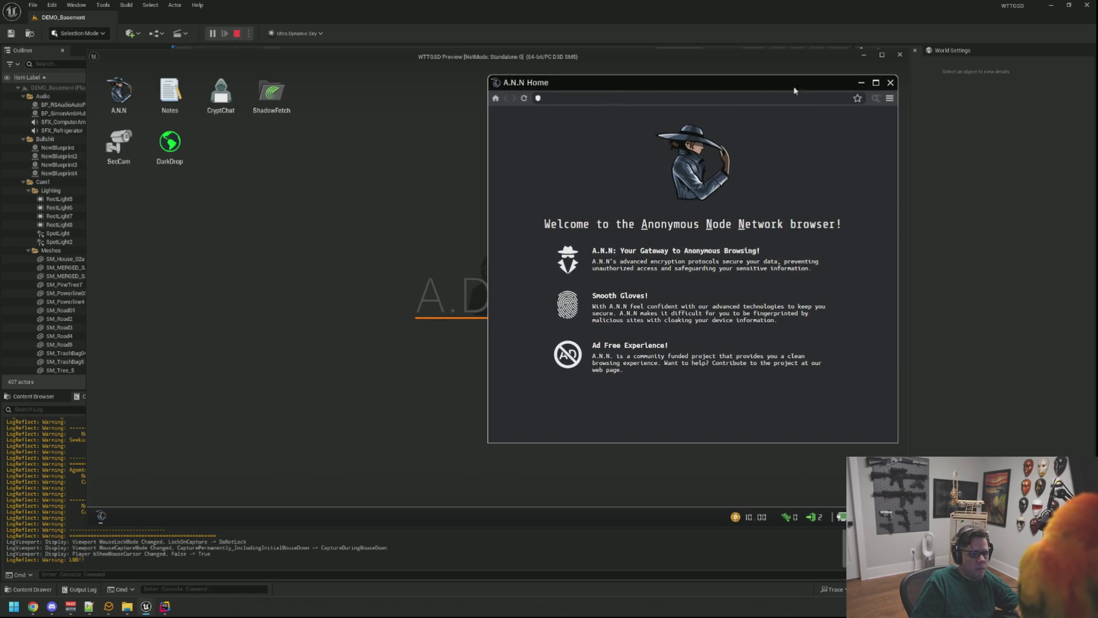
left_click_drag(794, 85, 761, 93)
Leave and re-enter the computer between drags, moving the A.N.N window further left and down
right_click(761, 92)
left_click(706, 83)
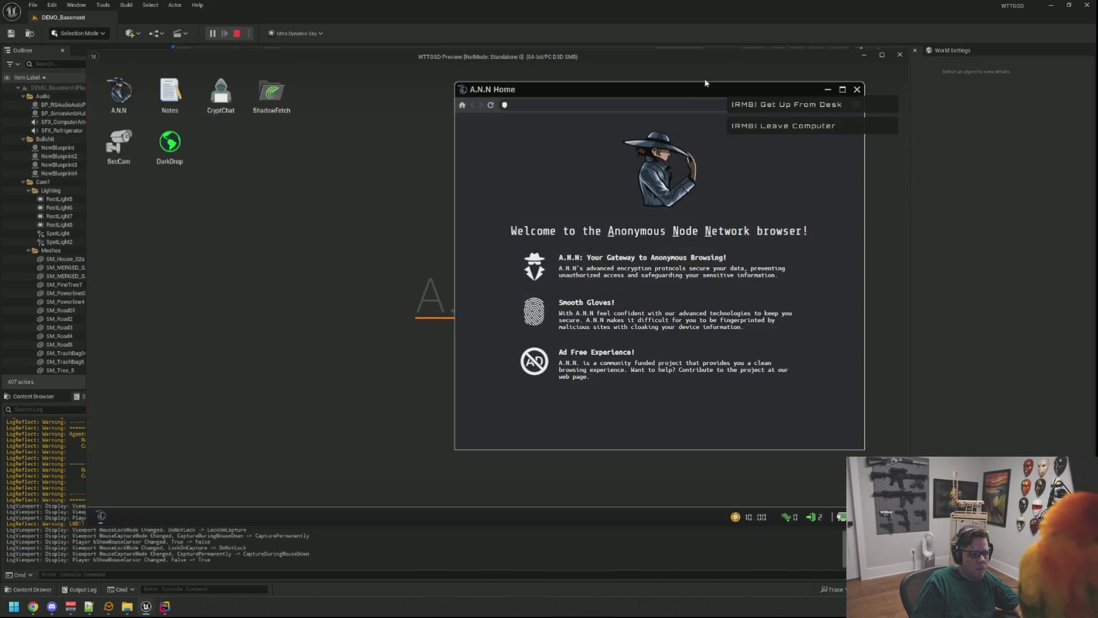
mouse_move(537, 93)
left_mouse_down()
mouse_move(476, 95)
mouse_move(486, 98)
left_mouse_up()
right_click(486, 98)
left_click(498, 295)
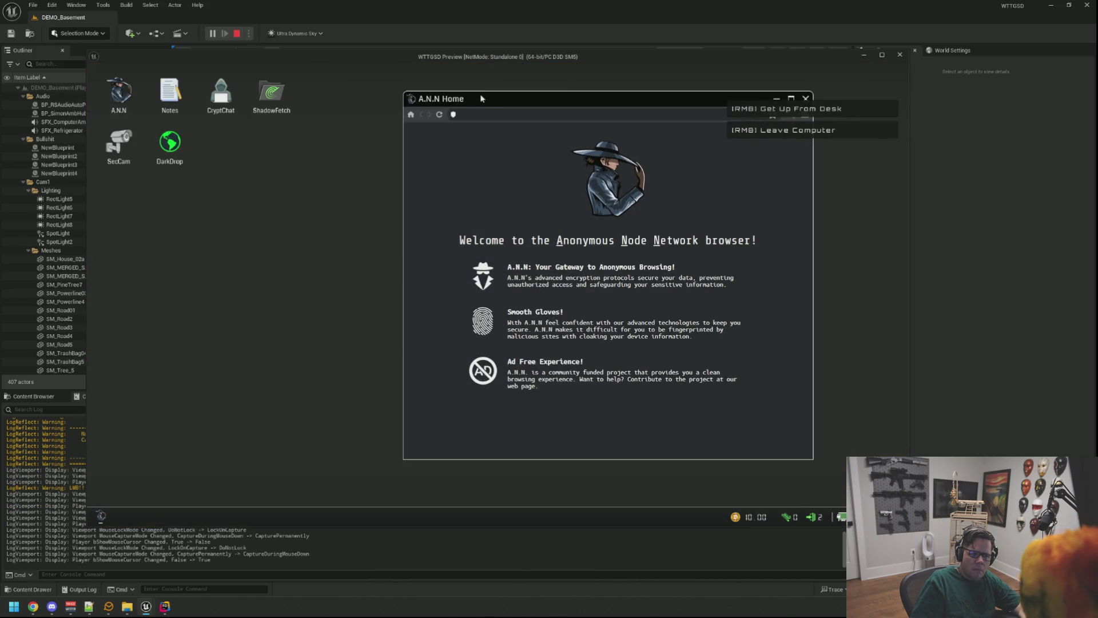
left_click_drag(482, 99, 455, 108)
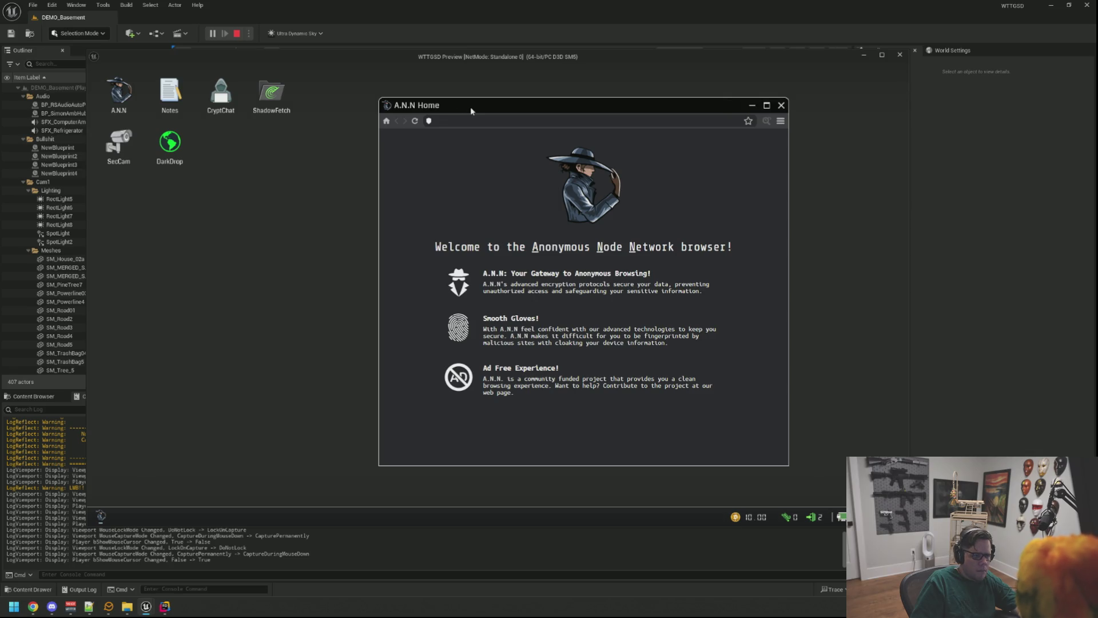
right_click(427, 109)
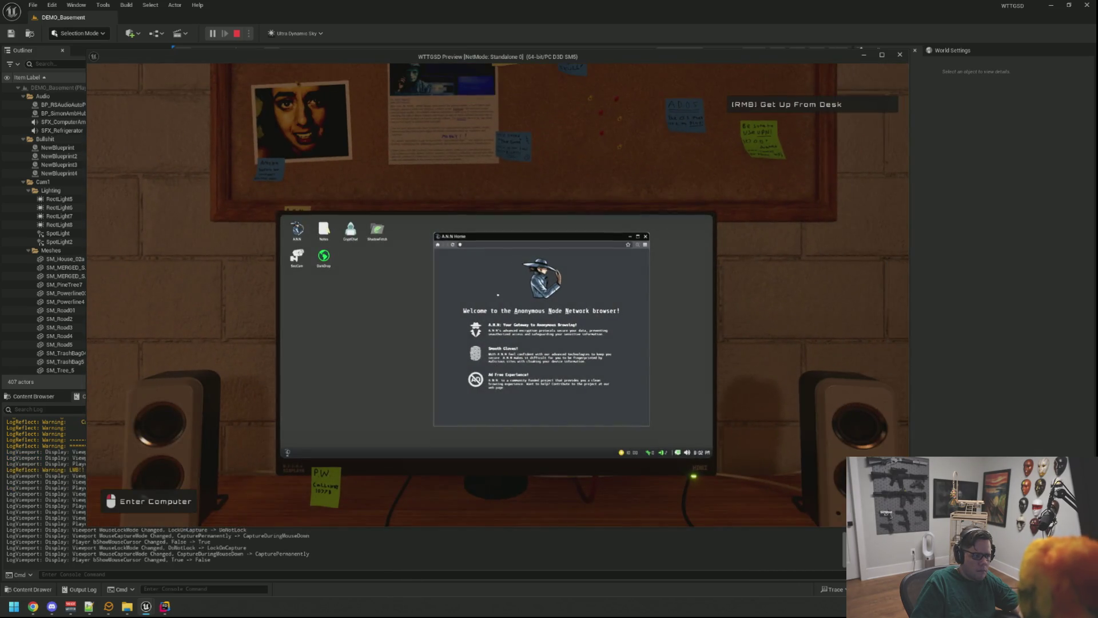
left_click(428, 108)
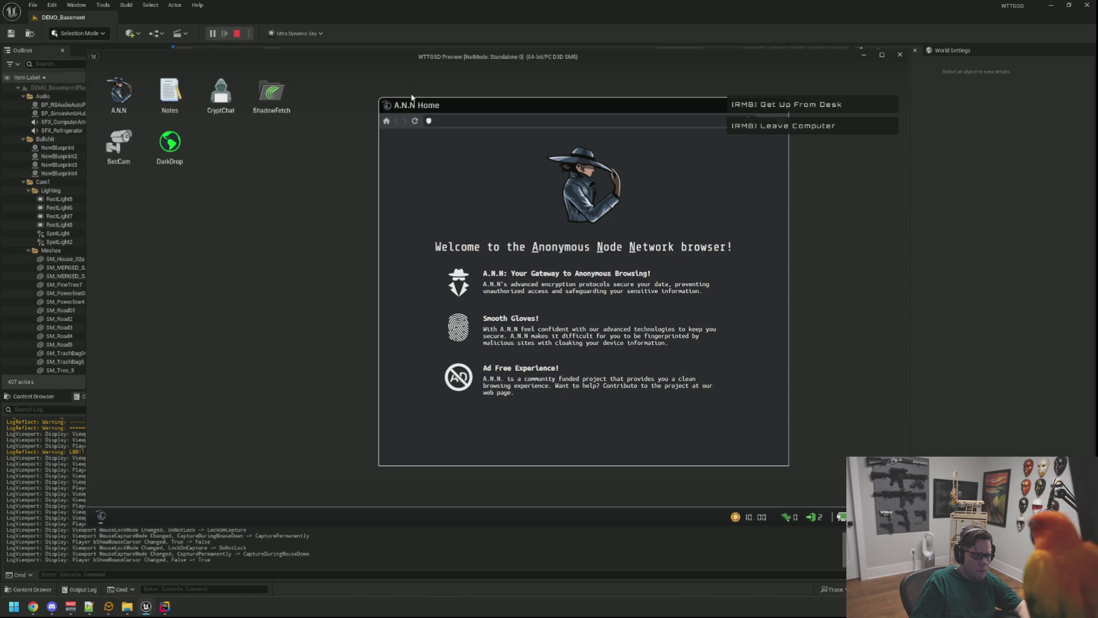
Keep stepping out and back into the computer while nudging the A.N.N window right and down
left_click_drag(412, 98, 421, 101)
right_click(515, 235)
left_click(515, 235)
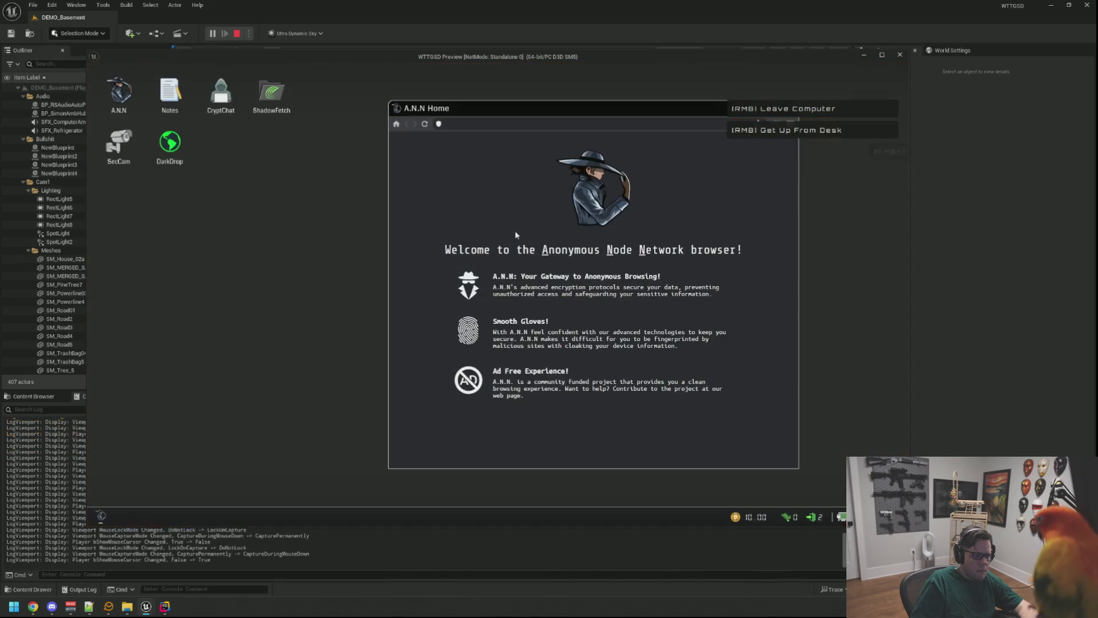
right_click(502, 208)
left_click(502, 208)
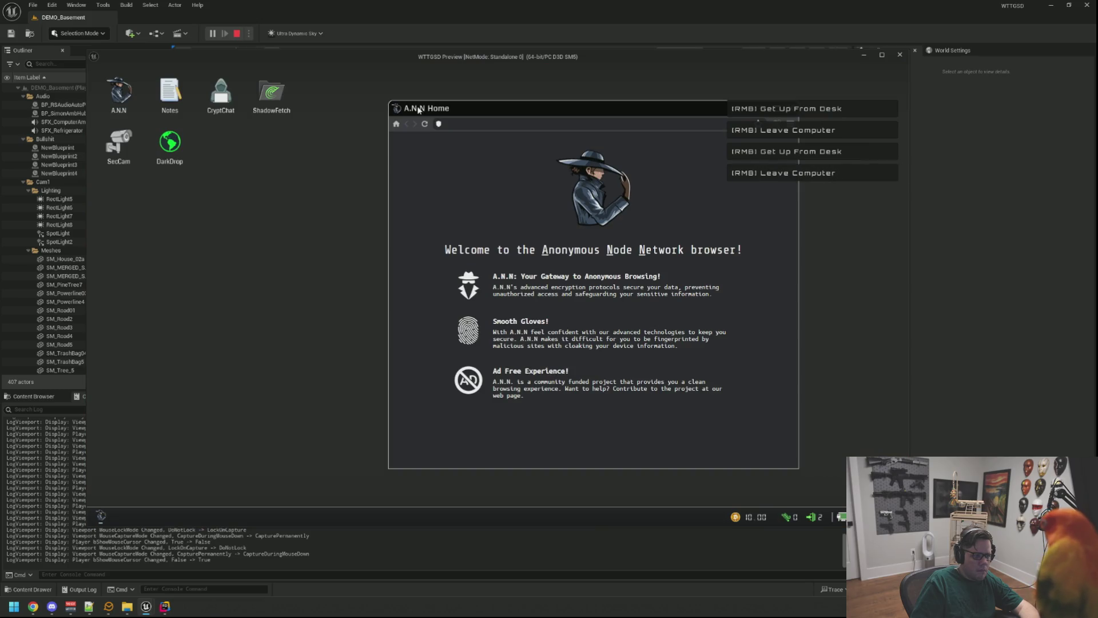
left_click_drag(419, 109, 420, 116)
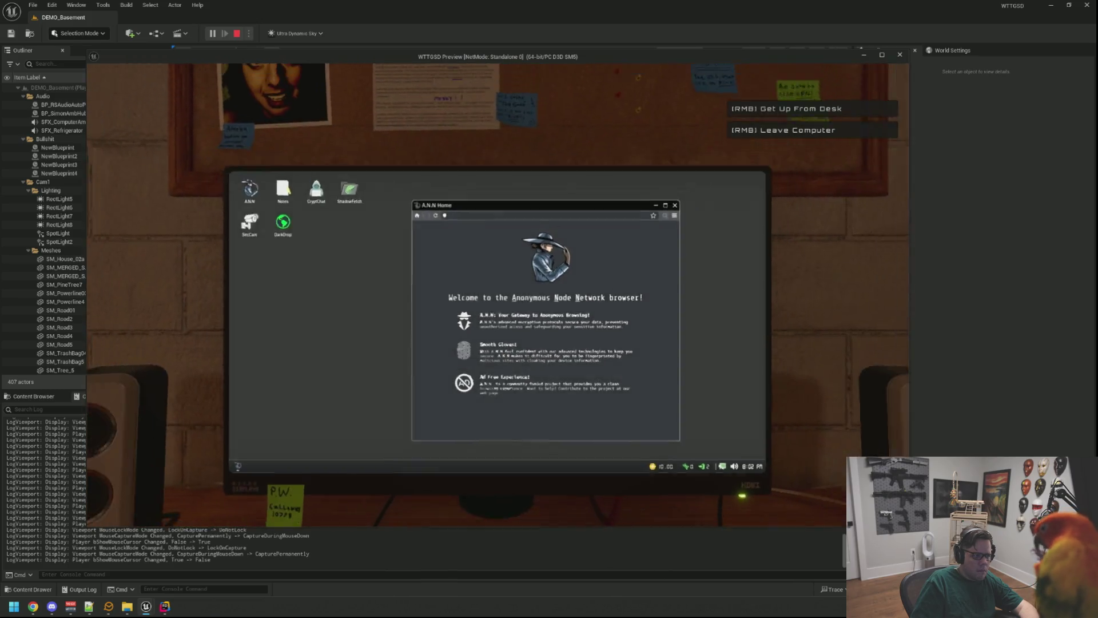
right_click(420, 117)
left_click(392, 95)
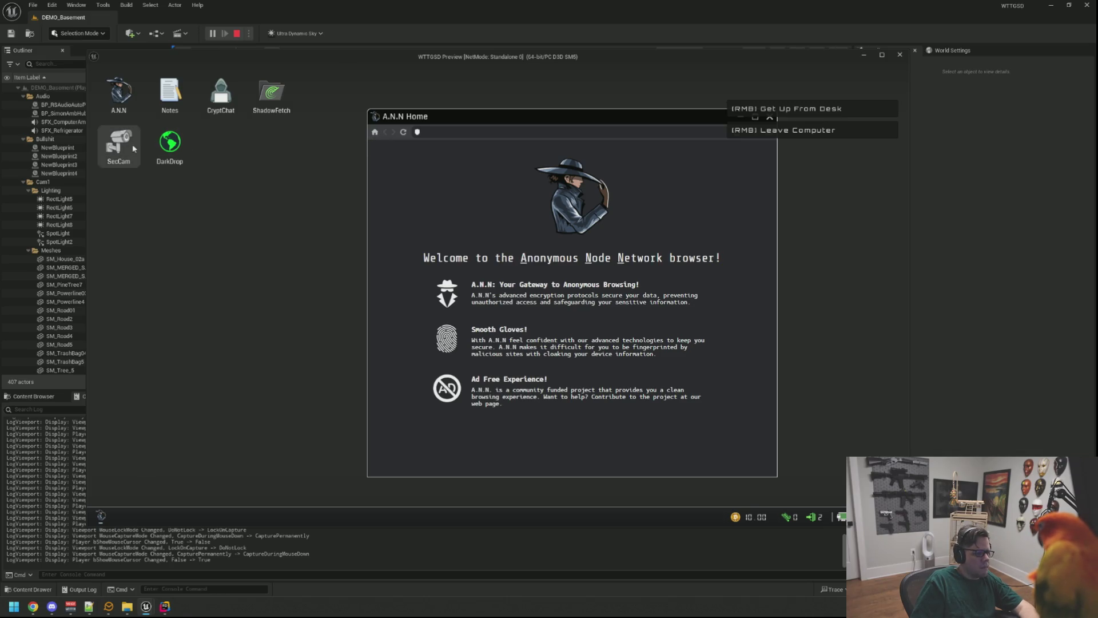
Open Notes and move it lower, then nudge the A.N.N window slightly
double_click(170, 93)
left_click_drag(209, 81, 218, 231)
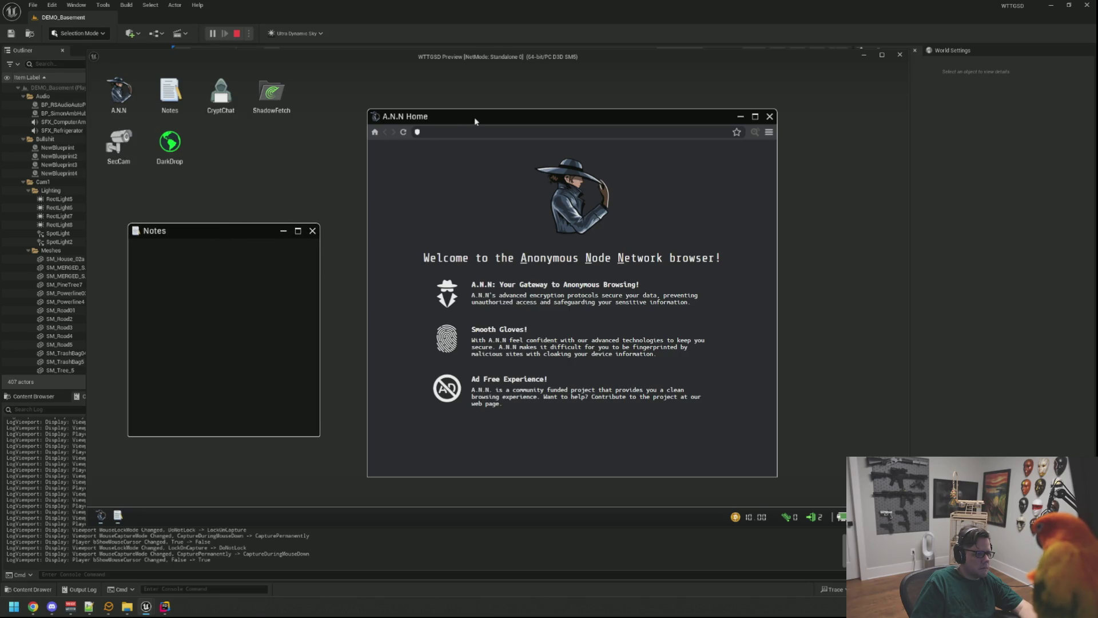
left_click_drag(475, 116, 472, 119)
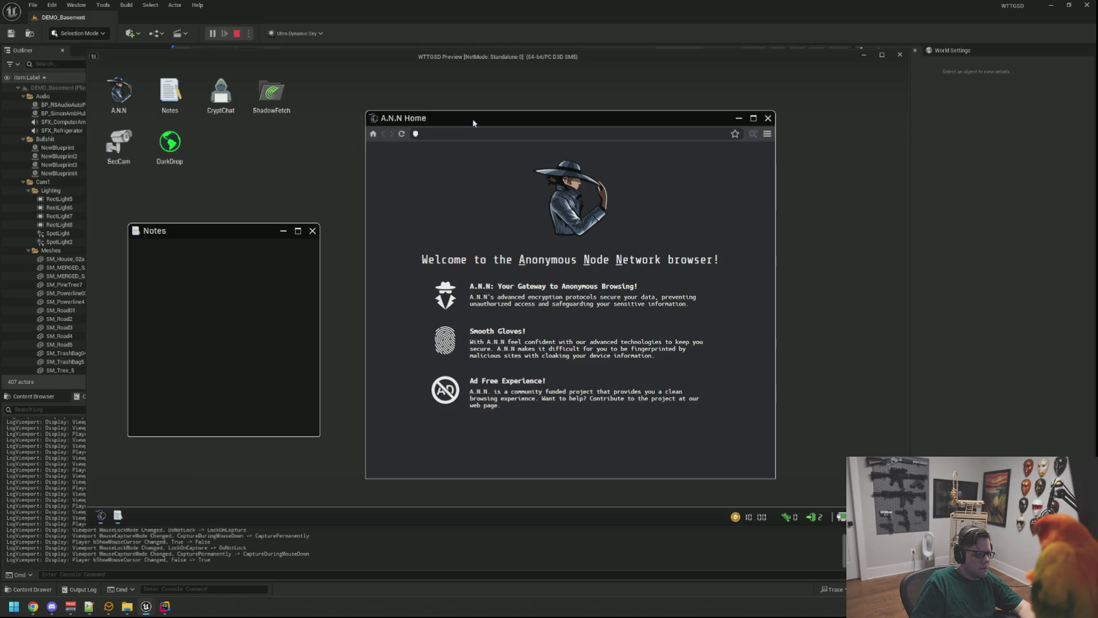
left_click(496, 206)
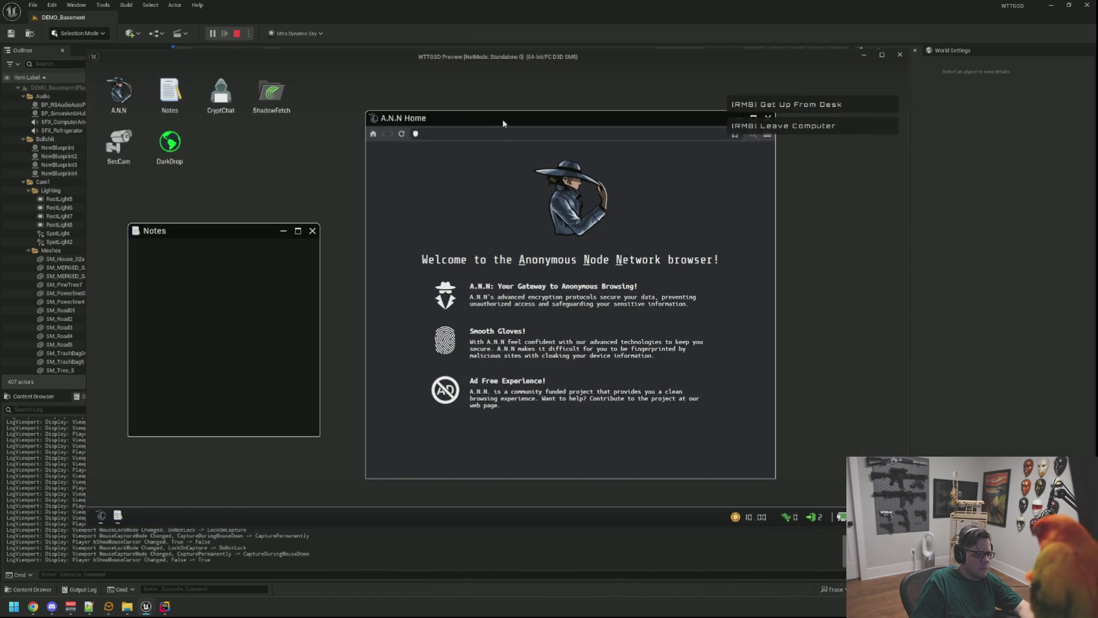
left_click_drag(502, 121, 509, 124)
left_click(481, 235)
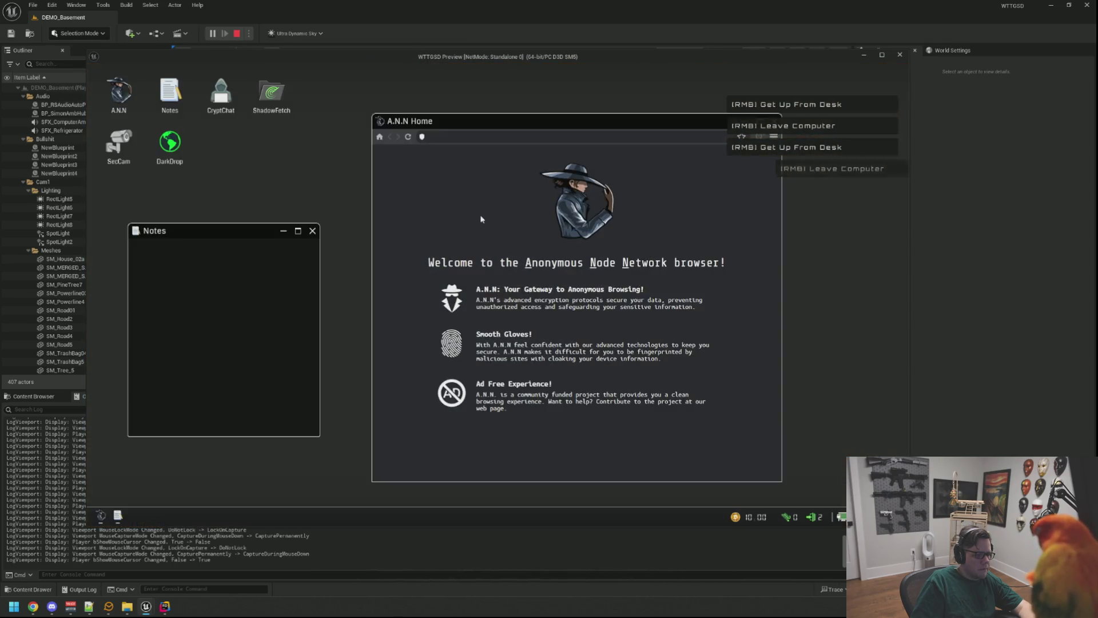
Move A.N.N Home up-left, shrink it, drag it right, then stop playing
left_click_drag(621, 122, 586, 104)
left_click_drag(747, 464, 721, 452)
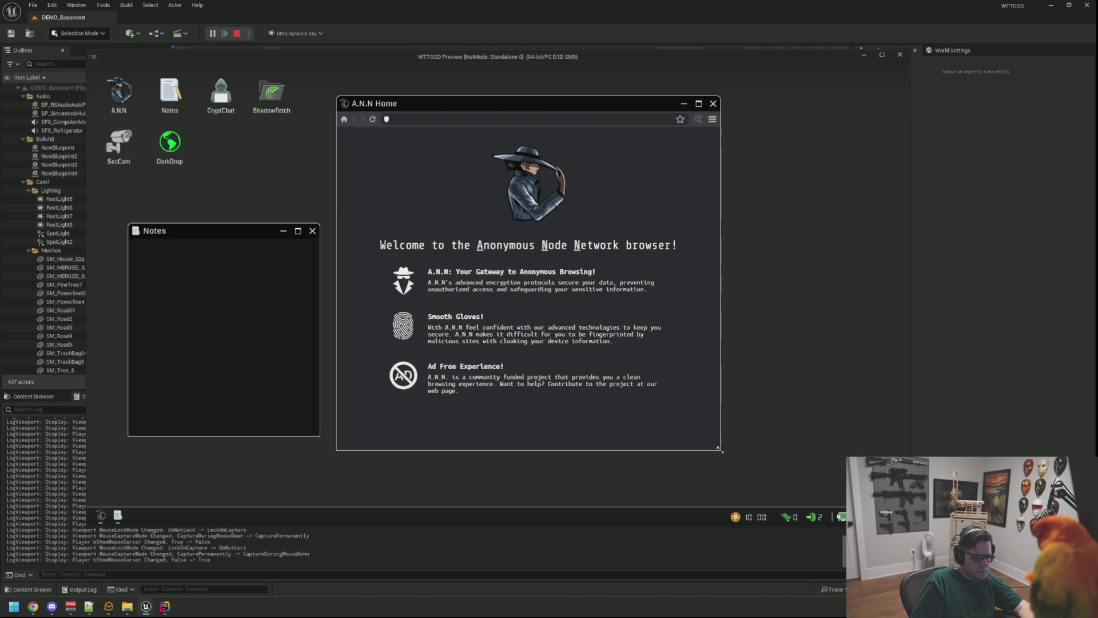
left_click(570, 293)
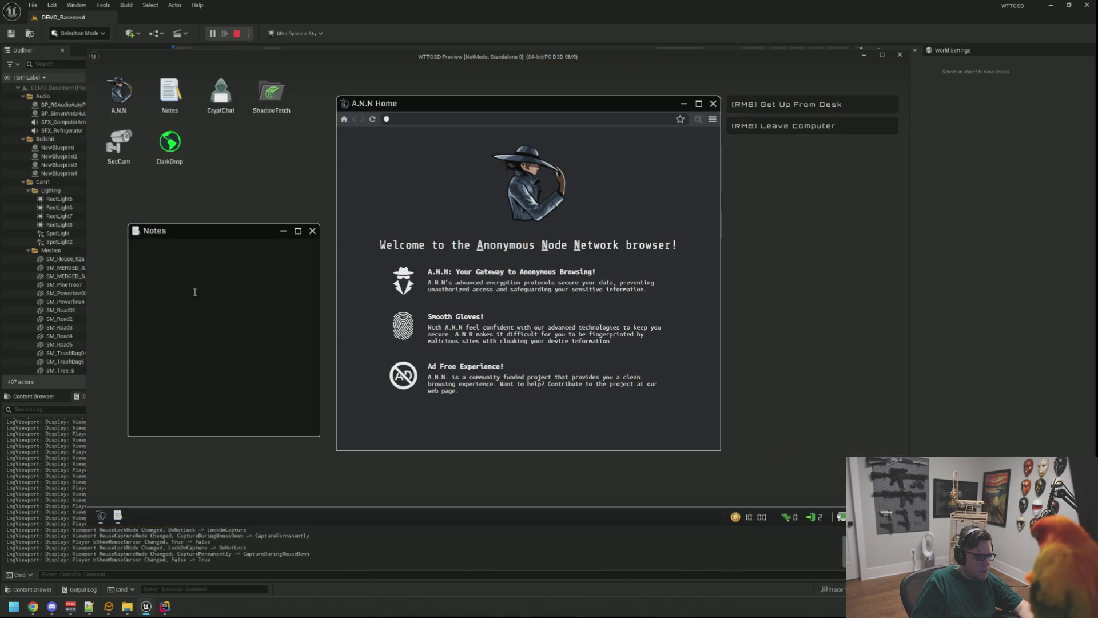
left_click(247, 301)
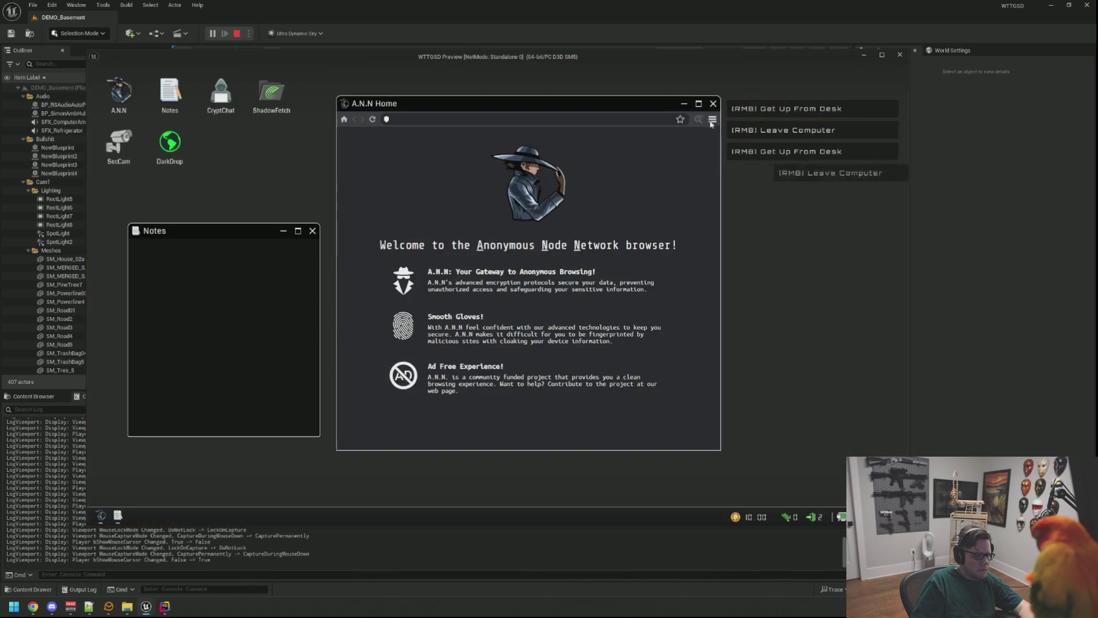
left_click_drag(610, 105, 715, 130)
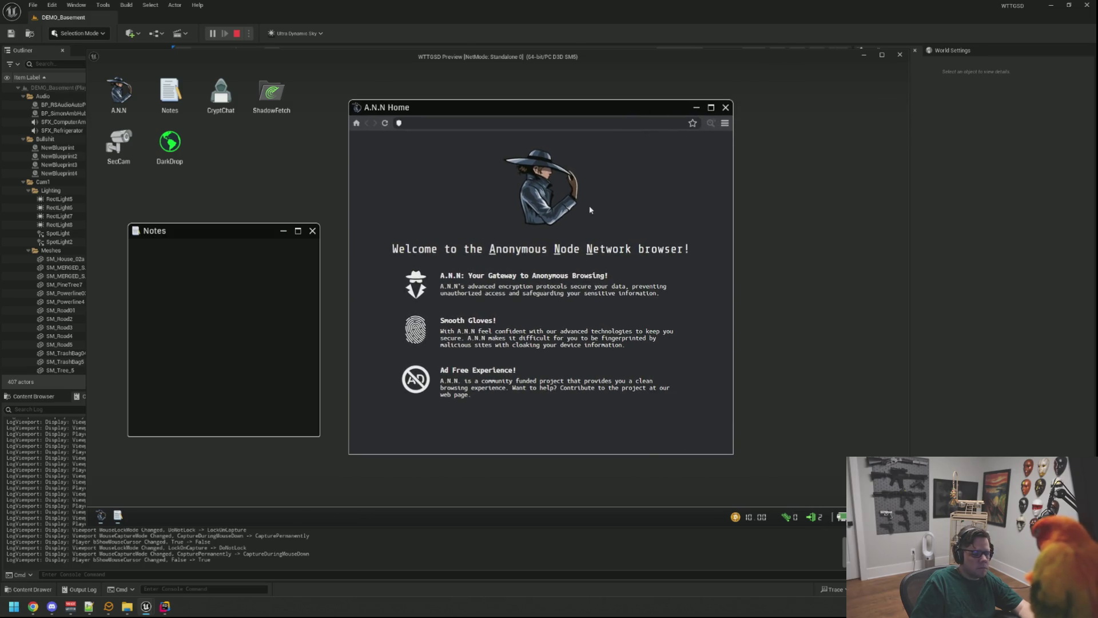
key("Escape")
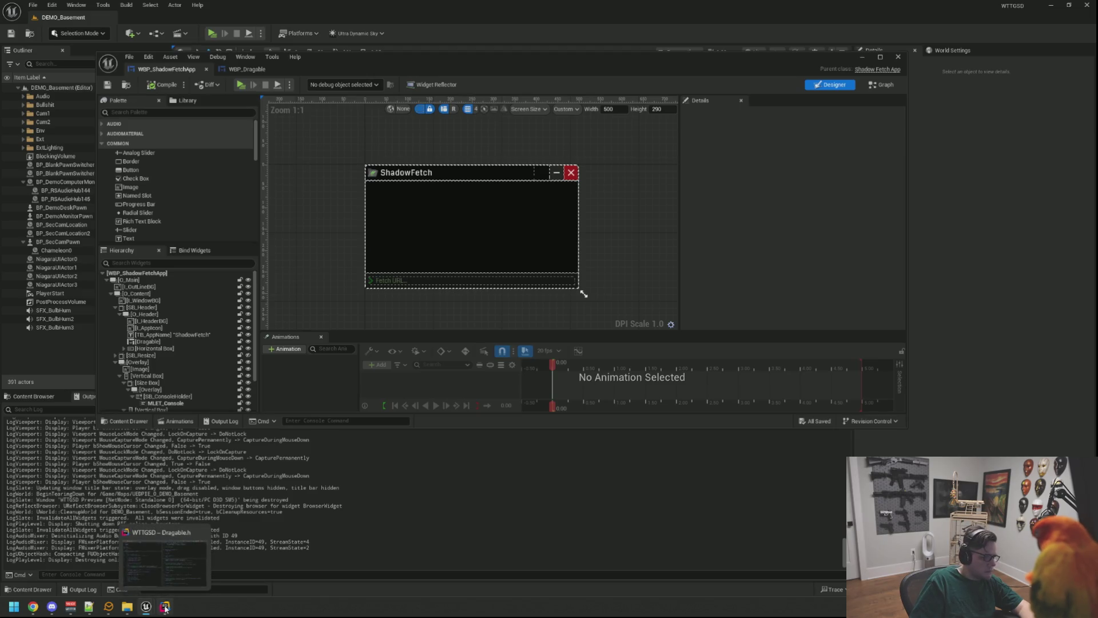
In Rider, search 'AnnApp' to open ANNApp.cpp and dock it beside Dragable.h
left_click(164, 607)
key("ctrl+t")
type("RS")
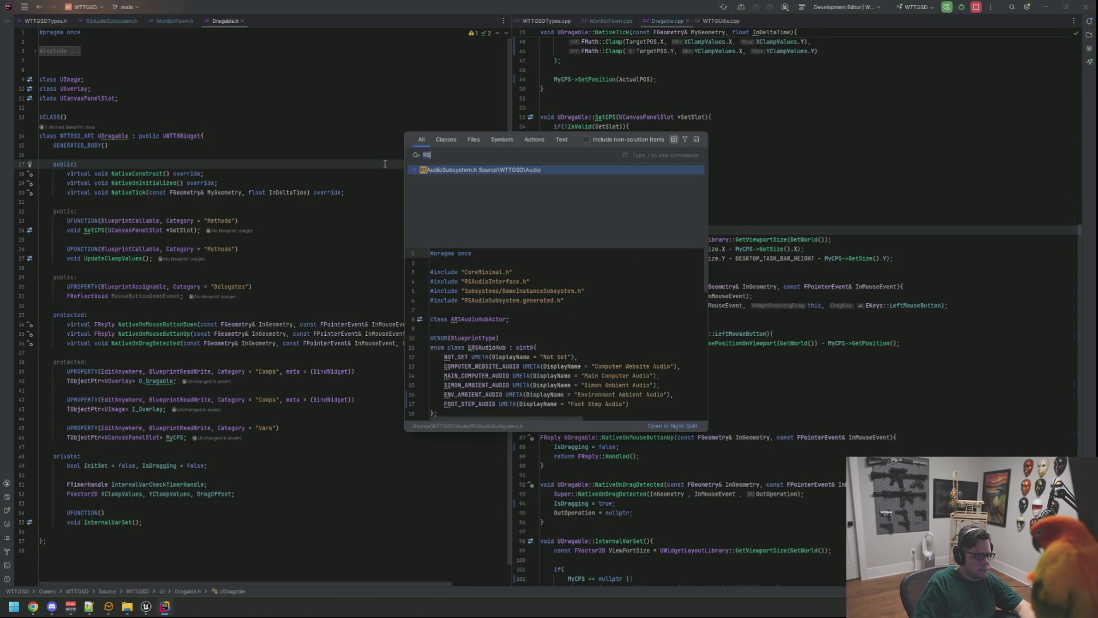
type("AnnApp")
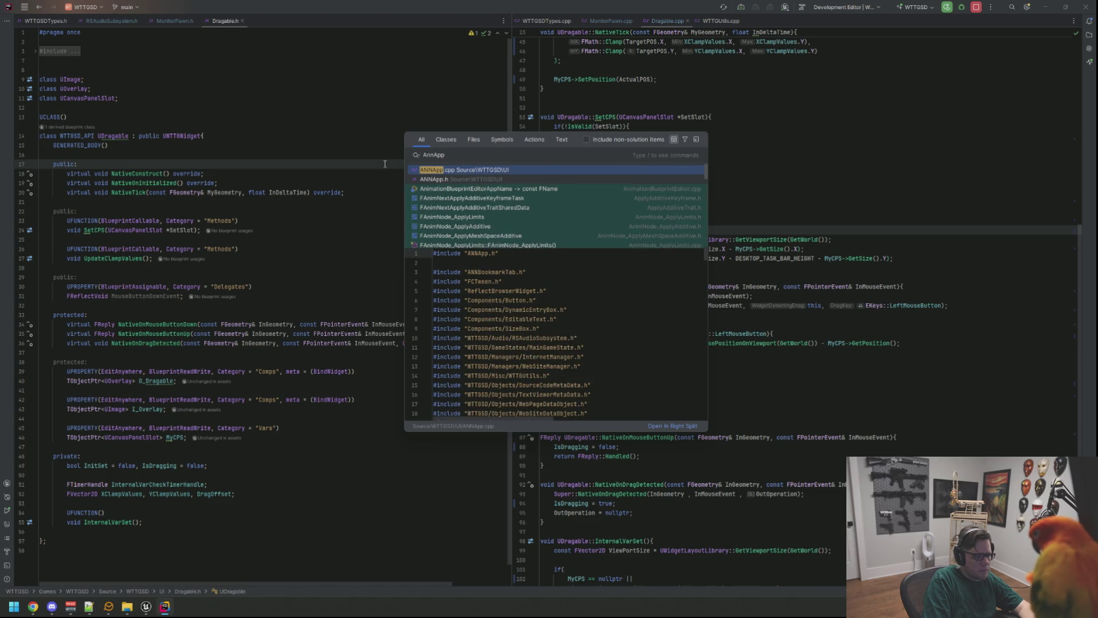
key("Return")
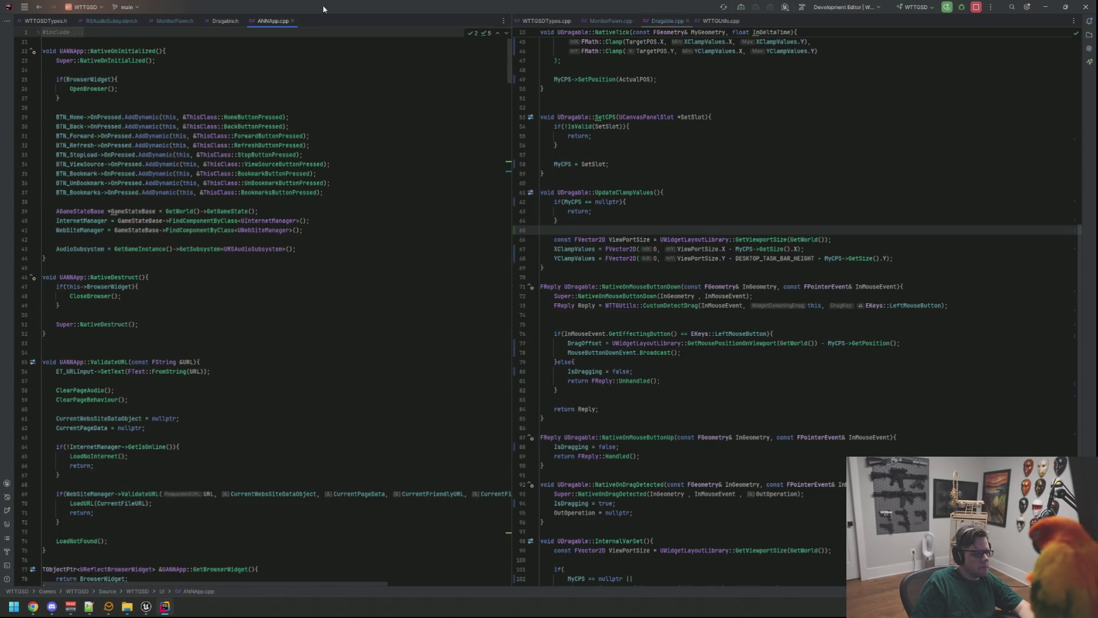
left_click_drag(284, 30, 762, 40)
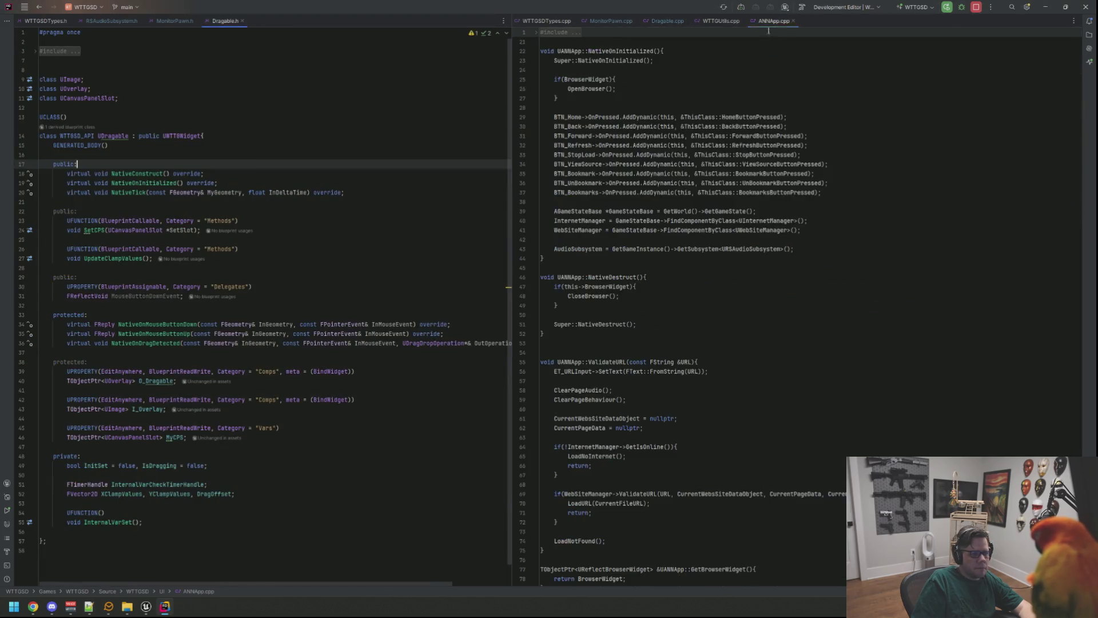
left_click(674, 82)
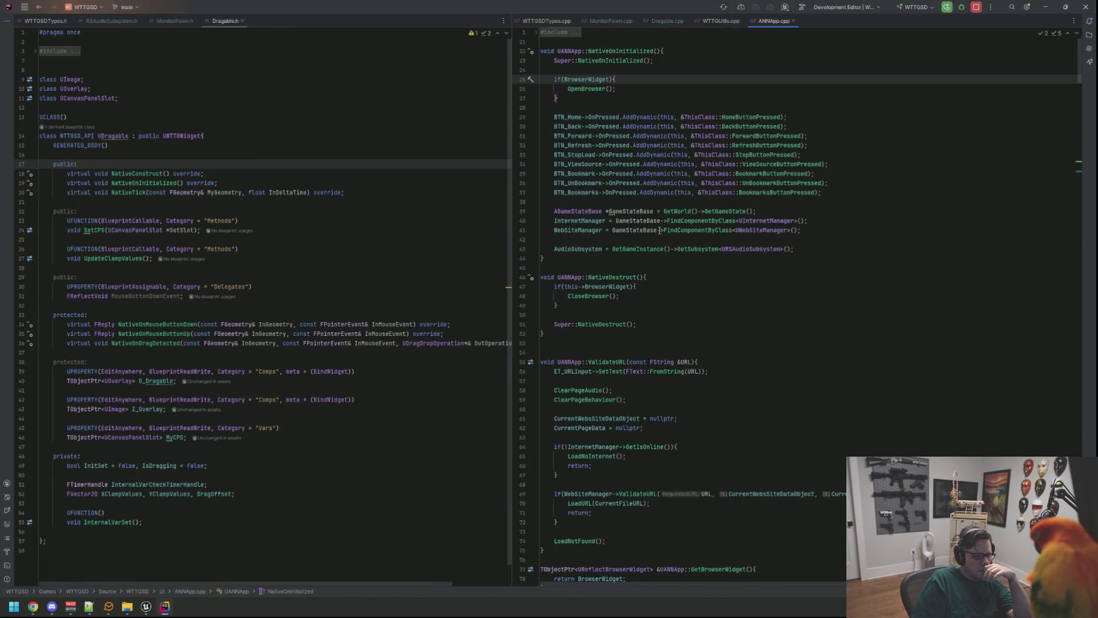
Scroll down through ANNApp.cpp's browser navigation code past line 133
scroll(660, 231, "down", 8)
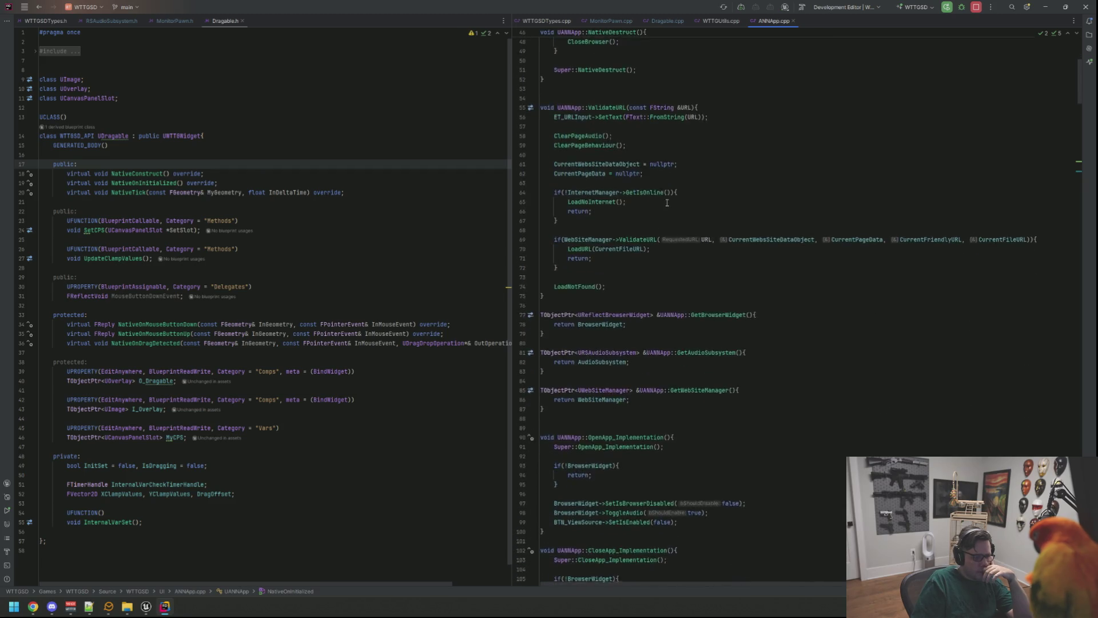
scroll(667, 203, "down", 5)
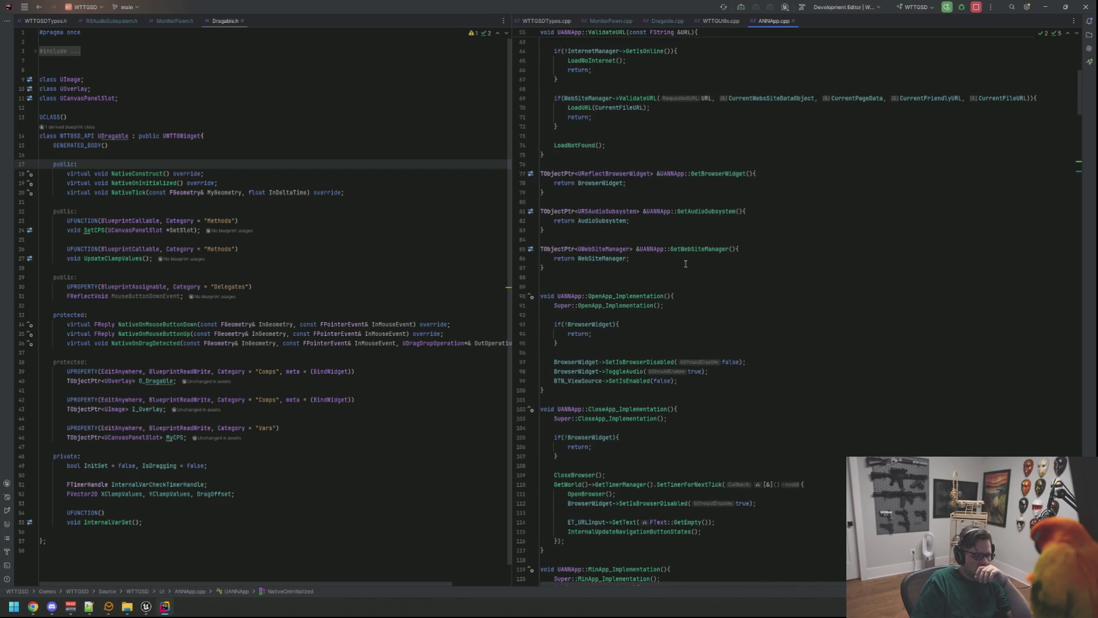
scroll(686, 264, "down", 5)
scroll(682, 243, "down", 5)
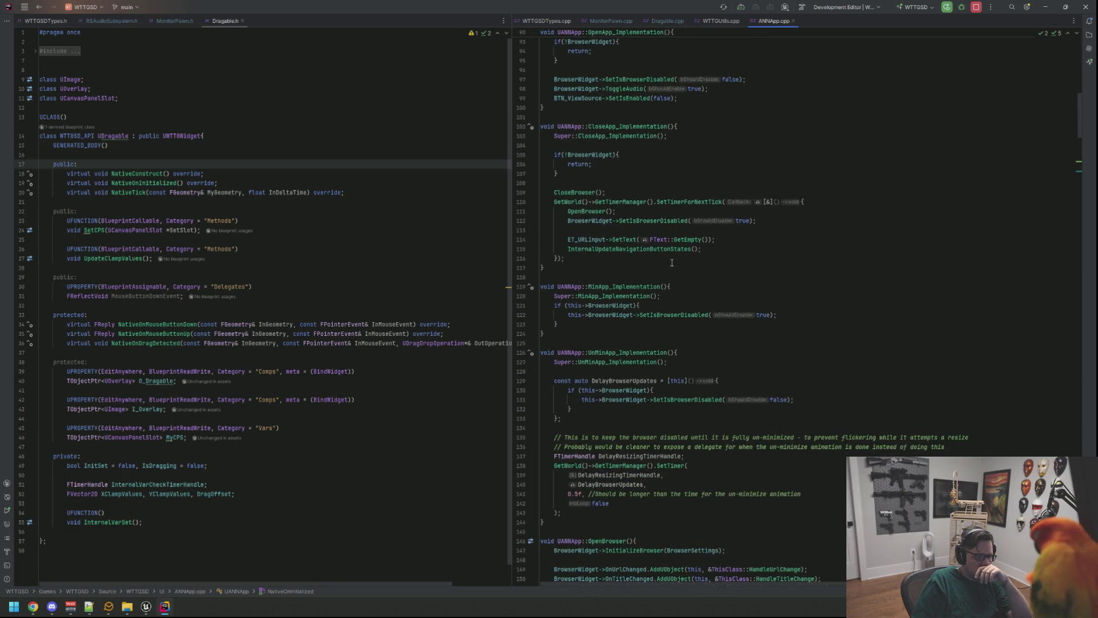
scroll(671, 261, "down", 2)
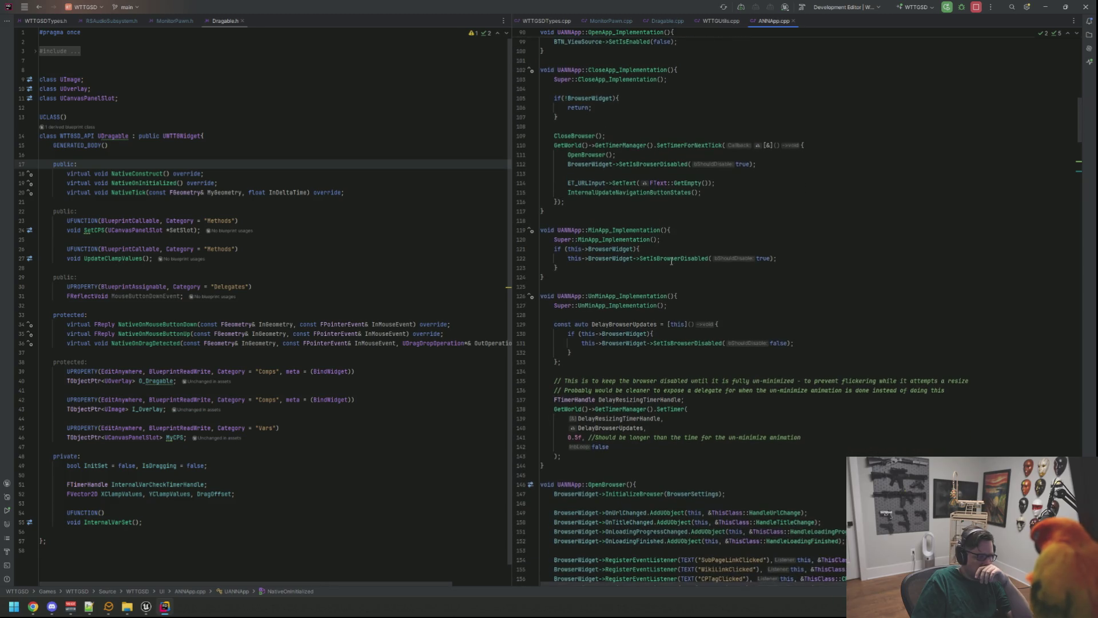
scroll(672, 261, "down", 4)
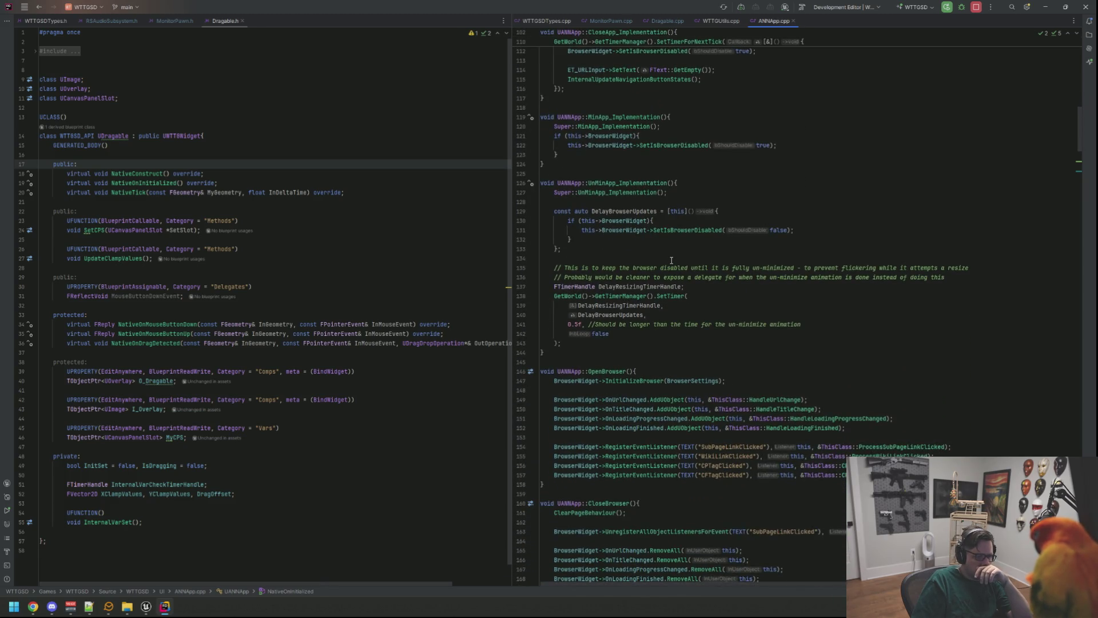
left_click(673, 248)
scroll(673, 244, "down", 4)
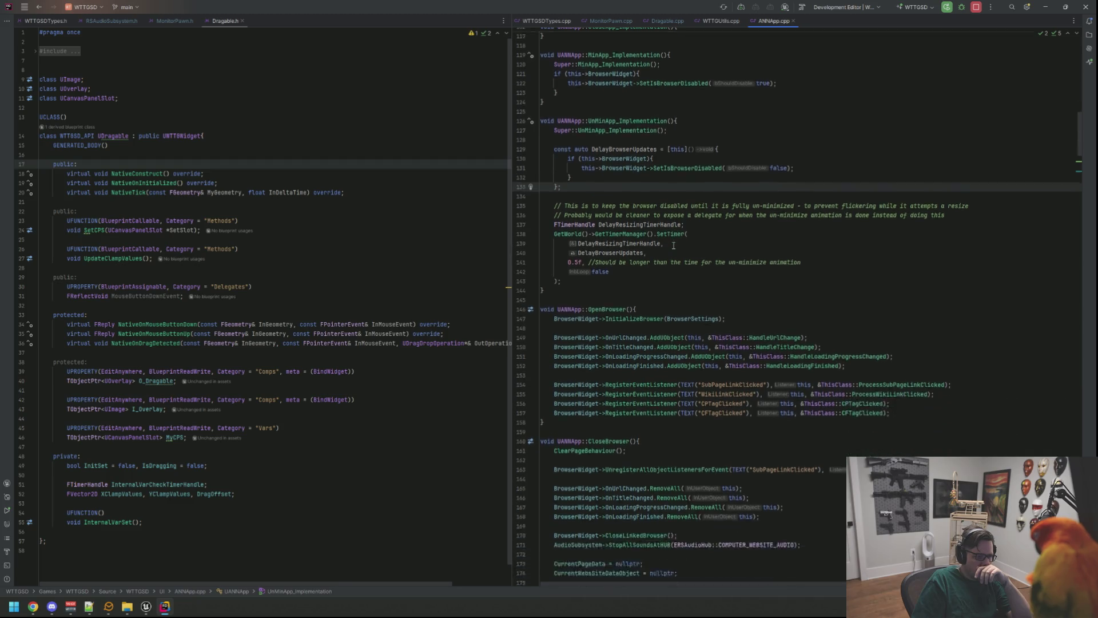
scroll(673, 246, "down", 7)
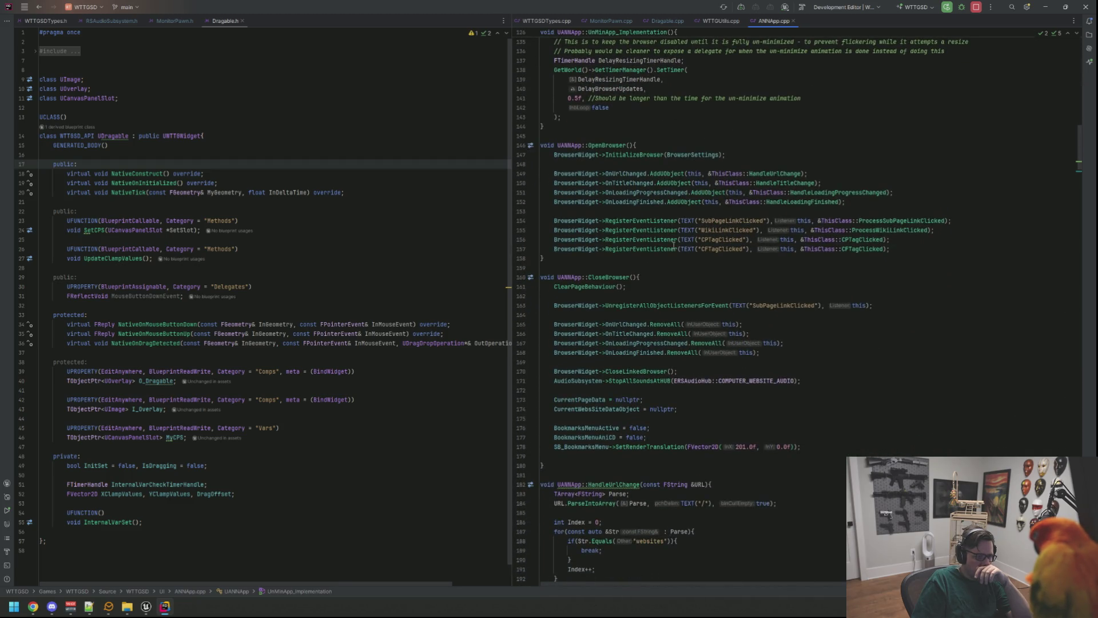
scroll(673, 245, "down", 3)
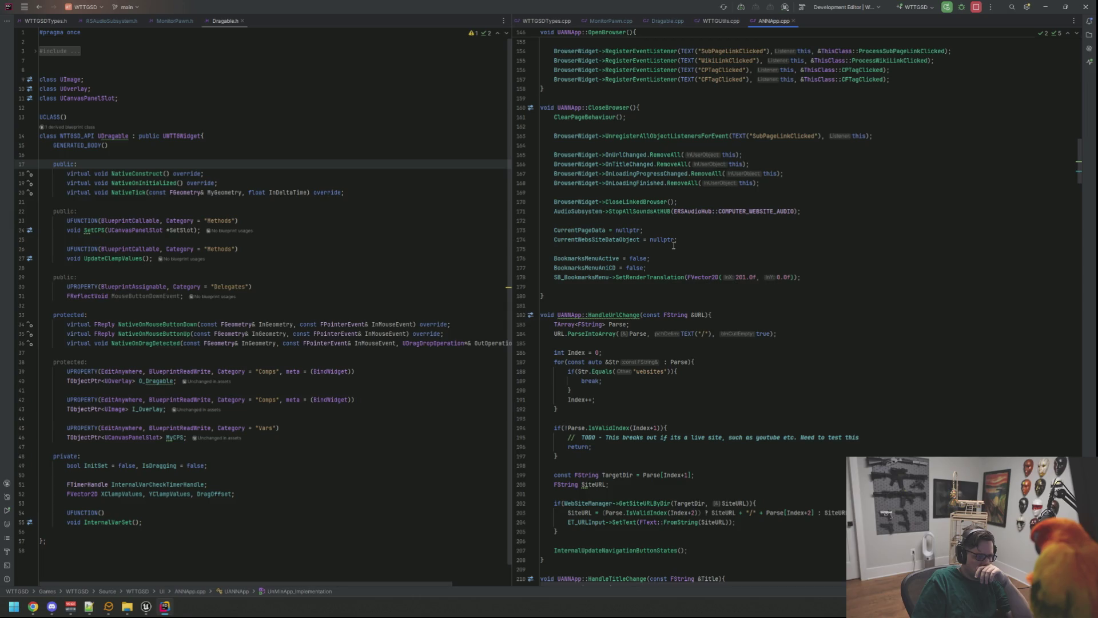
scroll(673, 244, "down", 10)
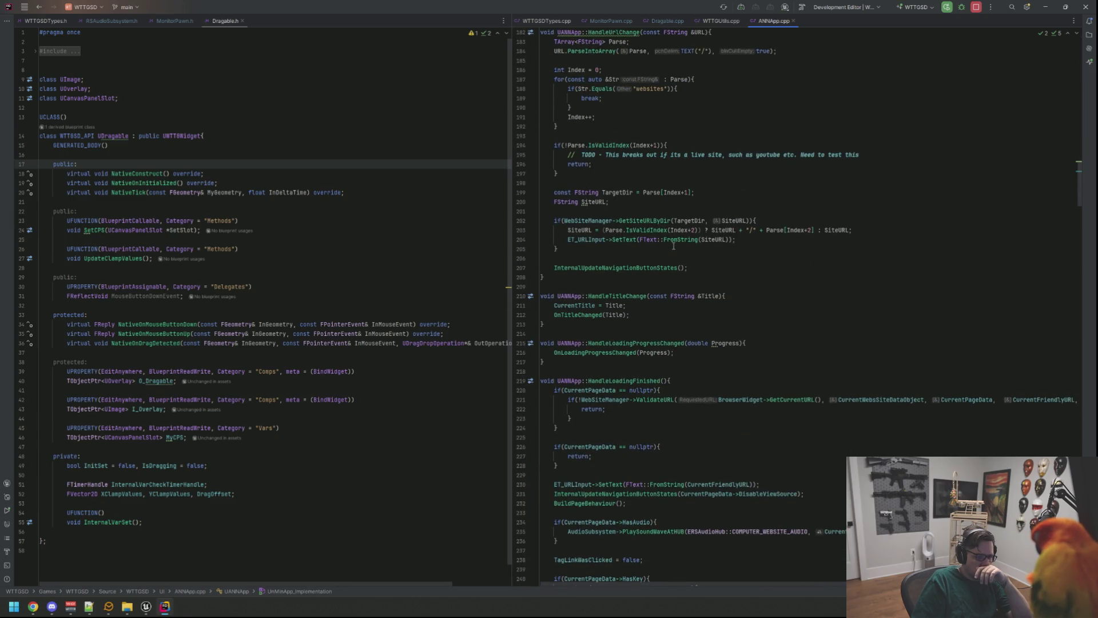
scroll(673, 246, "down", 5)
scroll(673, 245, "down", 9)
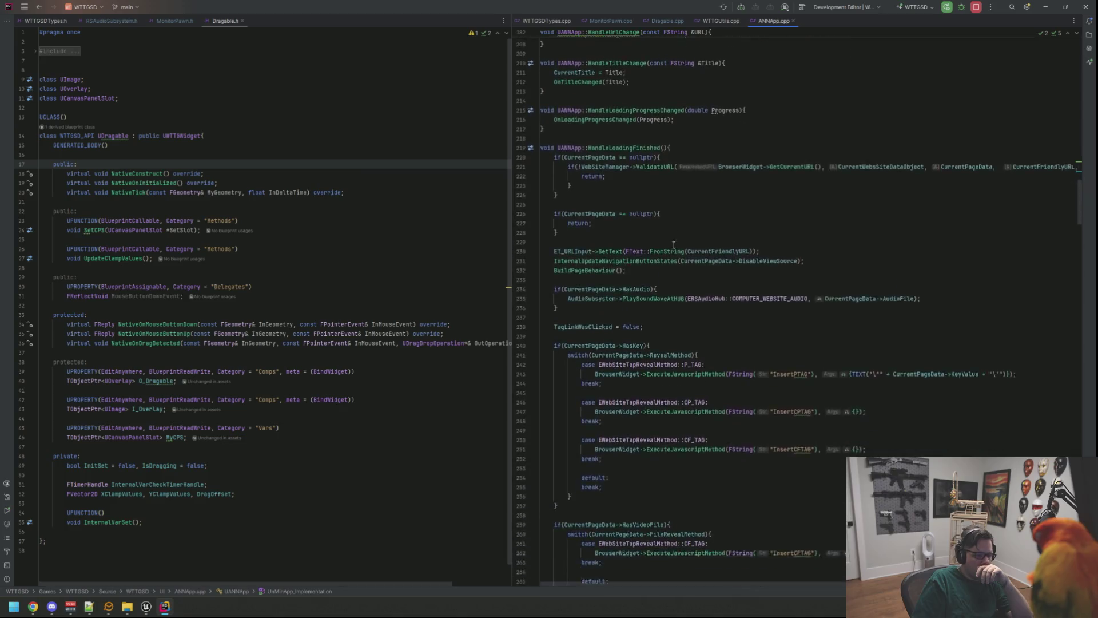
scroll(674, 245, "down", 13)
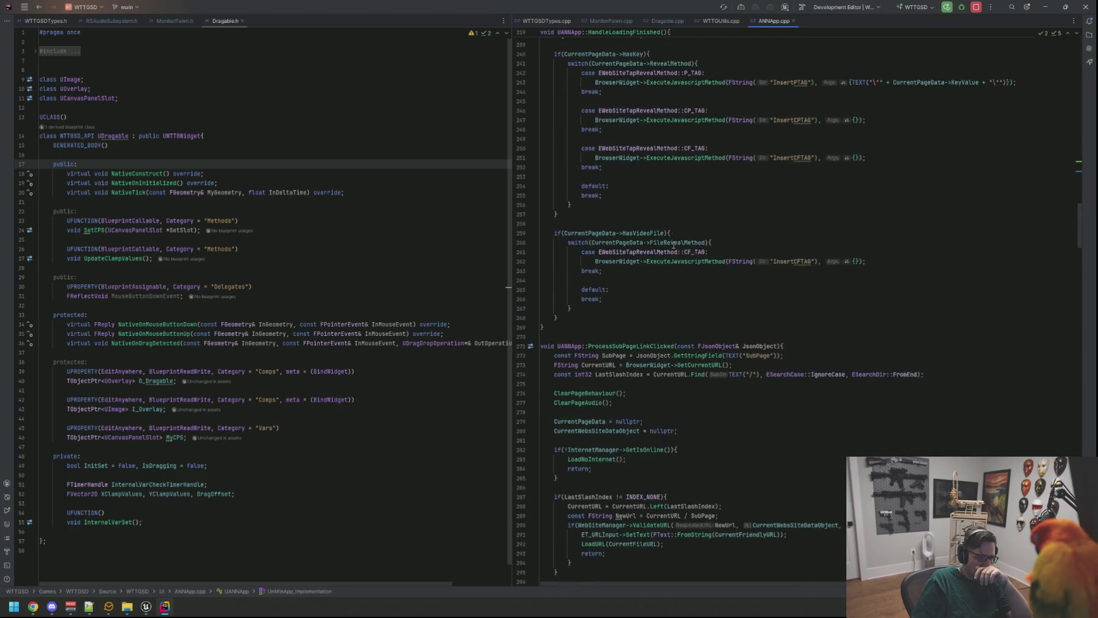
scroll(674, 245, "down", 16)
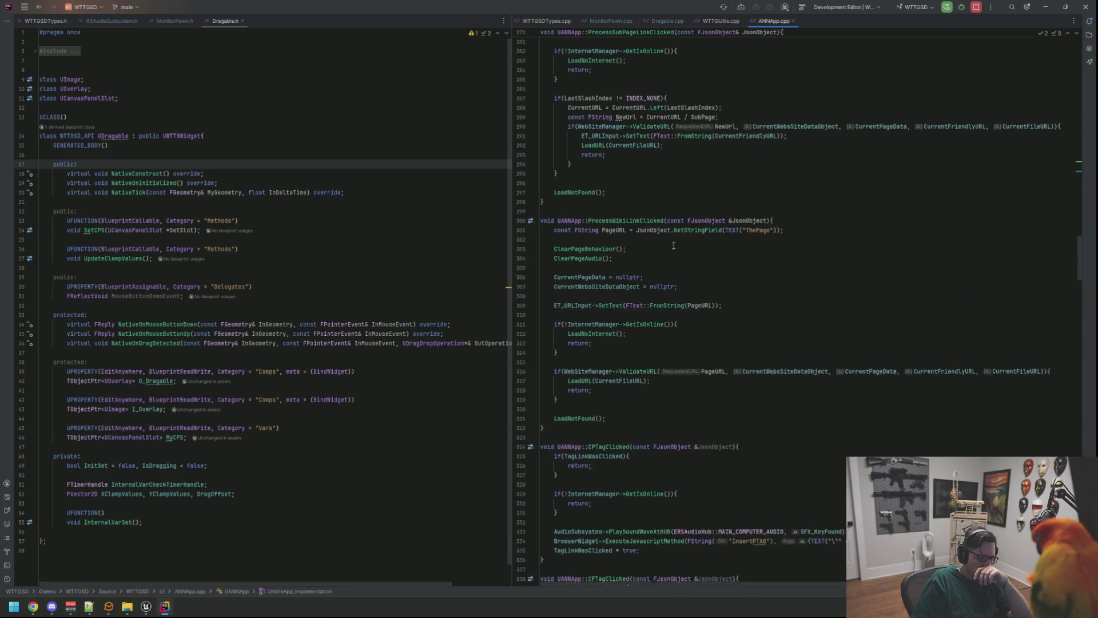
scroll(674, 245, "down", 20)
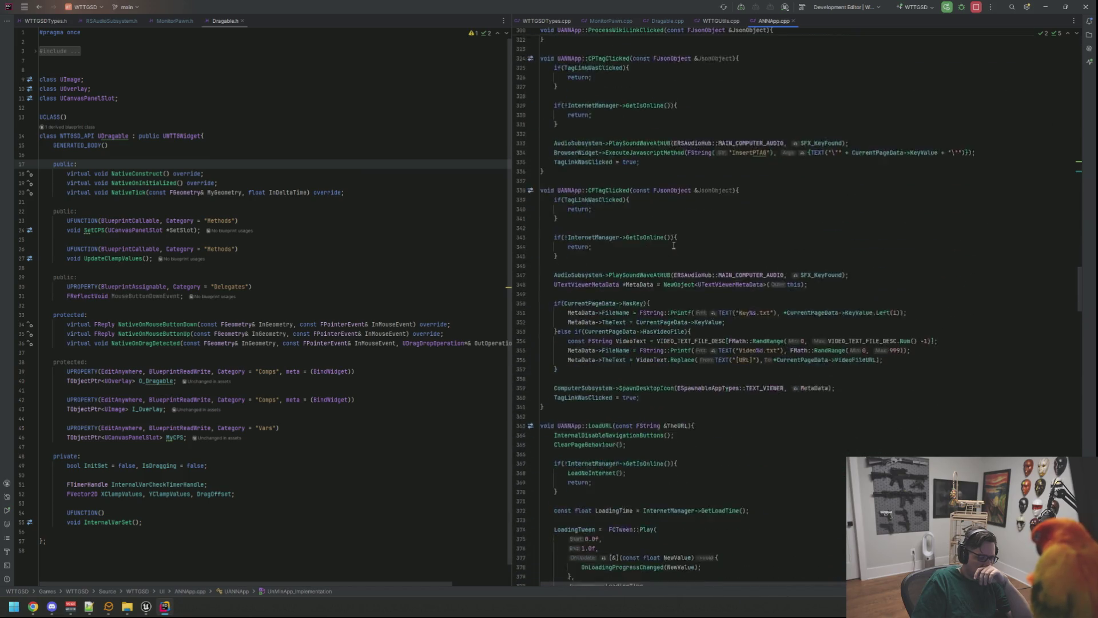
scroll(674, 245, "down", 12)
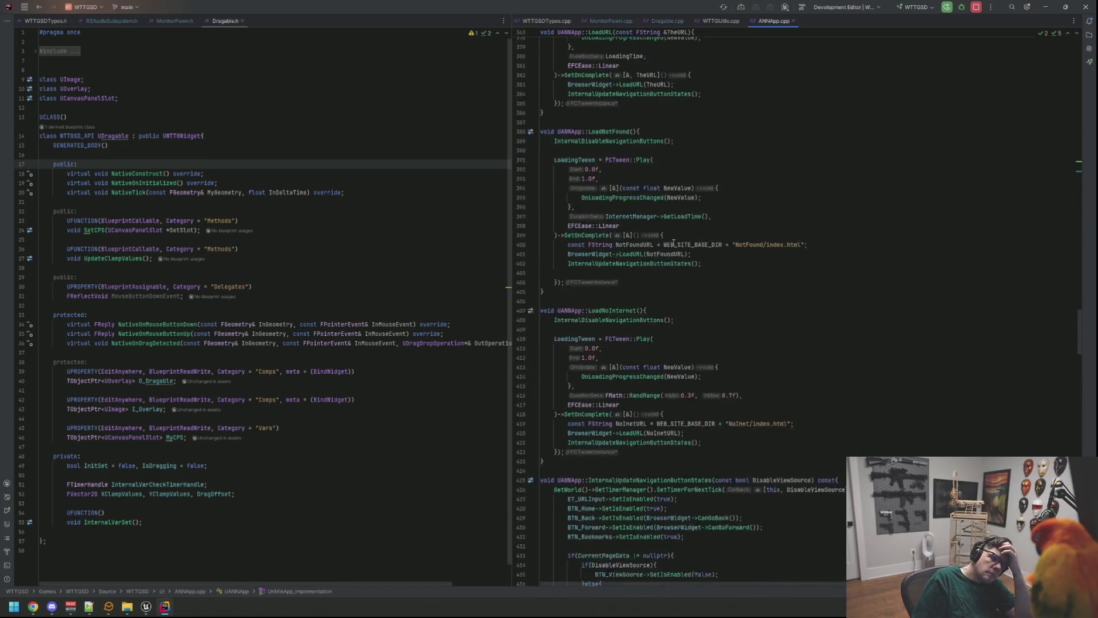
scroll(673, 243, "down", 19)
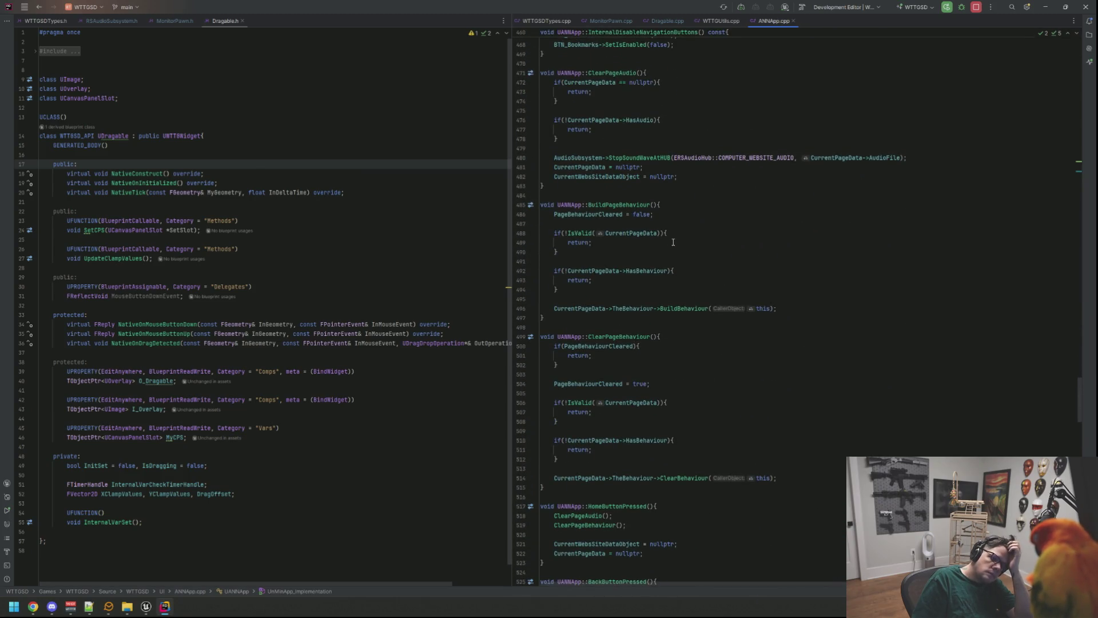
scroll(673, 242, "down", 20)
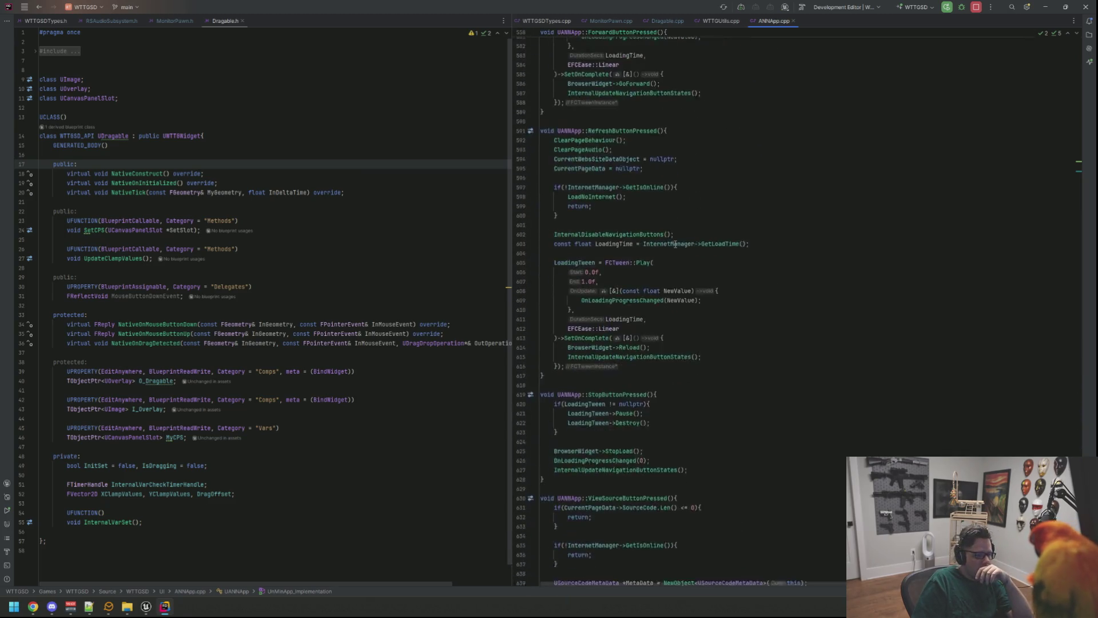
scroll(676, 245, "down", 20)
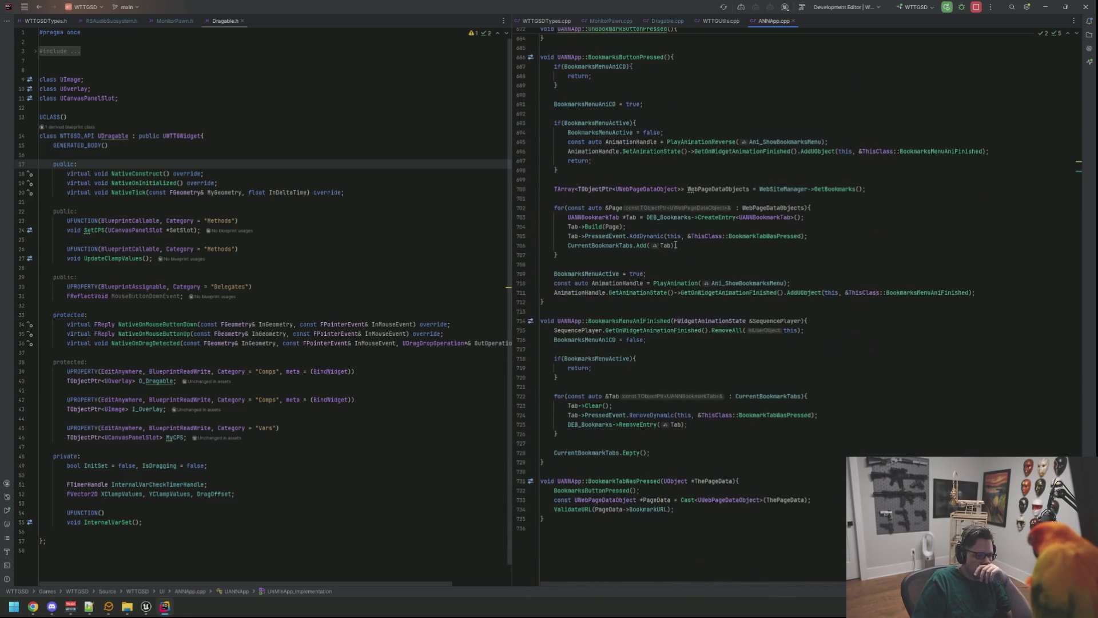
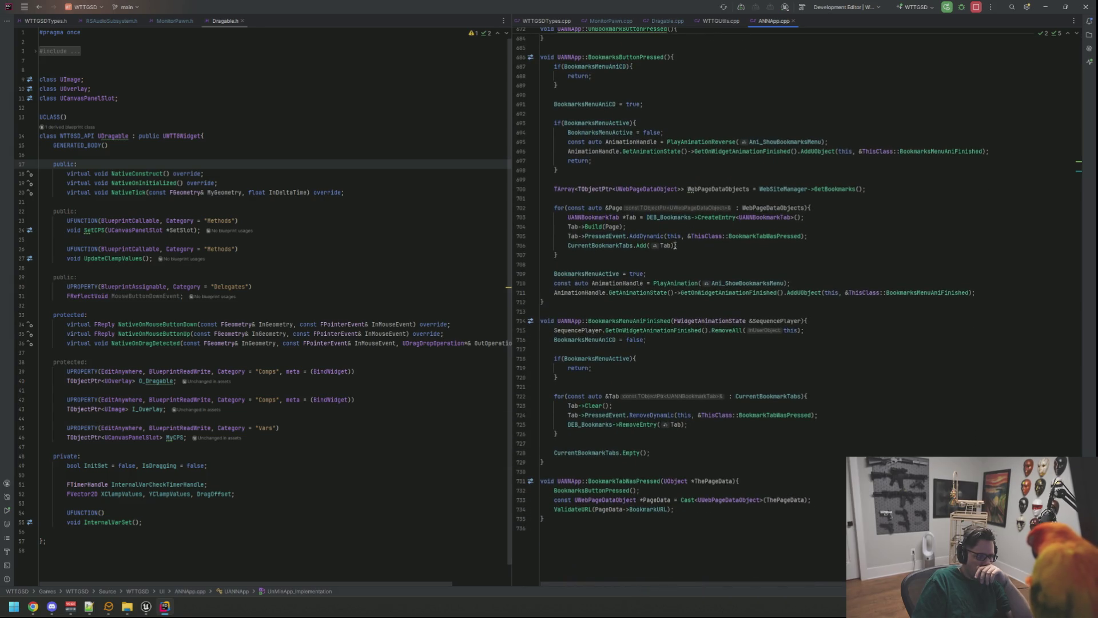
Switch from Rider's ANNApp.cpp back to the Unreal Editor showing WBP_ShadowFetchApp
left_click(166, 609)
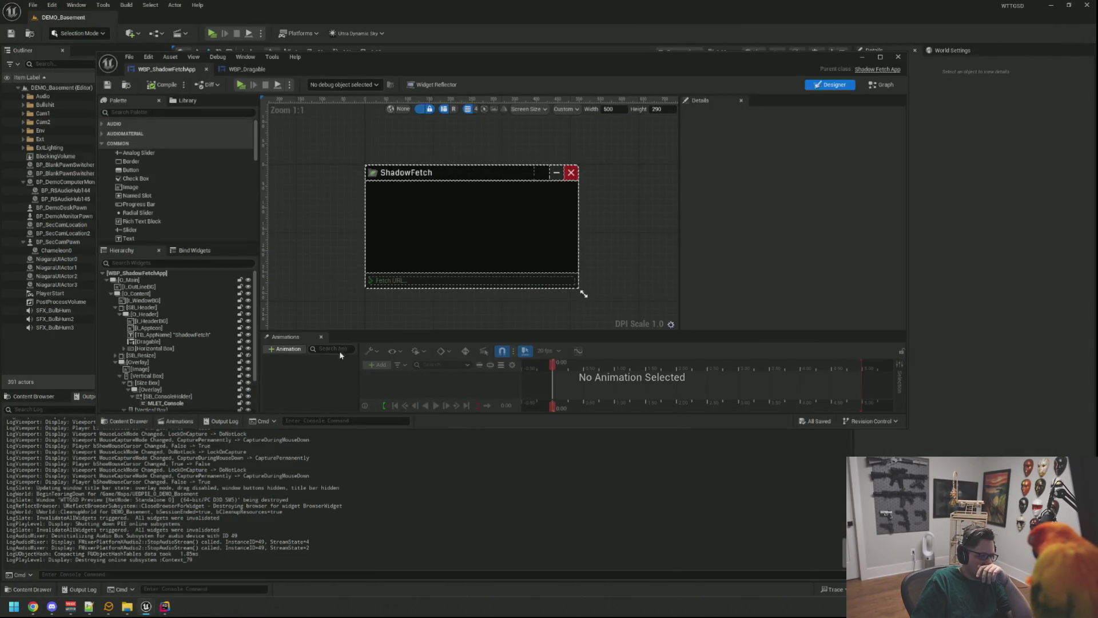
Start a play test, walk to the desk computer, and open Notes, moving it centre-left
left_click(241, 85)
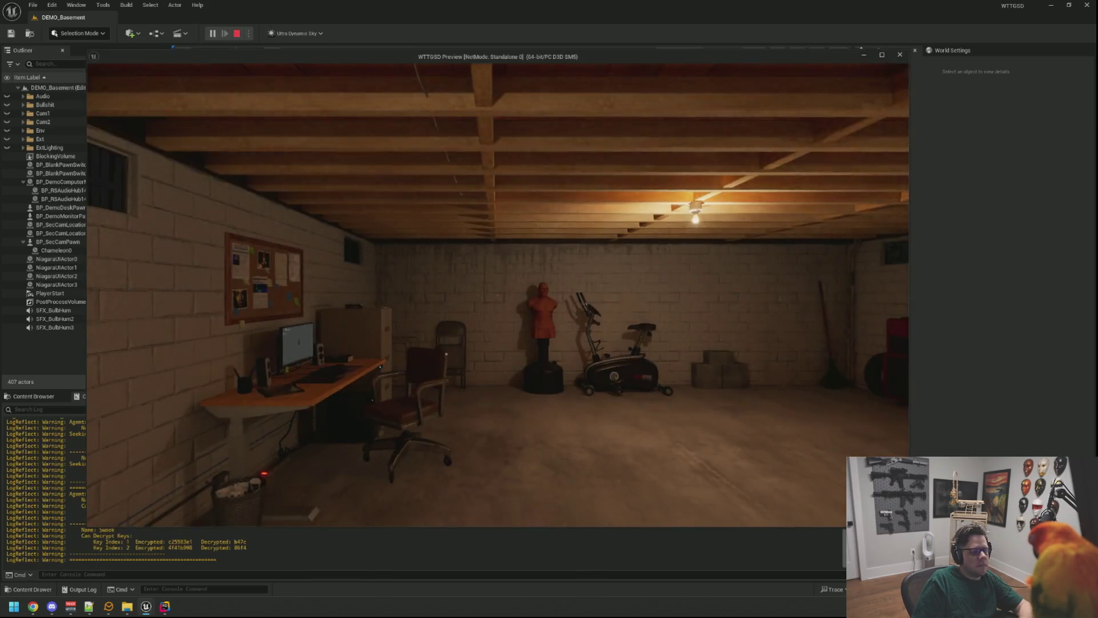
key("w")
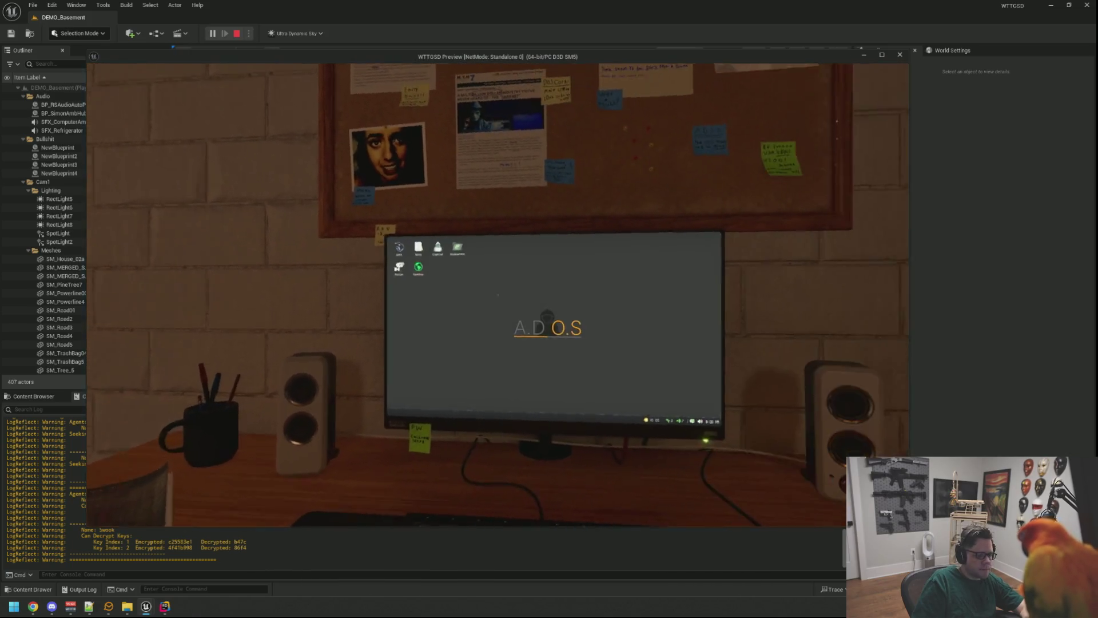
left_click(498, 295)
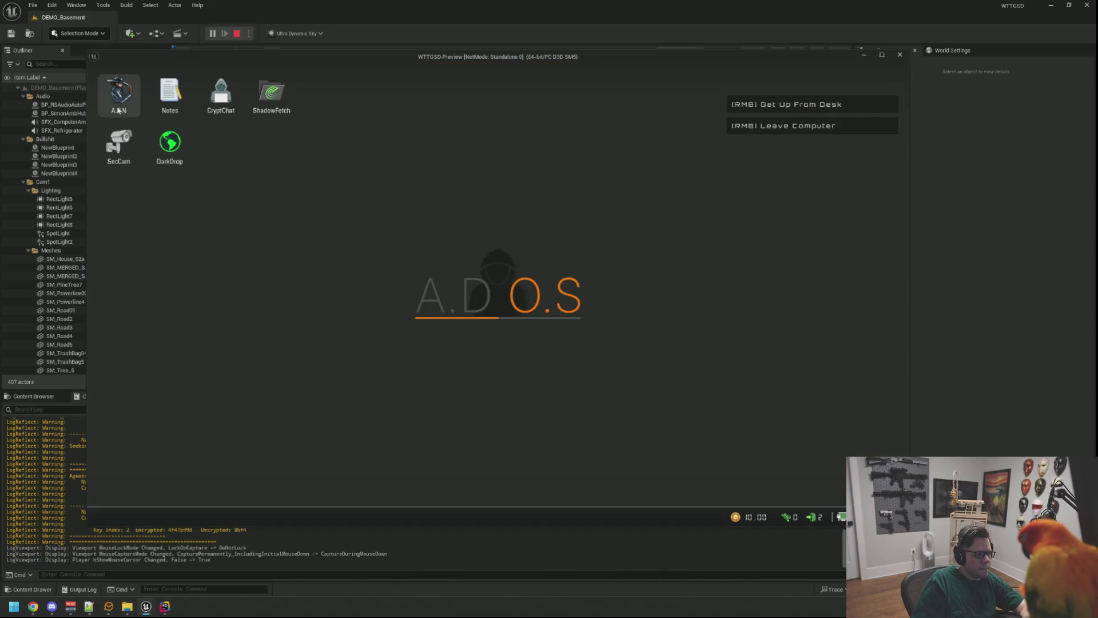
double_click(170, 91)
mouse_move(183, 108)
left_mouse_down()
mouse_move(236, 124)
mouse_move(325, 236)
left_mouse_up()
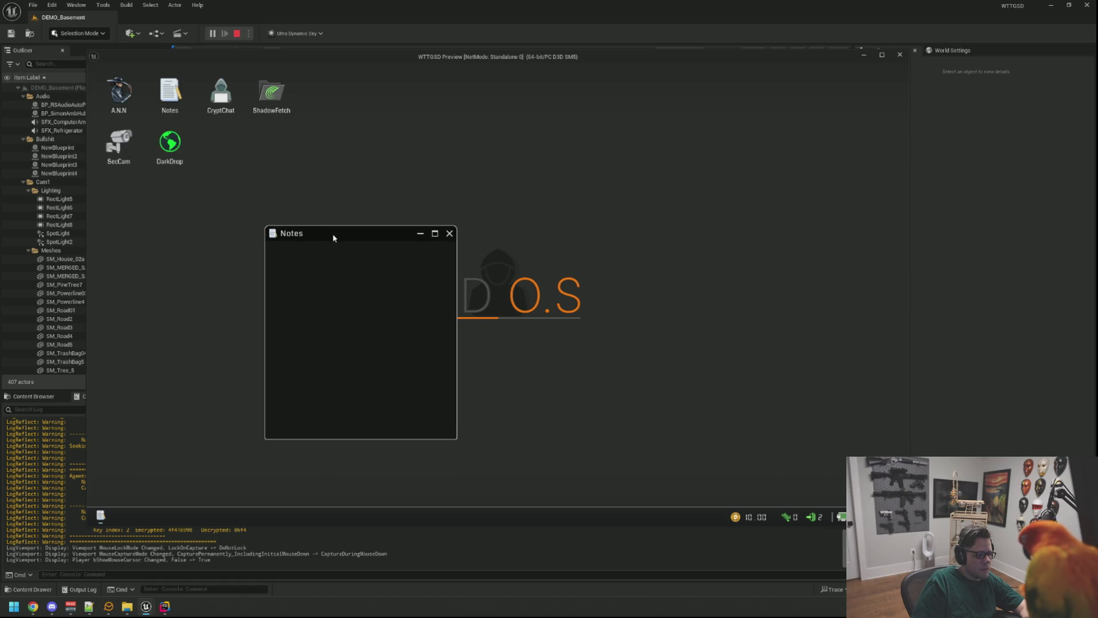
Open the A.N.N browser and place its window centre-right on the in-game desktop
double_click(118, 92)
mouse_move(210, 105)
left_mouse_down()
mouse_move(463, 115)
mouse_move(395, 119)
mouse_move(410, 126)
left_mouse_up()
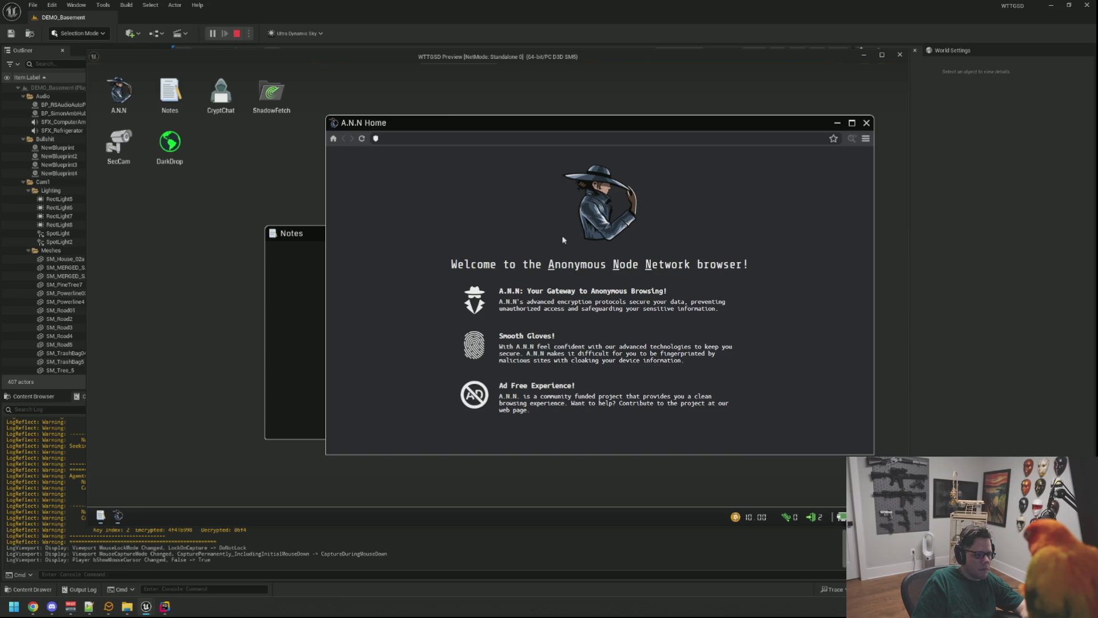
right_click(563, 240)
left_click(497, 286)
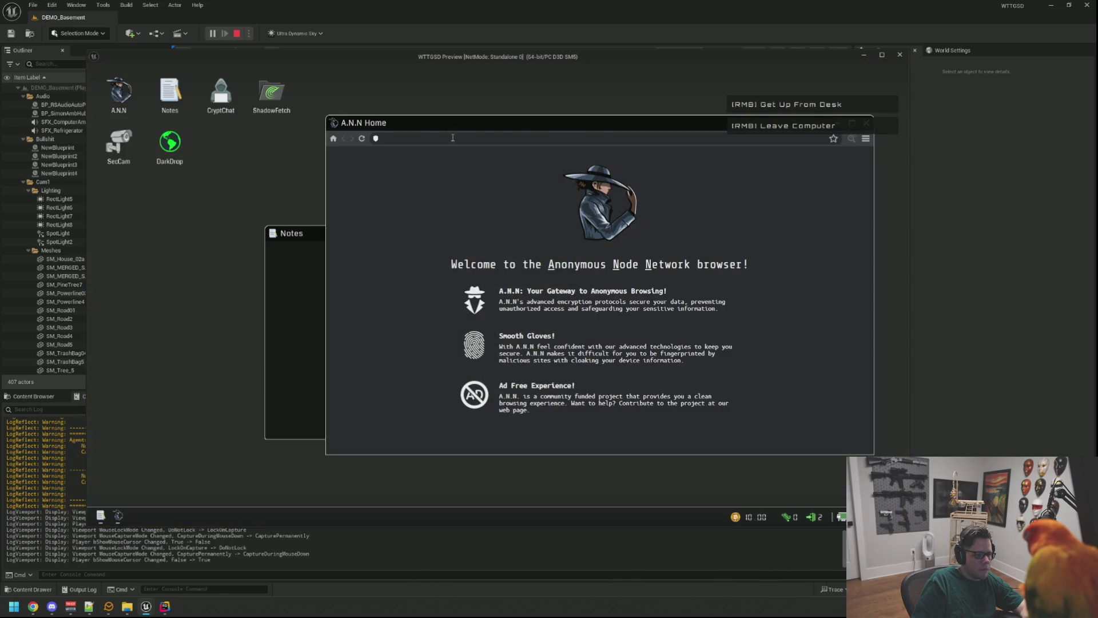
Right-click the browser address bar three times; the text-edit menu still appears each time
right_click(430, 140)
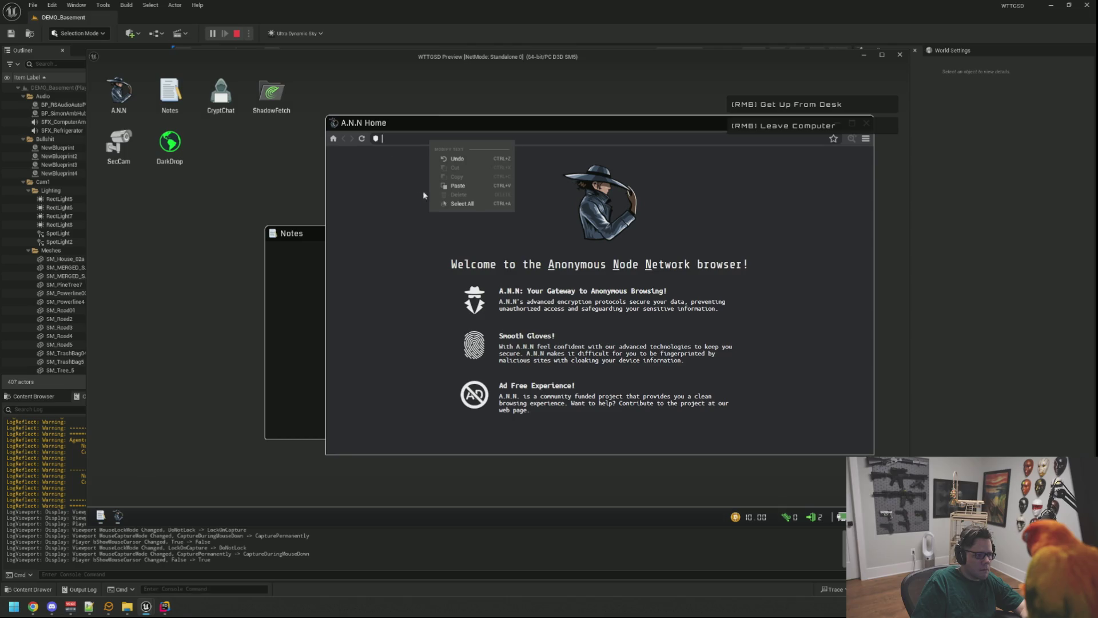
left_click(387, 167)
right_click(405, 141)
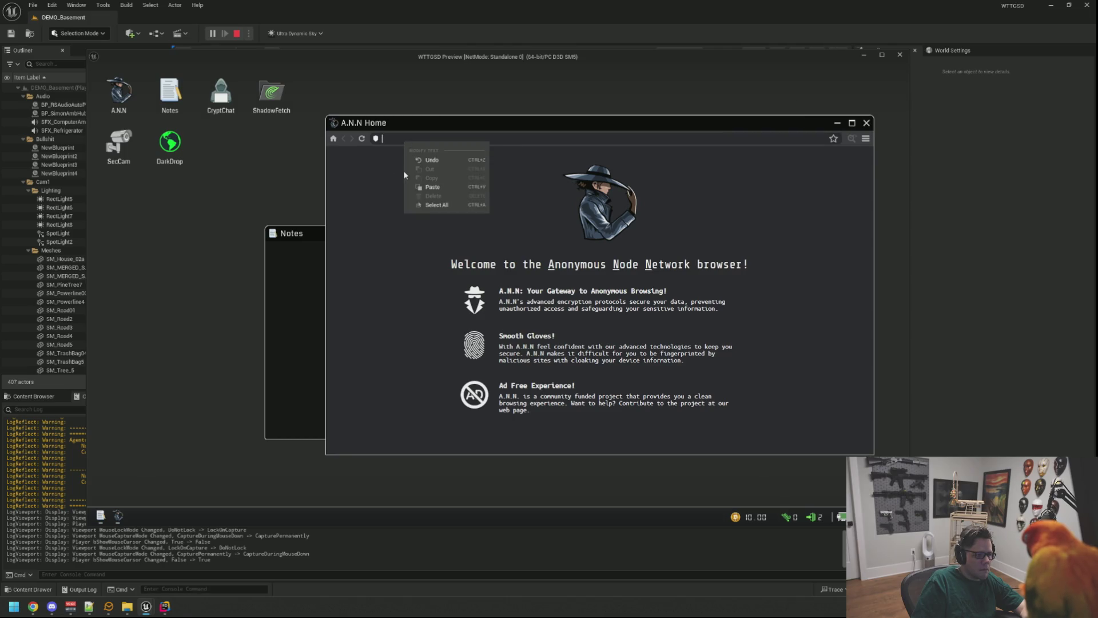
left_click(364, 143)
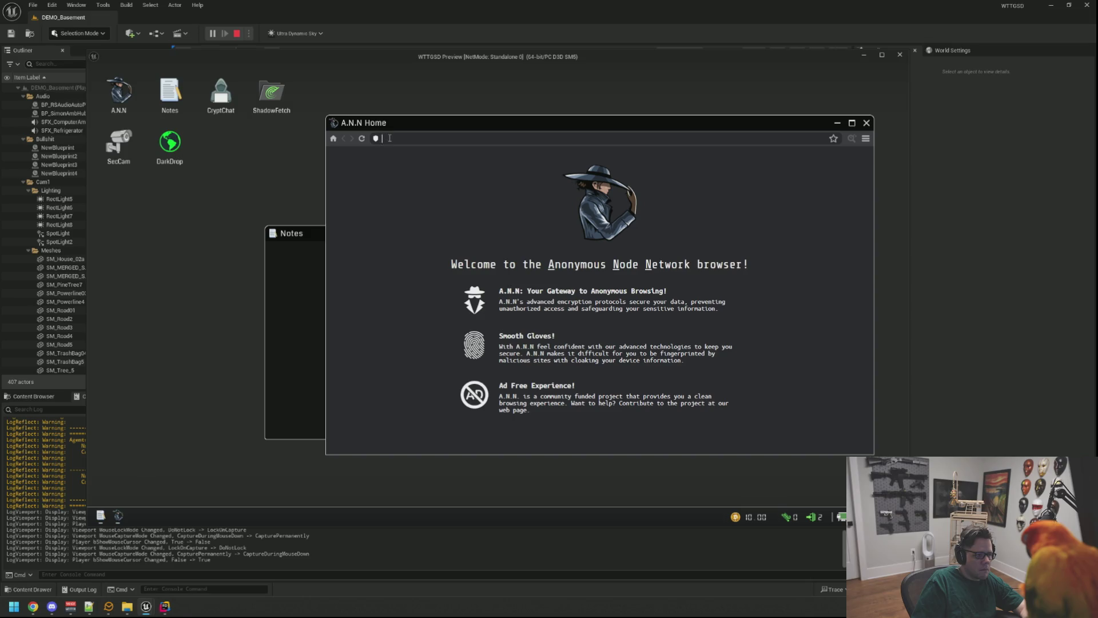
right_click(390, 138)
left_click(792, 161)
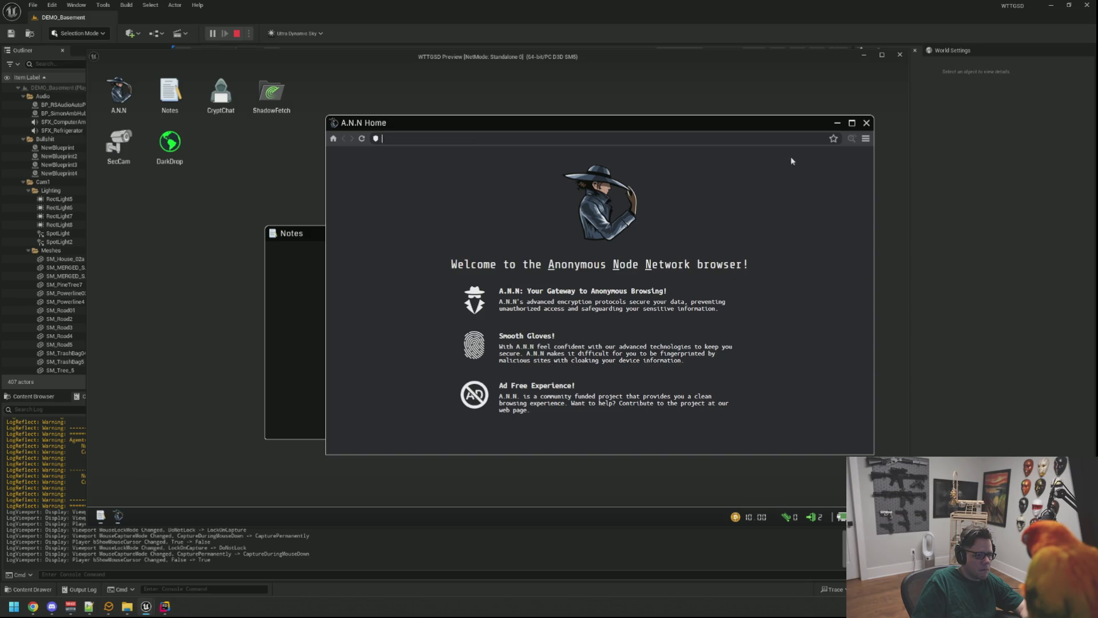
Close Notes, move the browser up-left, recheck the address bar menu, and stop the play test
left_click(319, 242)
left_click(380, 226)
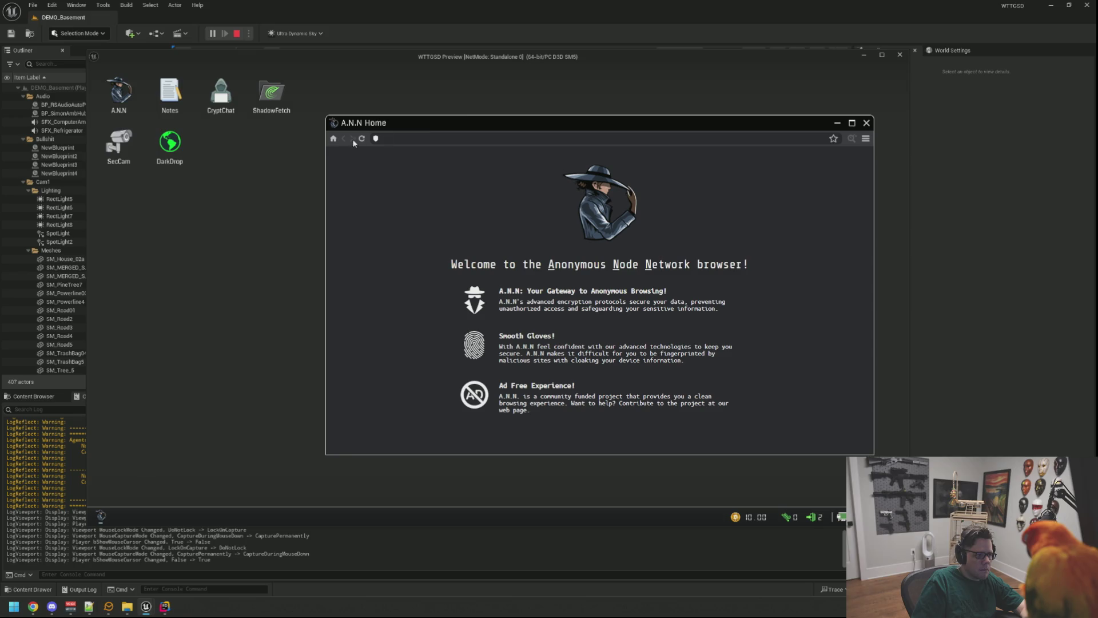
right_click(852, 142)
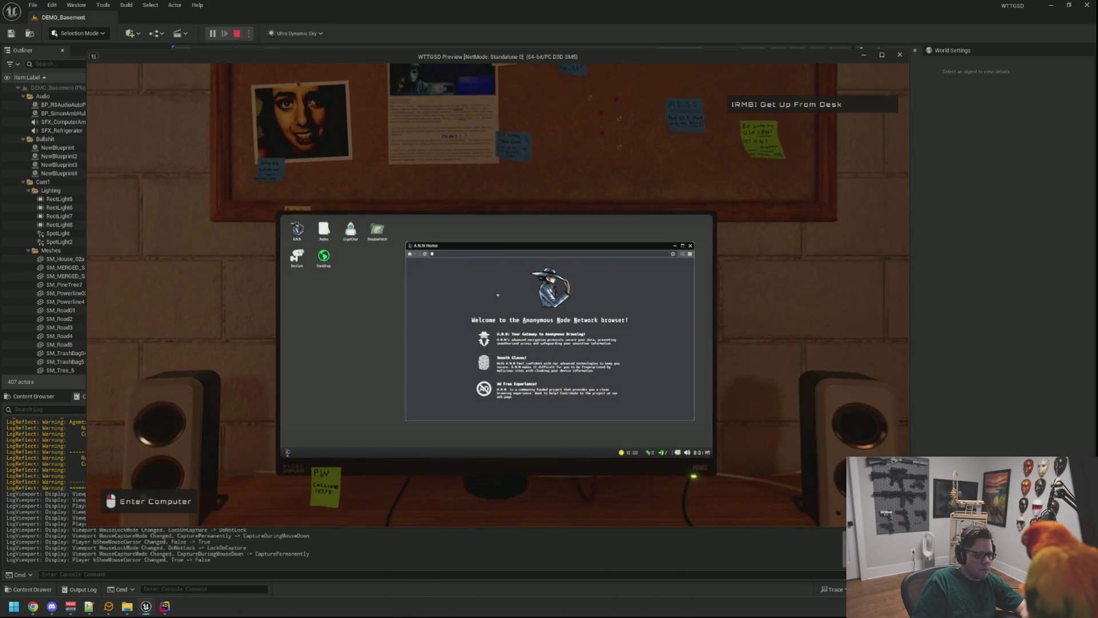
left_click(908, 121)
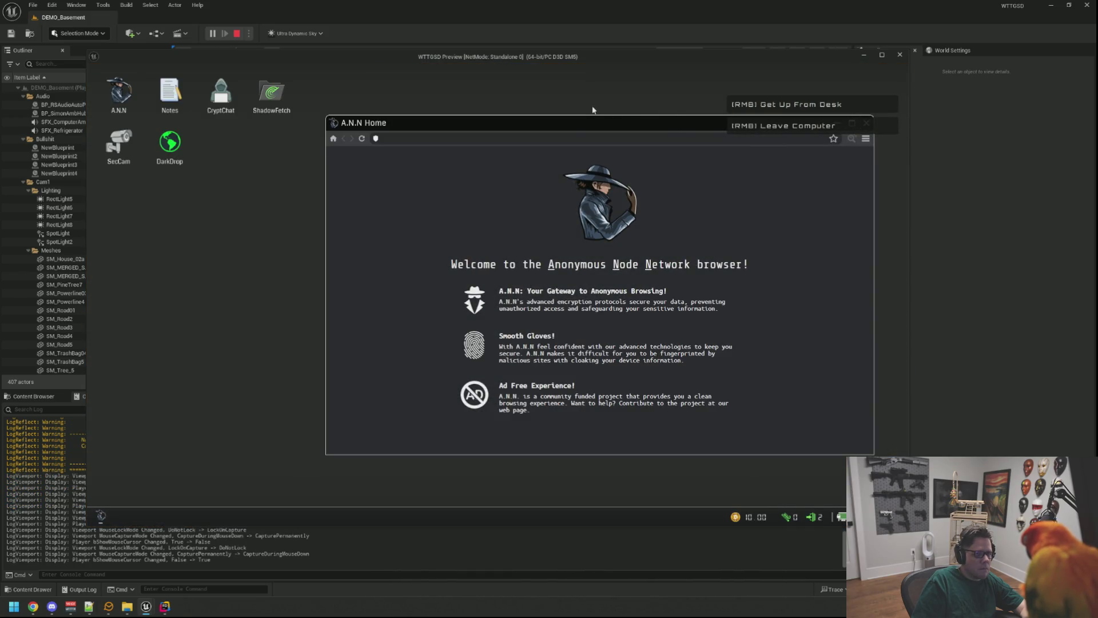
left_click_drag(574, 126, 487, 106)
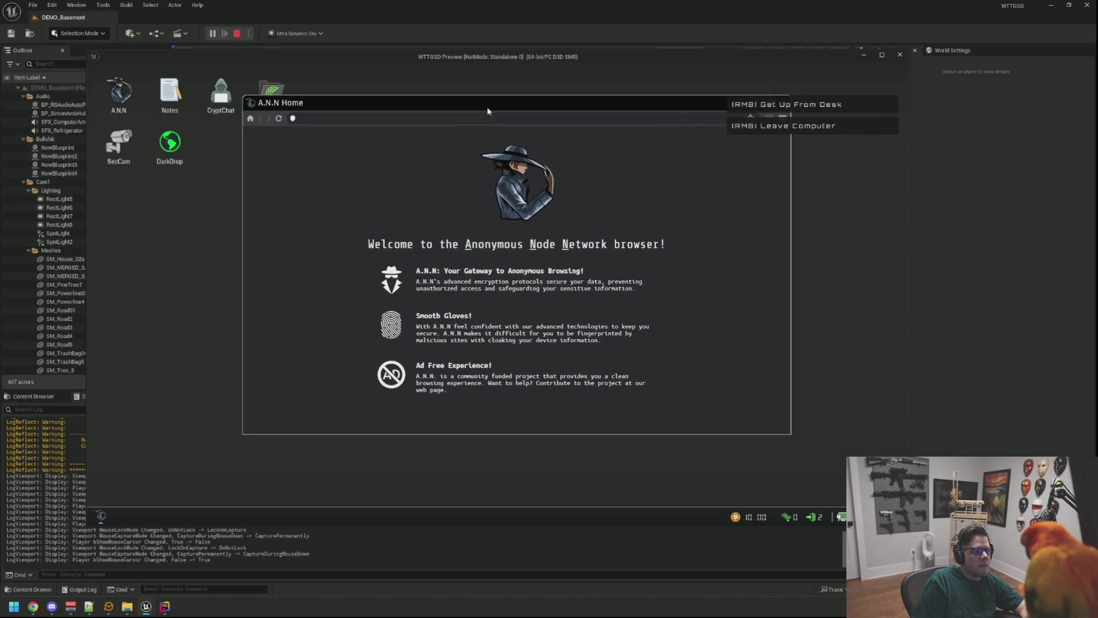
right_click(426, 123)
key("Escape")
key("Escape")
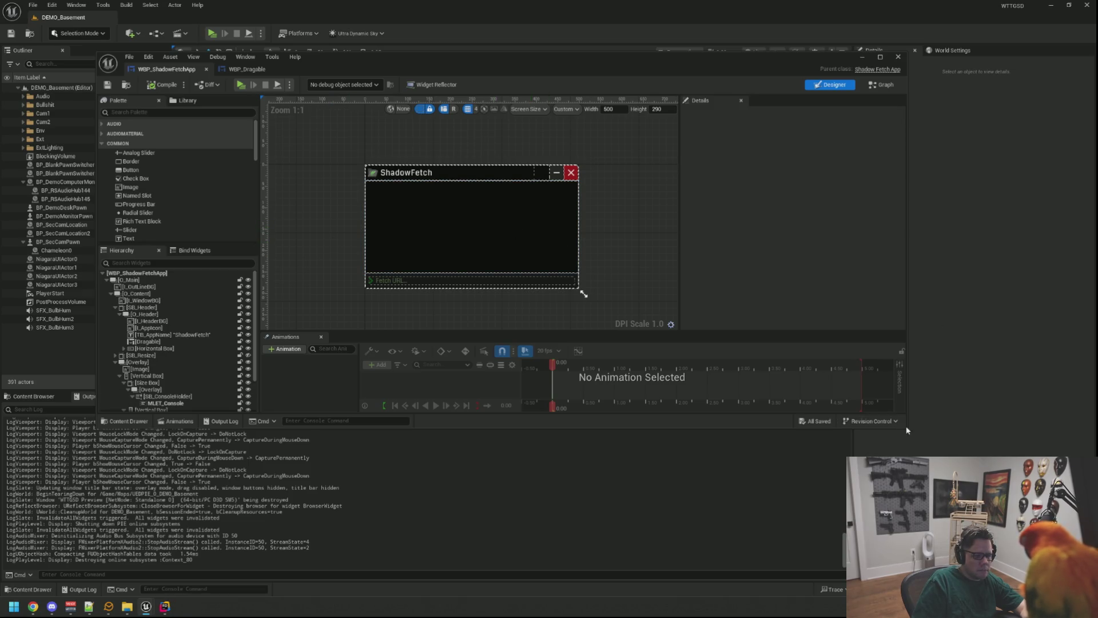
Open WBP_ANN via the Ctrl+P asset search and select the ET_URLInput field
key("ctrl+p")
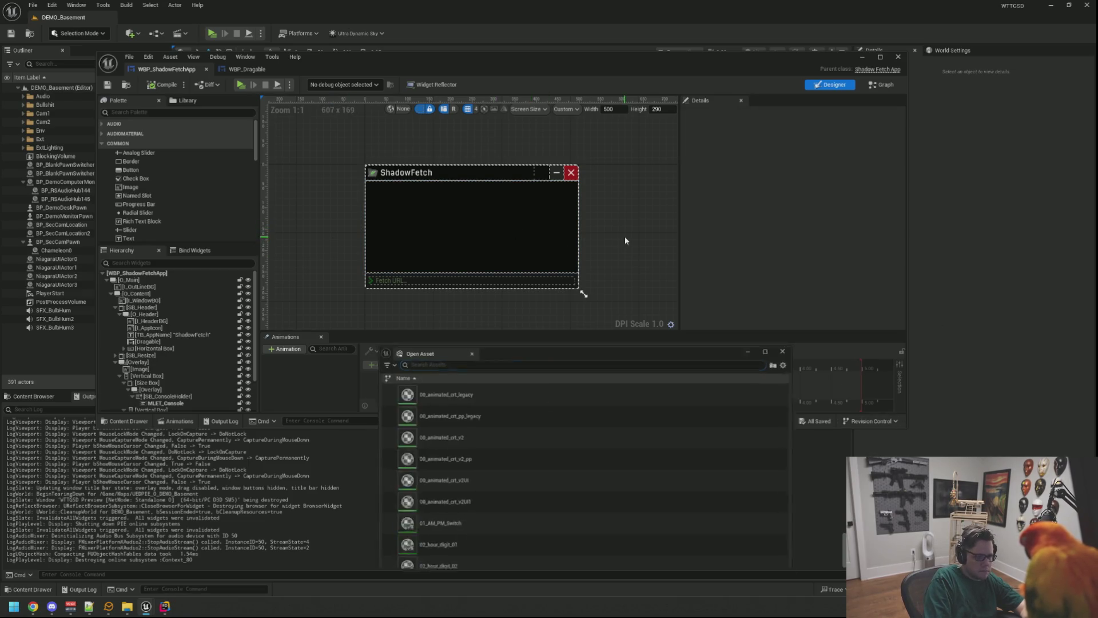
type("WBP_Ann")
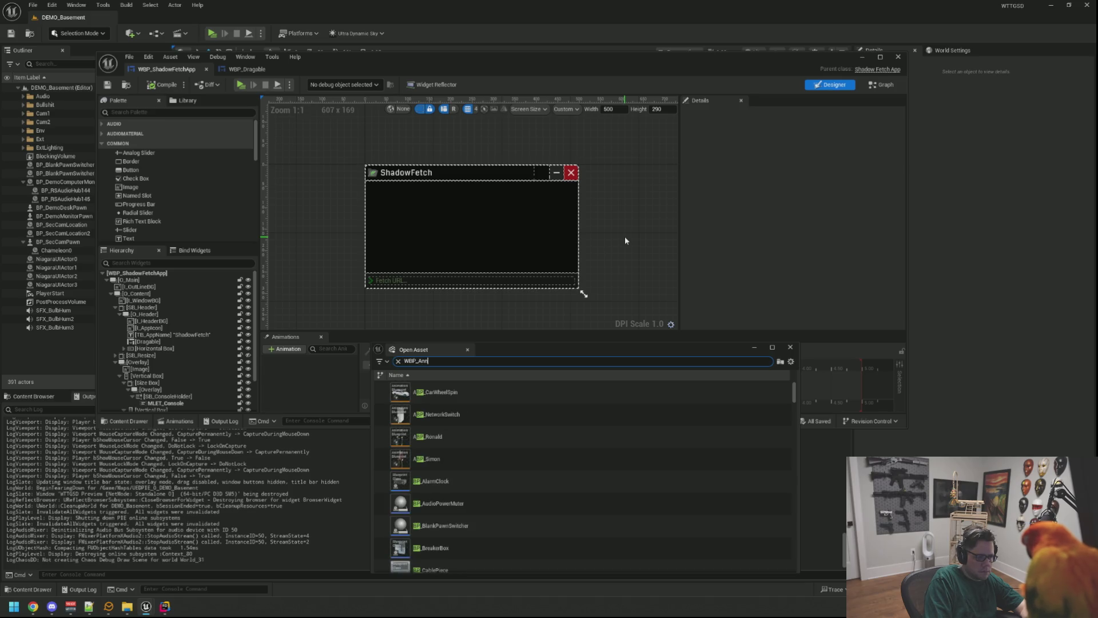
double_click(495, 393)
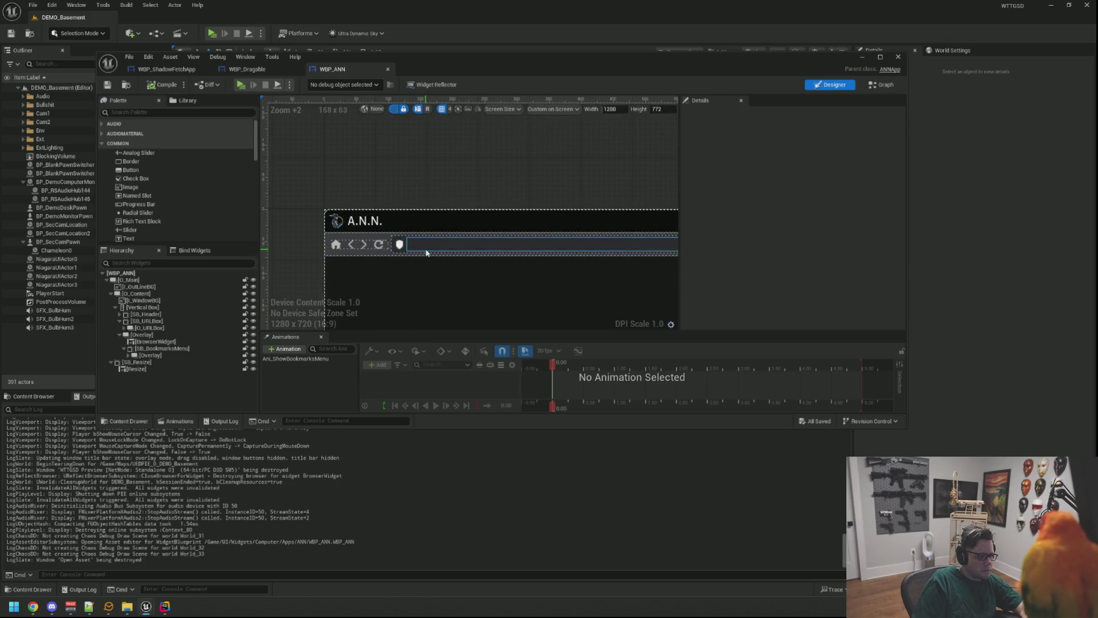
left_click(426, 252)
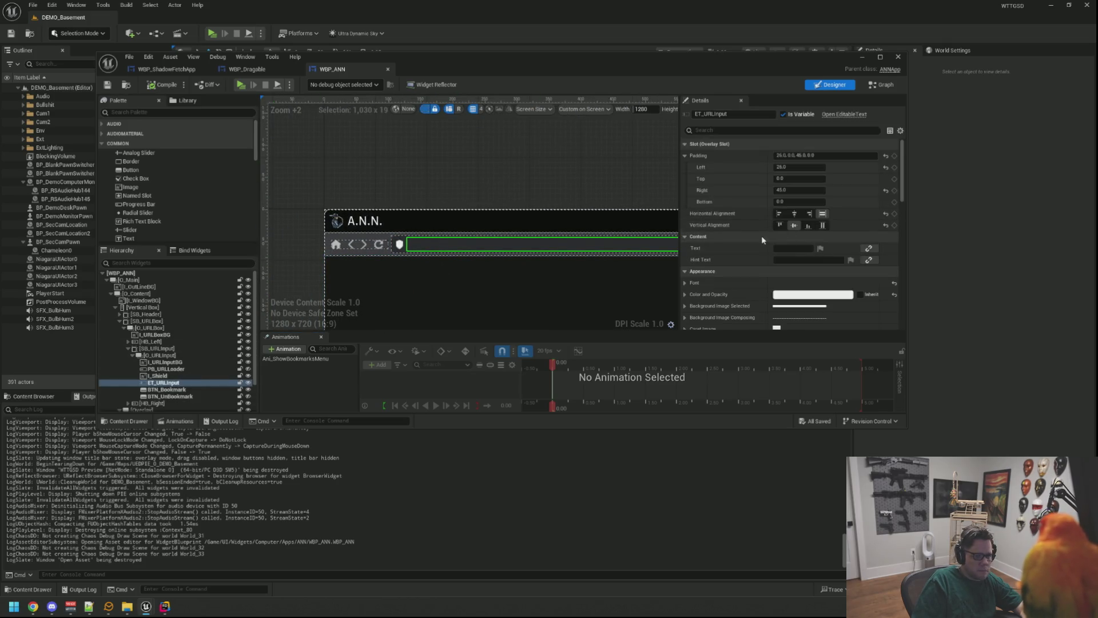
Uncheck Allow Context Menu under Behavior > Advanced, compile, and start a new play test
scroll(763, 240, "down", 5)
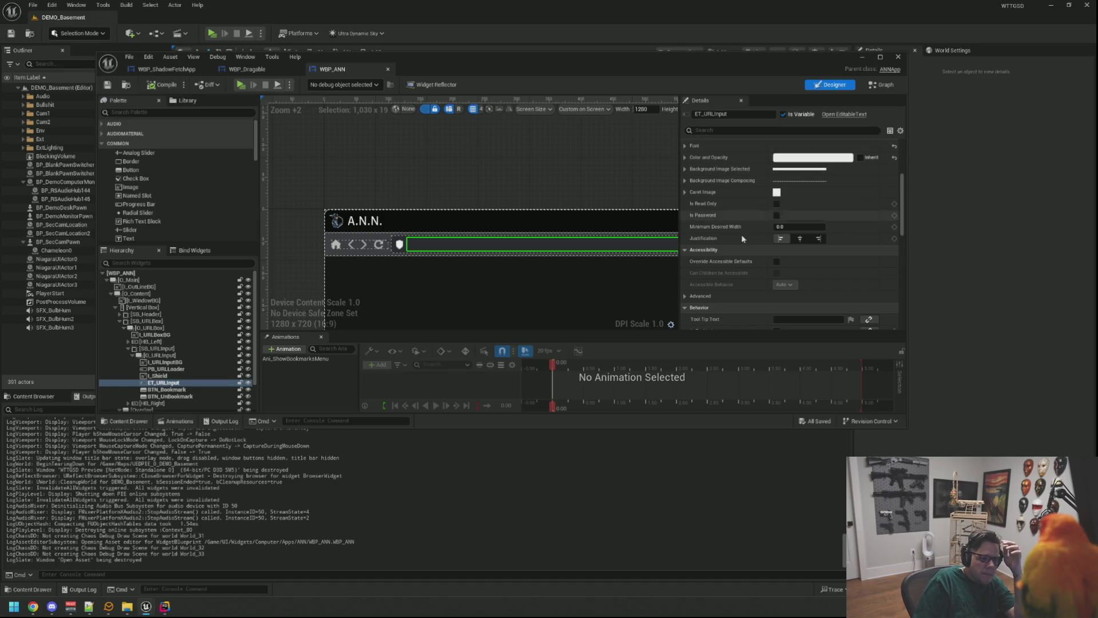
scroll(744, 235, "down", 3)
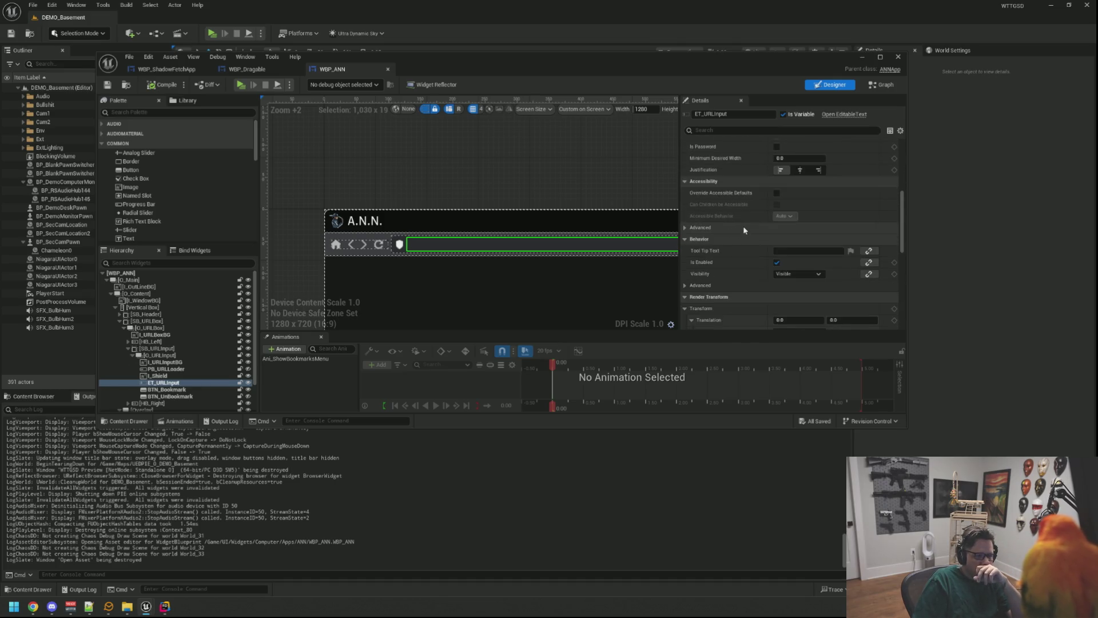
scroll(744, 230, "down", 1)
left_click(687, 259)
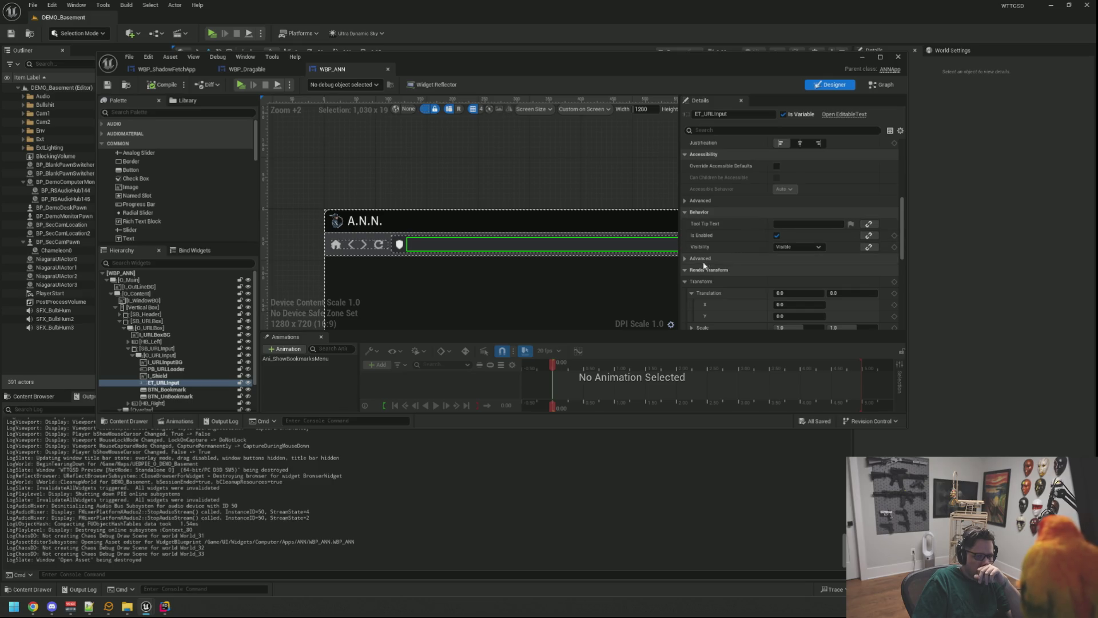
scroll(720, 235, "down", 3)
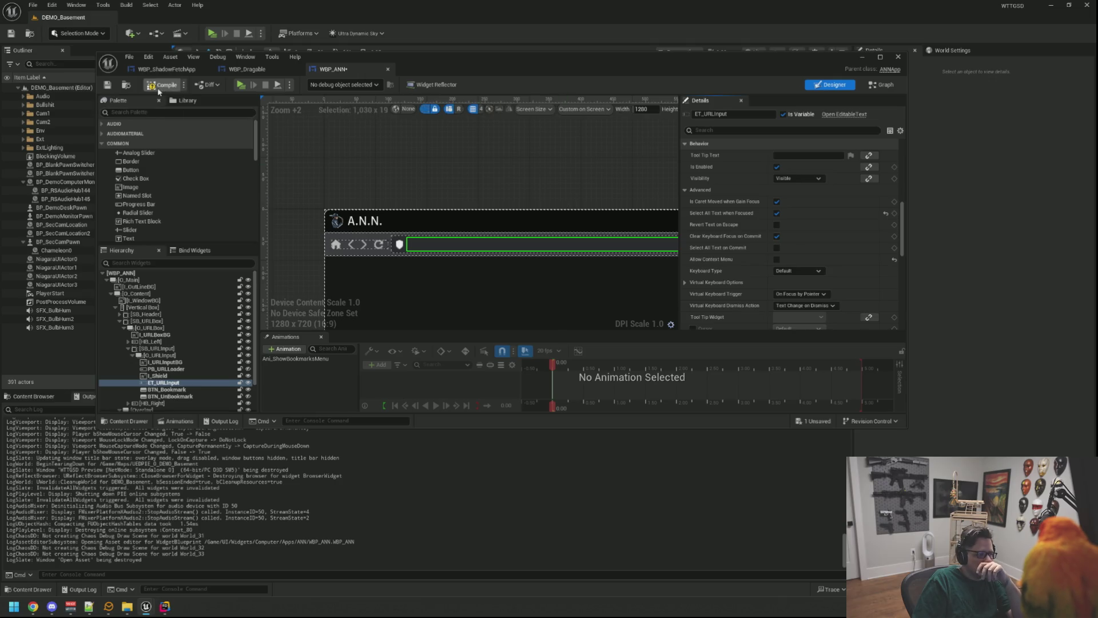
left_click(241, 85)
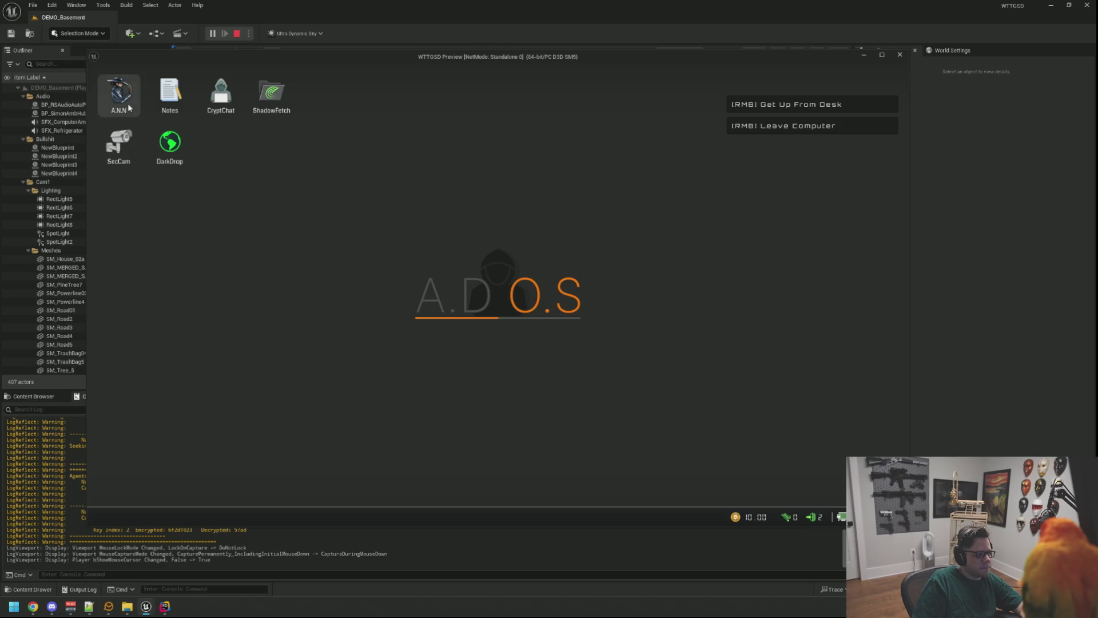
Open the A.N.N browser, shift it right, and right-click the address bar to test
double_click(117, 92)
left_click_drag(329, 110, 441, 129)
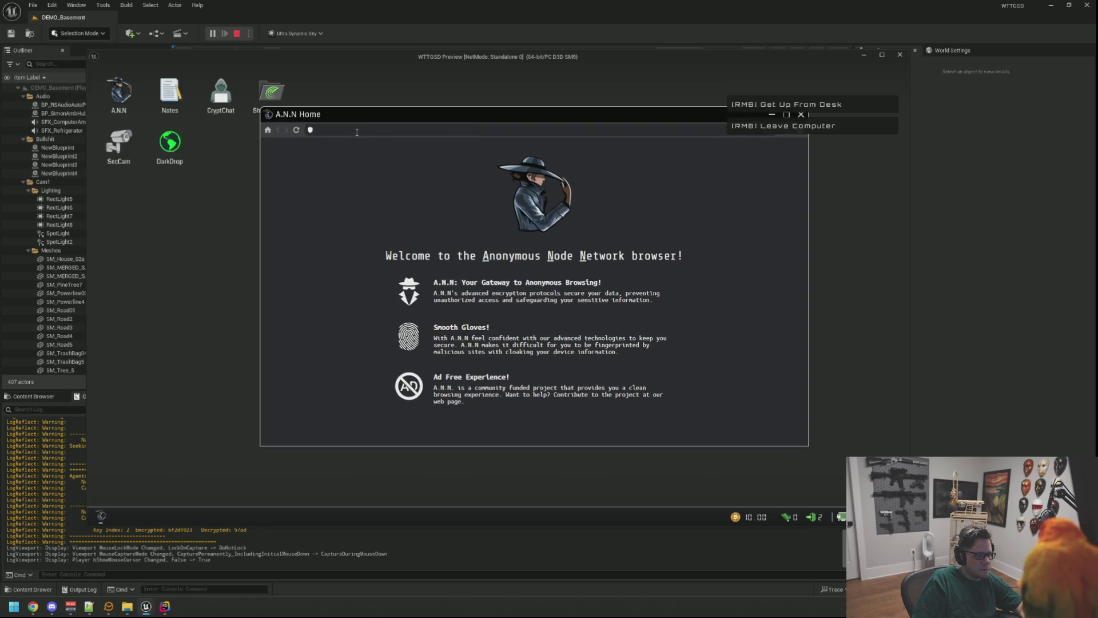
right_click(331, 167)
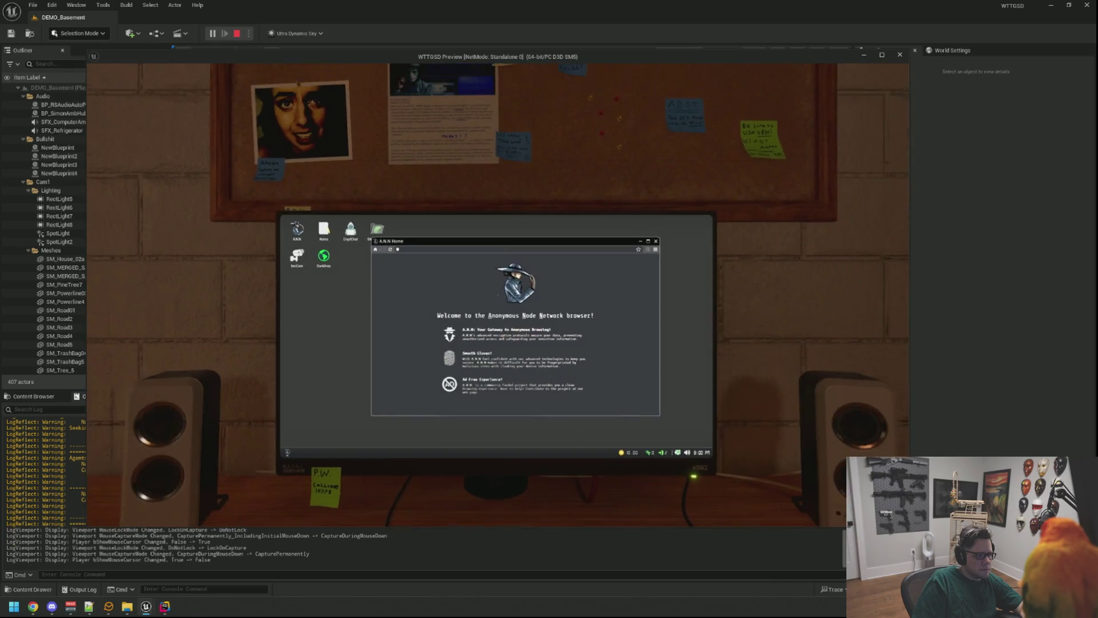
left_click(344, 168)
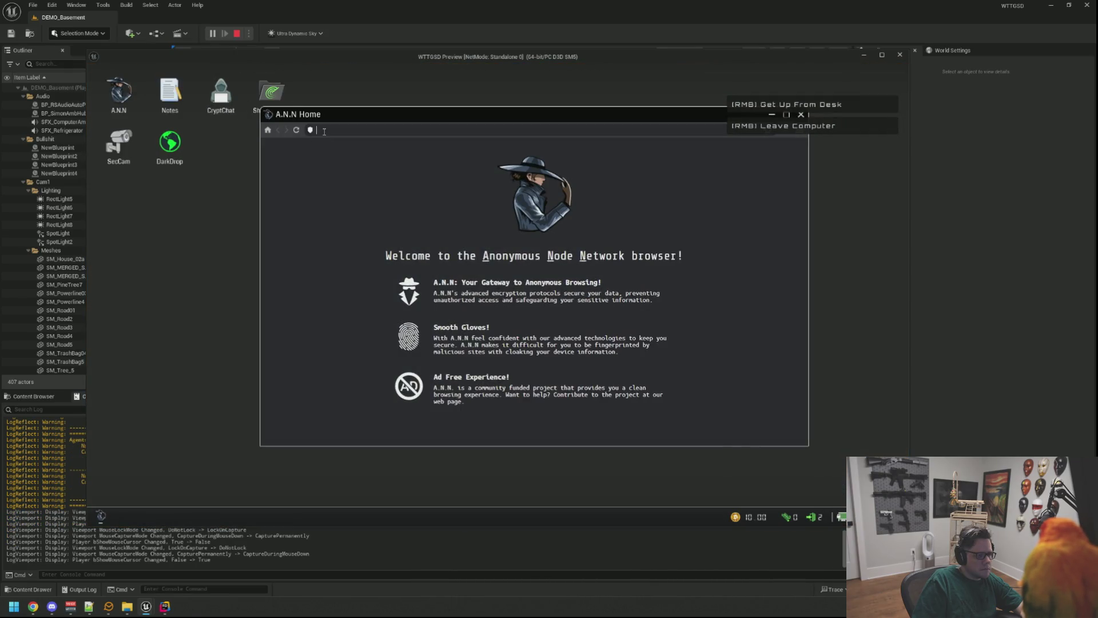
Repeat right-click tests inside the browser, then open the CryptChat app
right_click(311, 151)
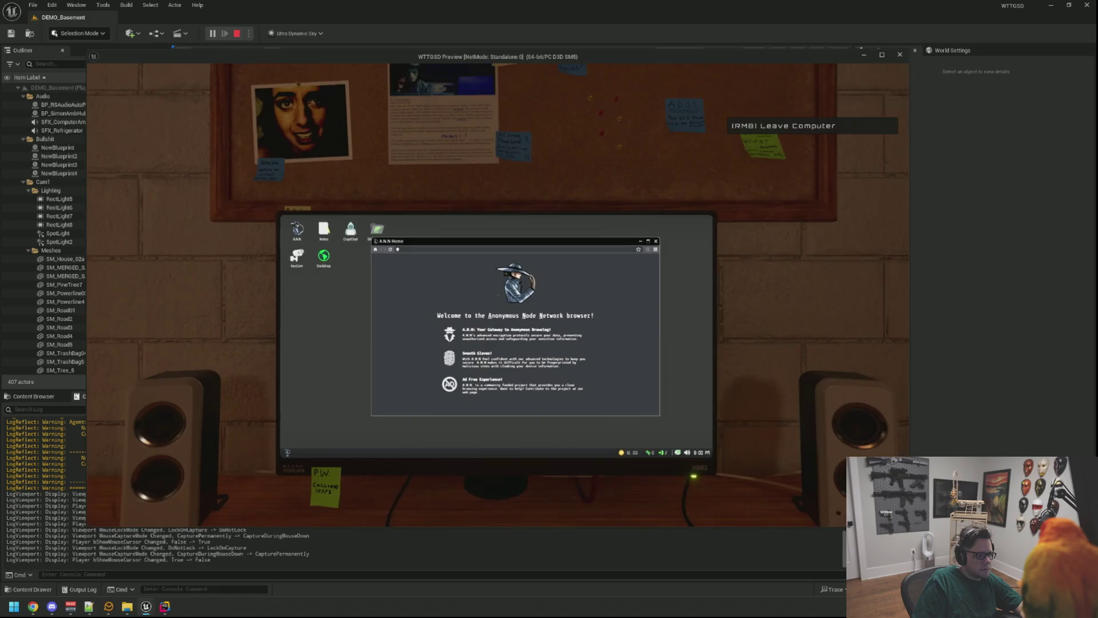
left_click(287, 145)
right_click(287, 145)
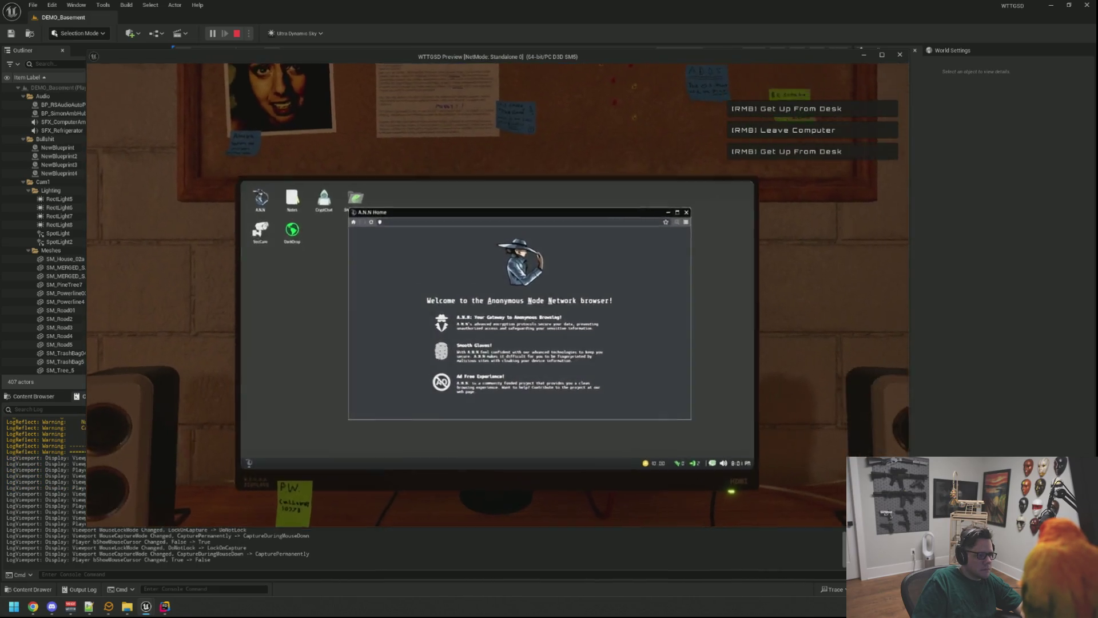
left_click(213, 85)
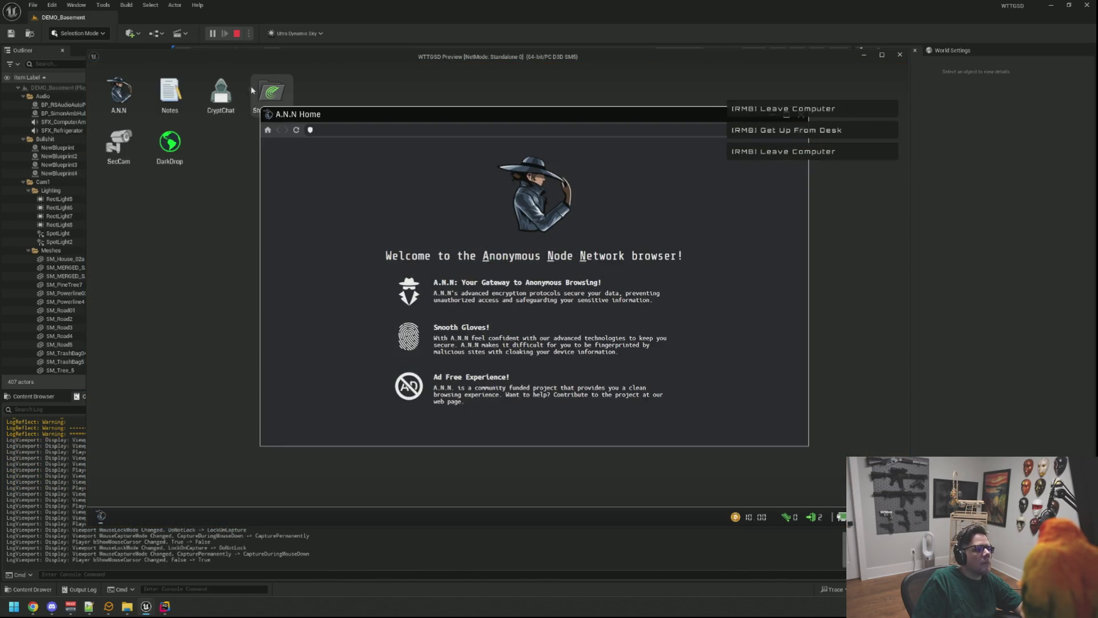
double_click(220, 91)
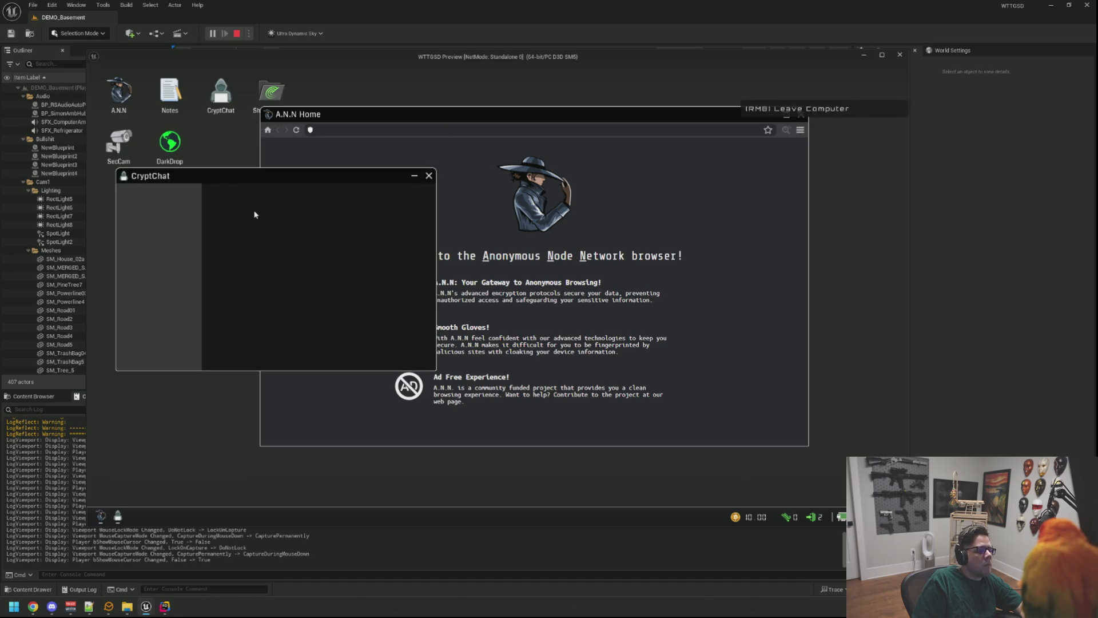
Test right- and left-clicks over CryptChat and the desktop, returning to the computer view
right_click(254, 214)
left_click(497, 295)
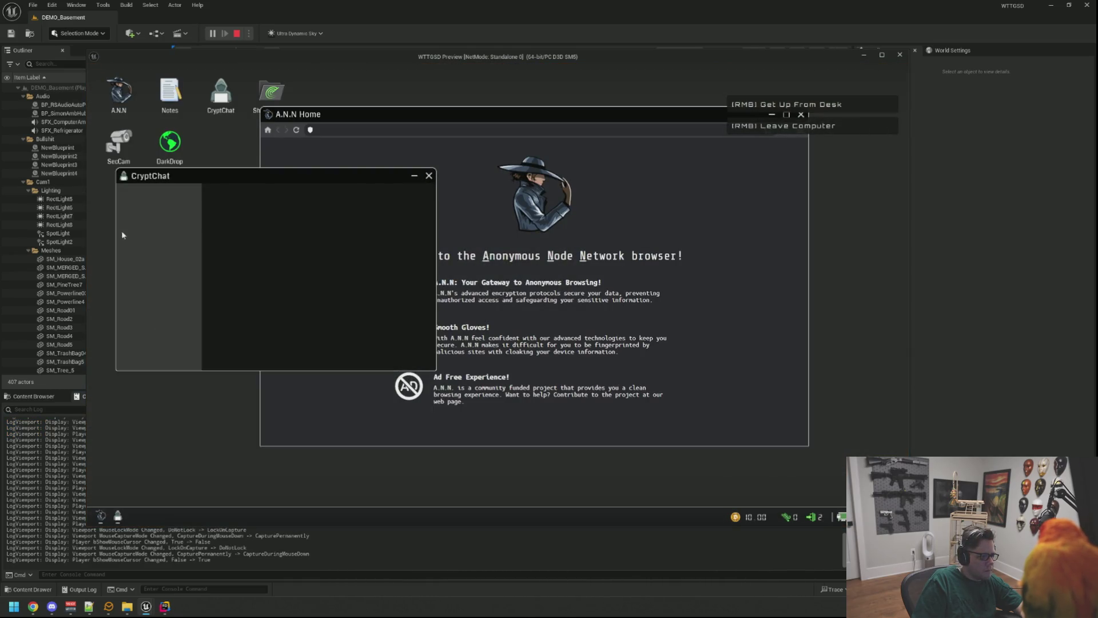
left_click(252, 248)
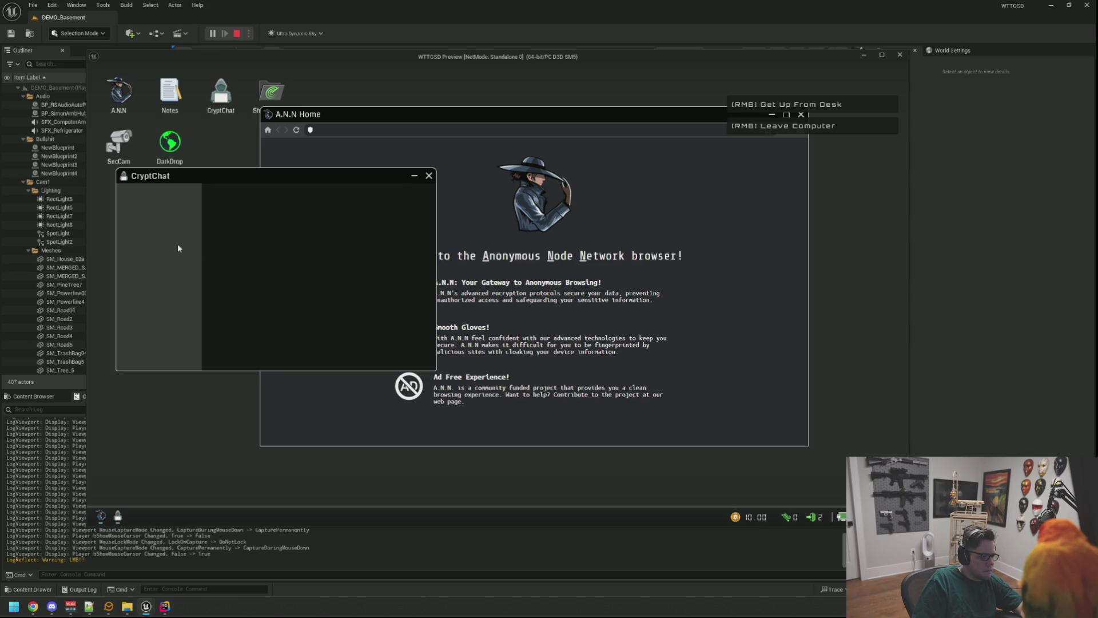
left_click(179, 246)
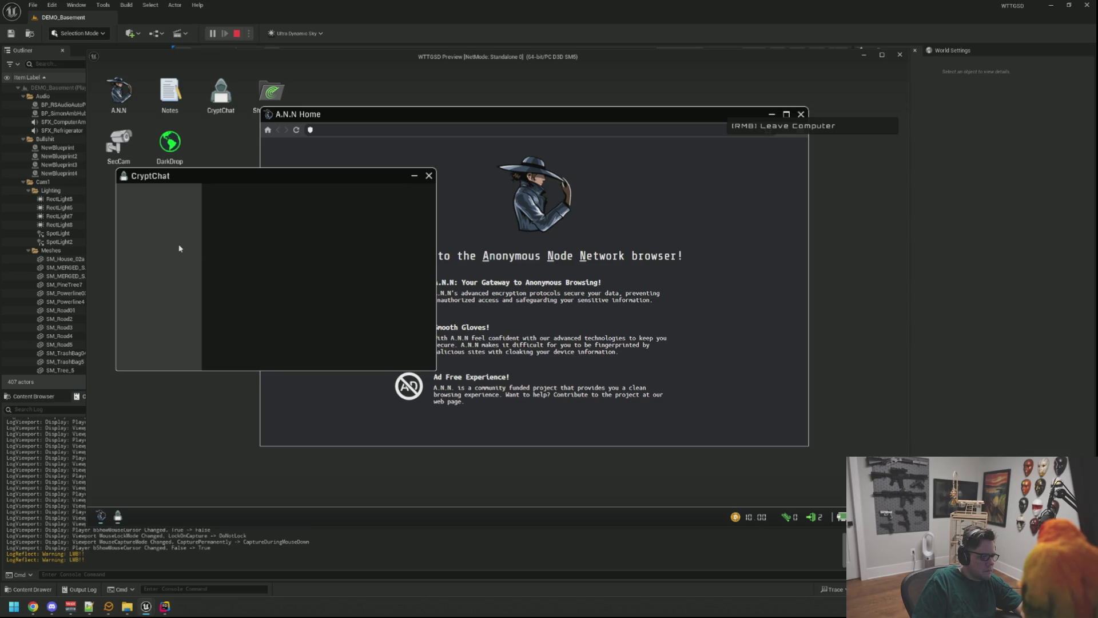
right_click(240, 249)
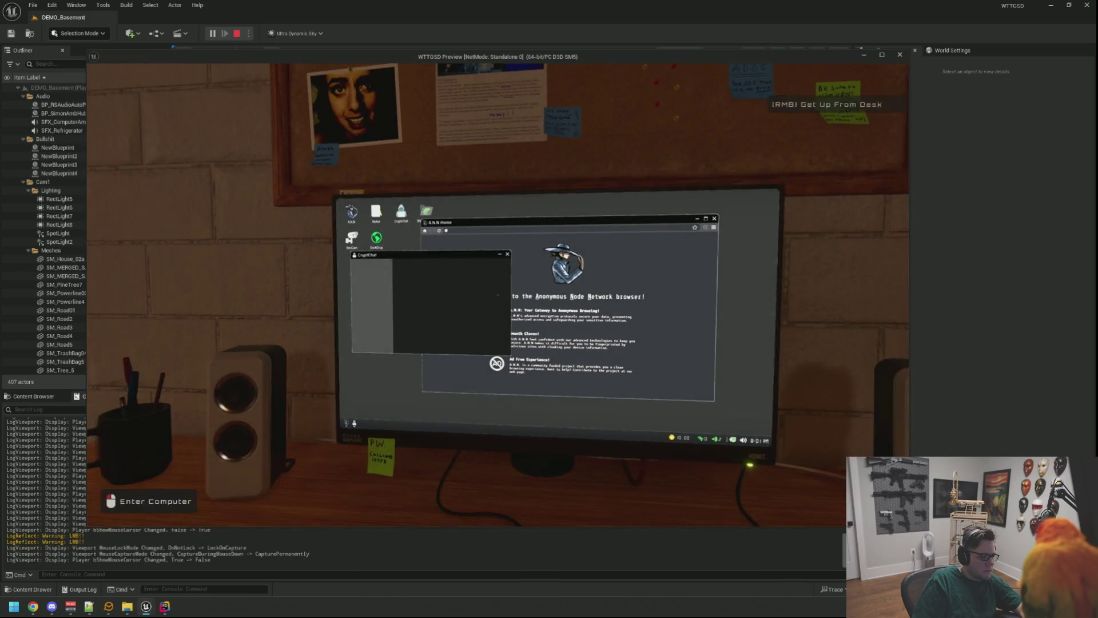
left_click(497, 296)
left_click(220, 217)
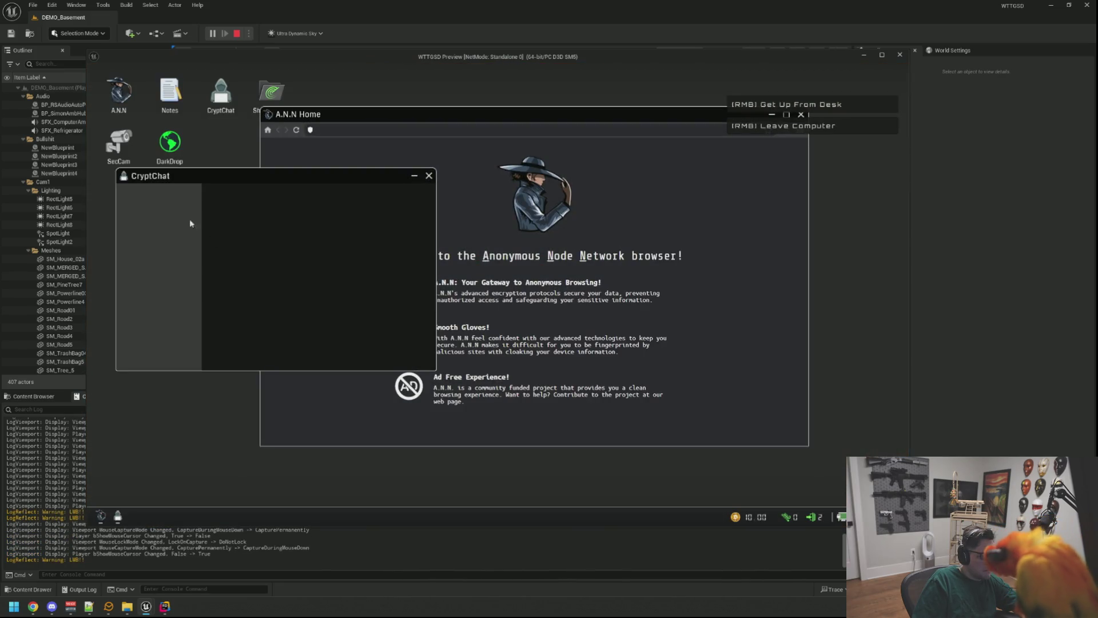
Bring A.N.N to the front, narrow it, and slide it right and back left
left_click(531, 148)
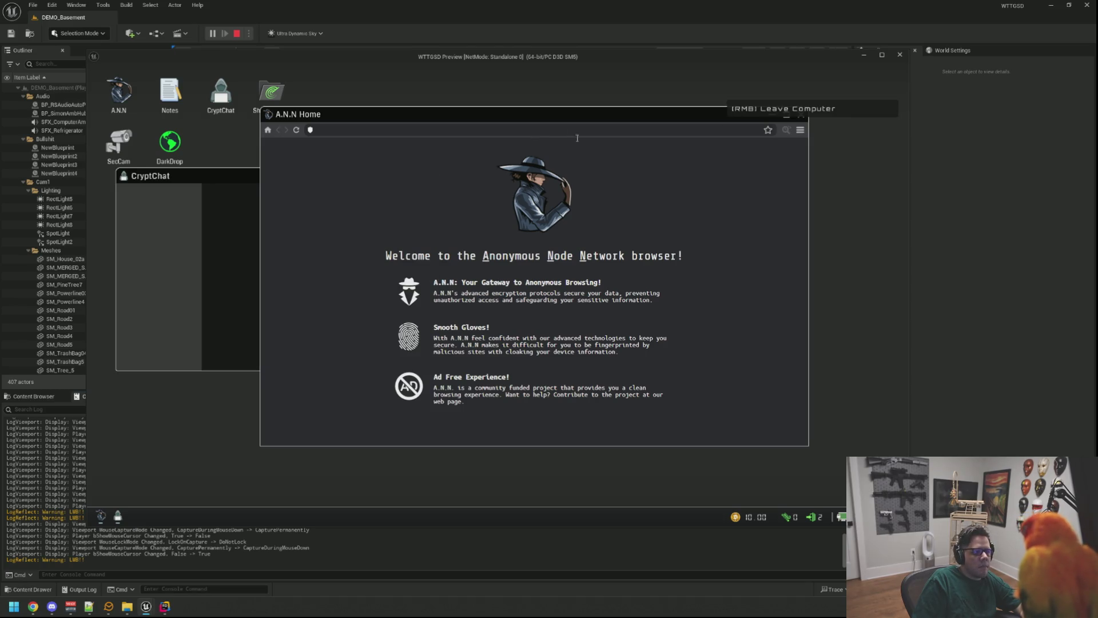
mouse_move(806, 443)
left_mouse_down()
mouse_move(614, 464)
mouse_move(678, 457)
left_mouse_up()
mouse_move(534, 114)
left_mouse_down()
mouse_move(733, 98)
mouse_move(716, 113)
left_mouse_up()
right_click(654, 102)
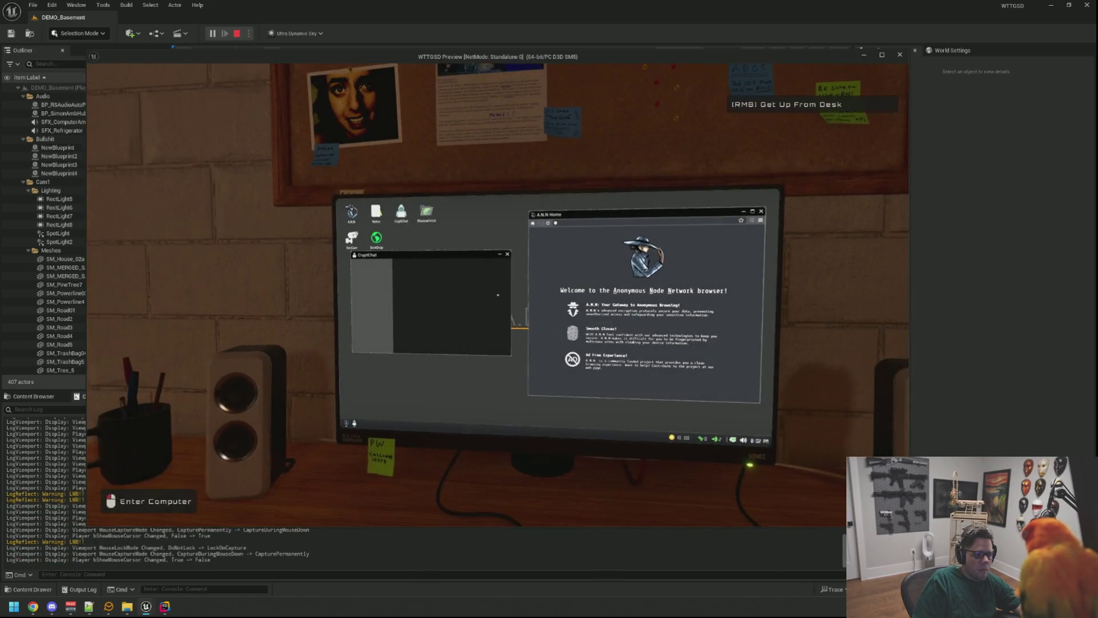
left_click(654, 101)
left_click_drag(607, 109, 433, 105)
Close the browser and CryptChat windows and open Notes, moving it right and down
left_click(430, 176)
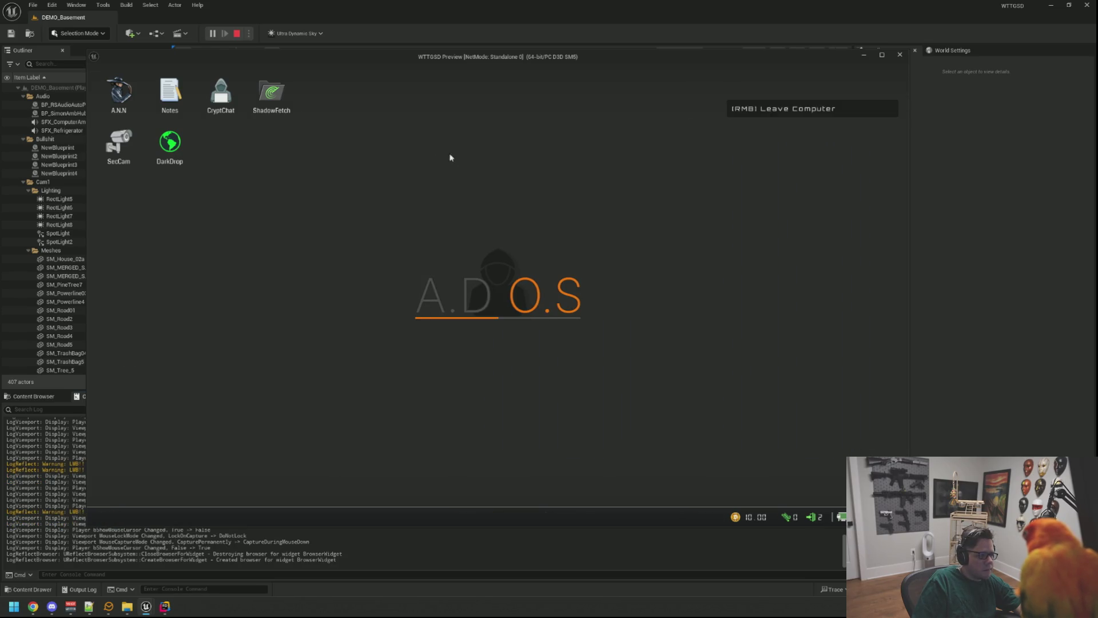
double_click(170, 92)
left_click_drag(191, 105, 387, 154)
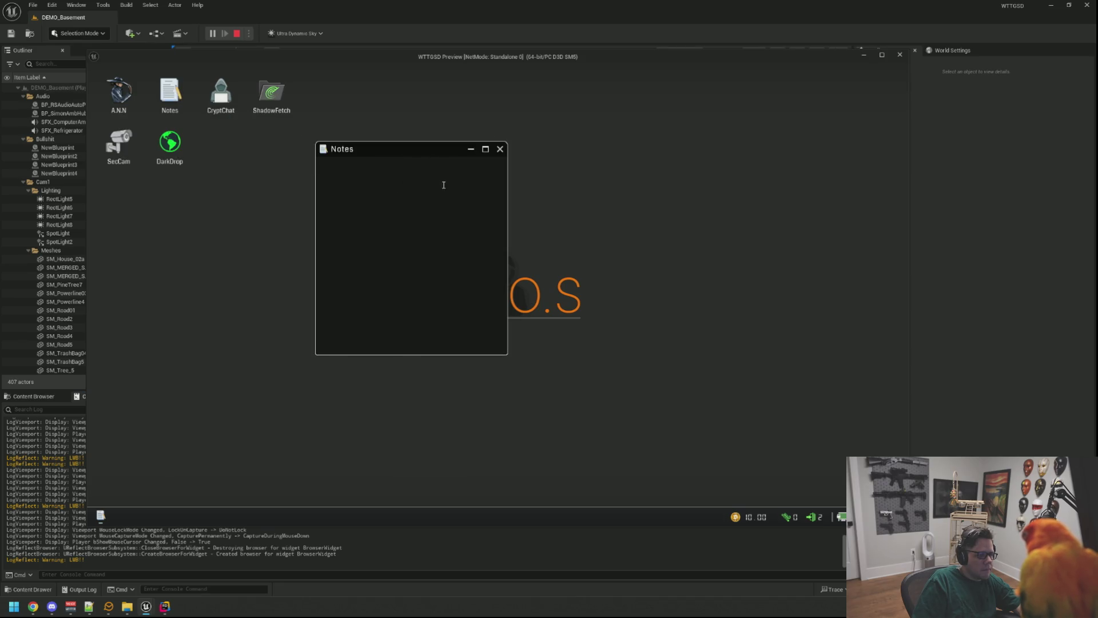
Right-click inside the empty Notes window, then maximize, restore, and move it centre-right
right_click(449, 215)
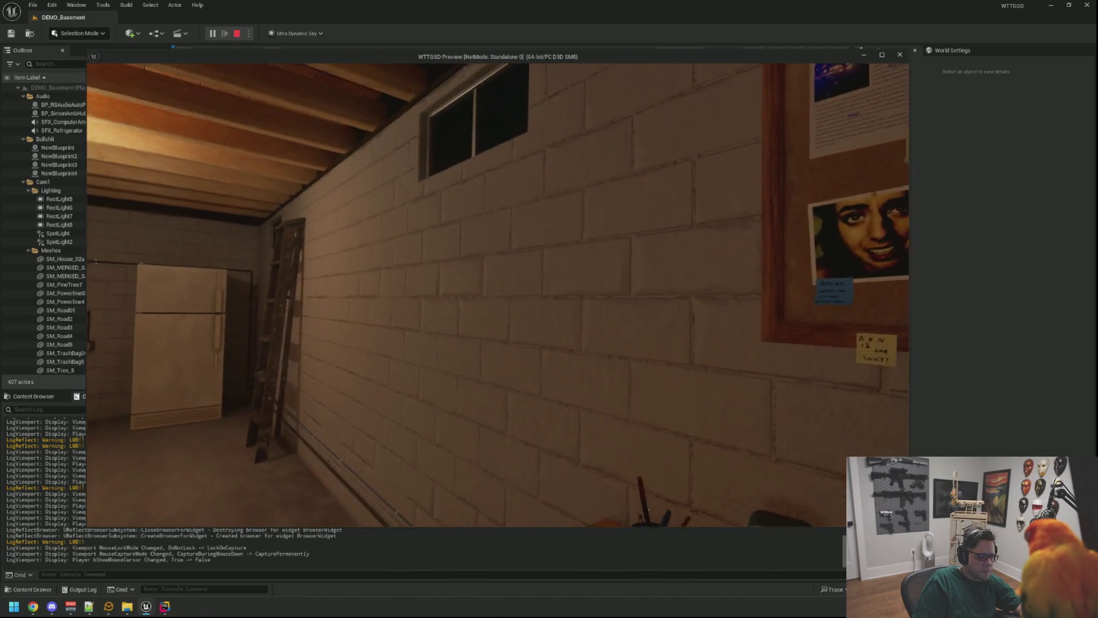
left_click(498, 295)
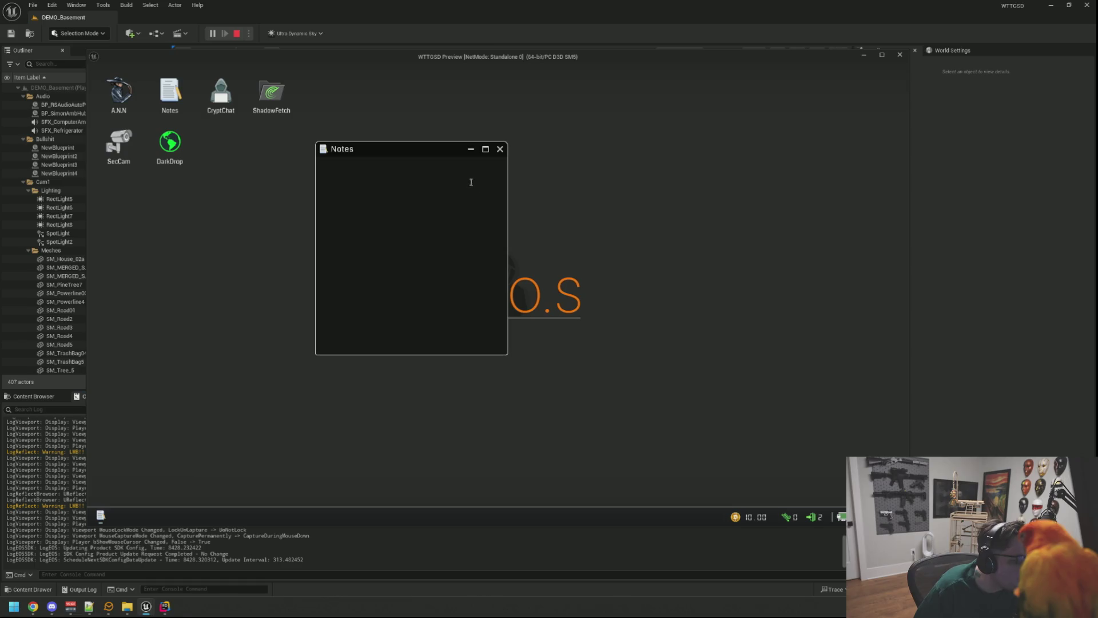
left_click_drag(391, 152, 437, 141)
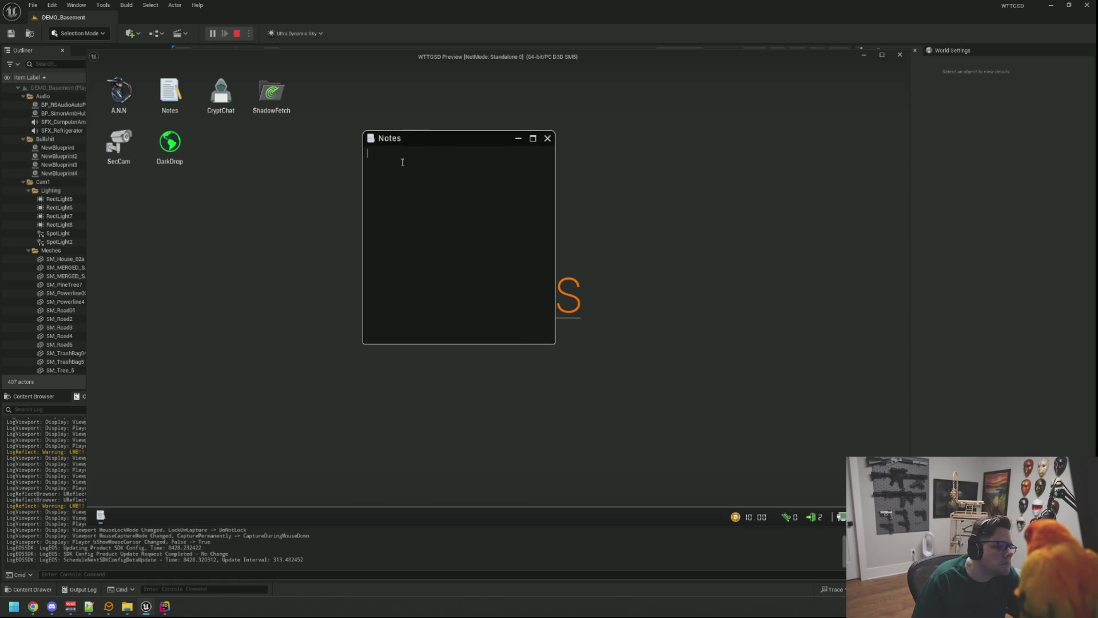
left_click(532, 138)
left_click(884, 74)
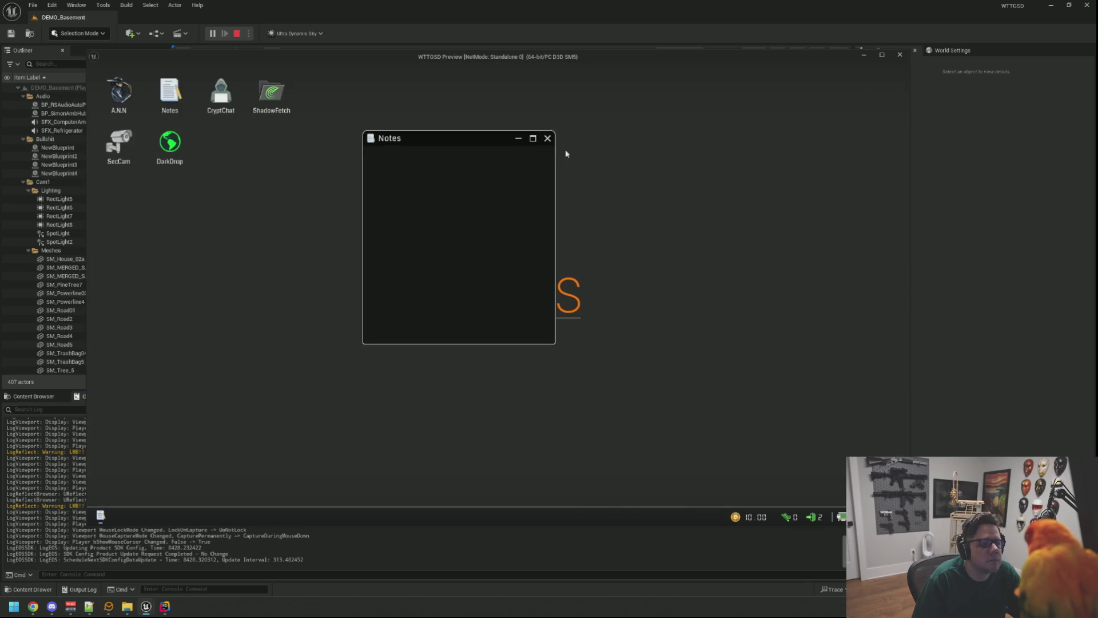
mouse_move(473, 139)
left_mouse_down()
mouse_move(538, 139)
mouse_move(571, 160)
left_mouse_up()
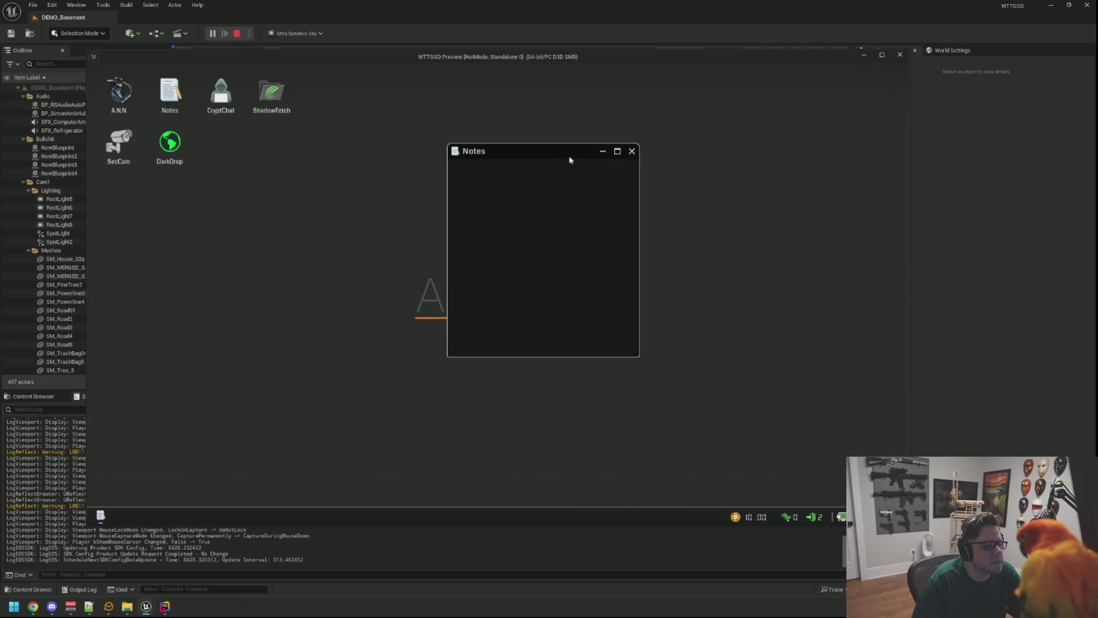
Test left-clicks on the empty desktop and stop the play session
left_click(657, 358)
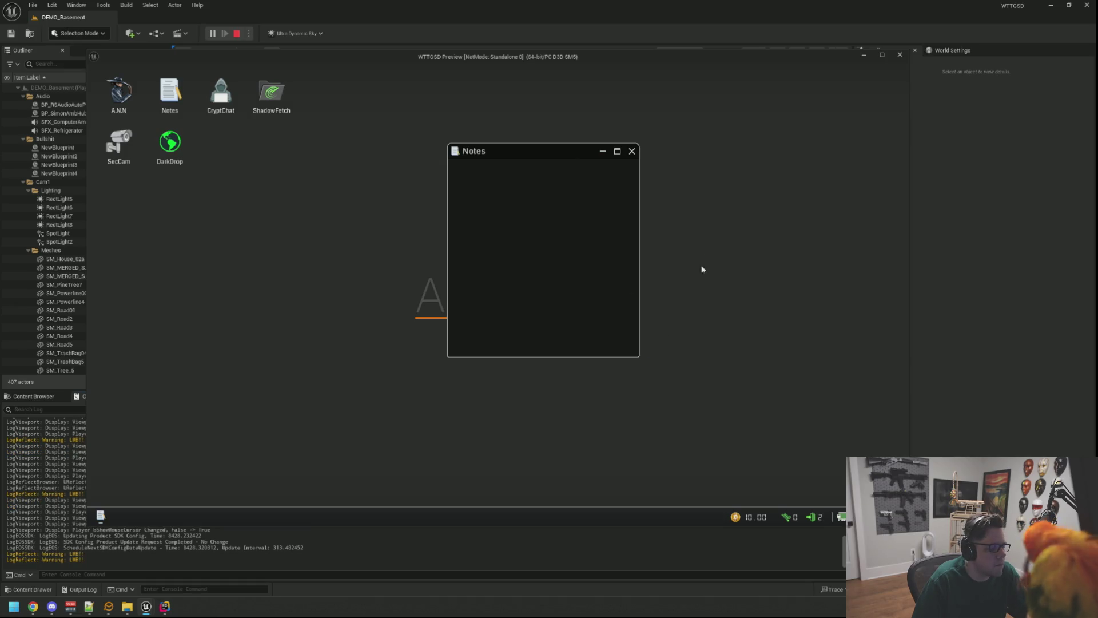
left_click(440, 170)
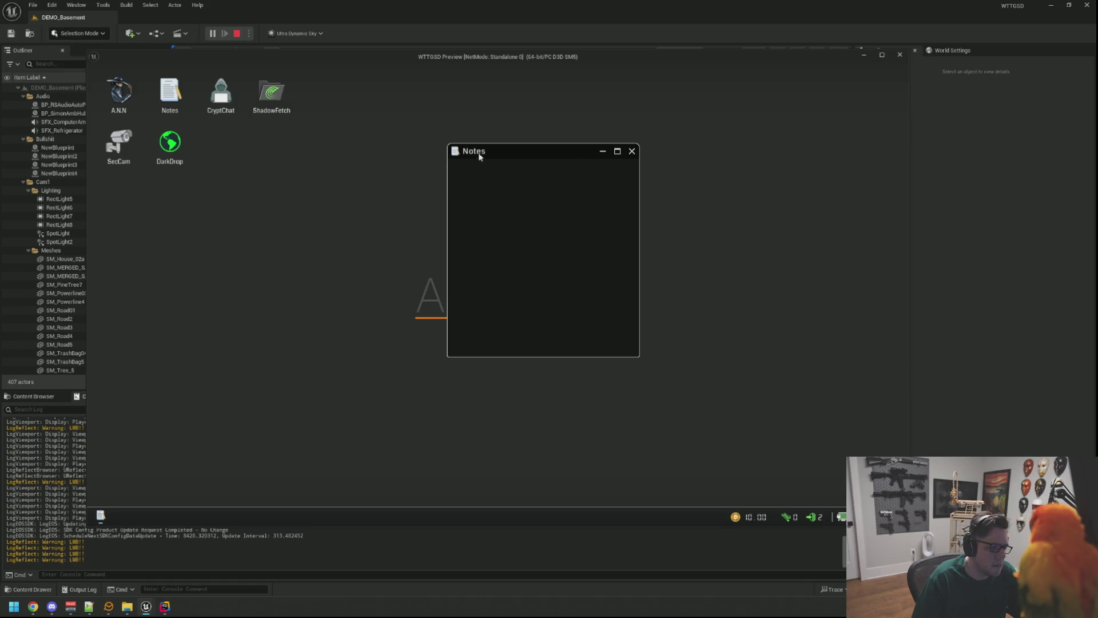
key("Escape")
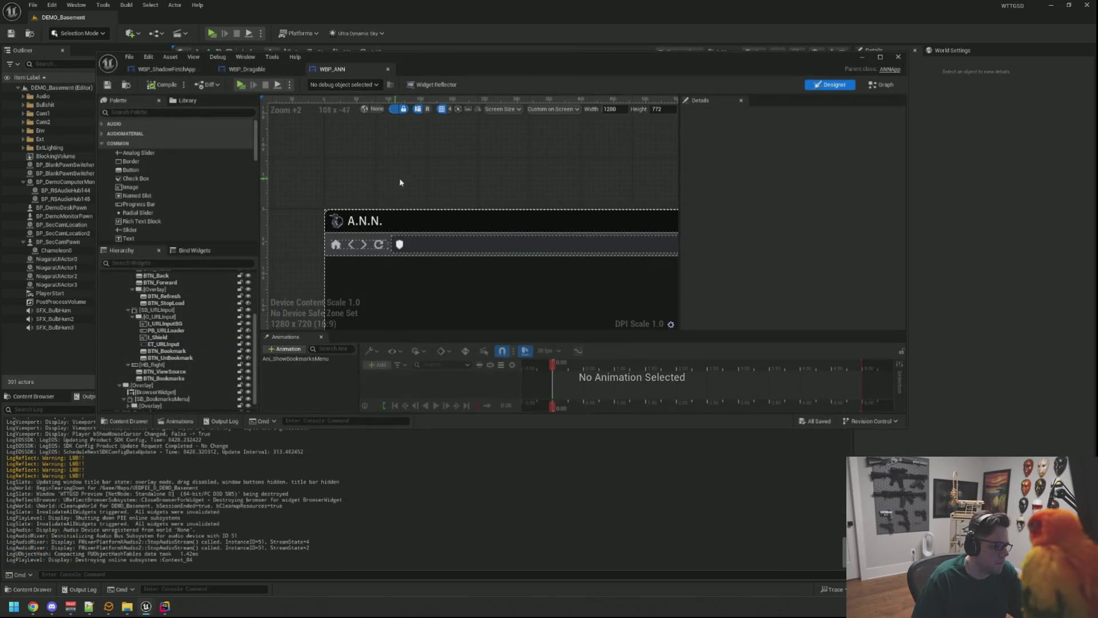
Open the WBP_NotesApp widget blueprint from the Content Browser
left_click(246, 69)
left_click(172, 69)
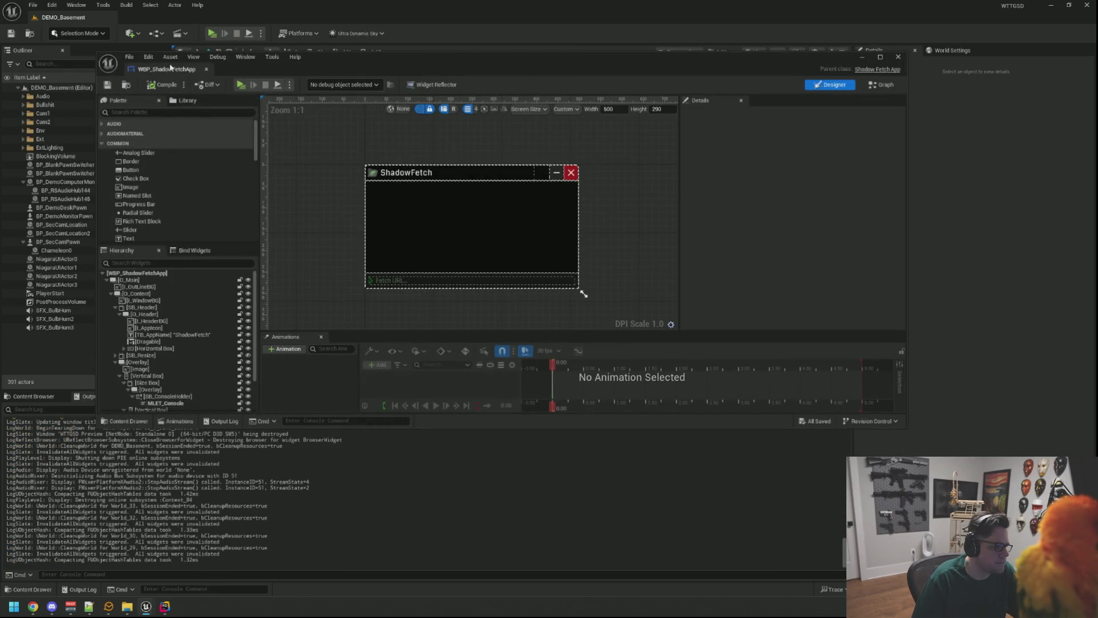
left_click(33, 397)
left_click(33, 396)
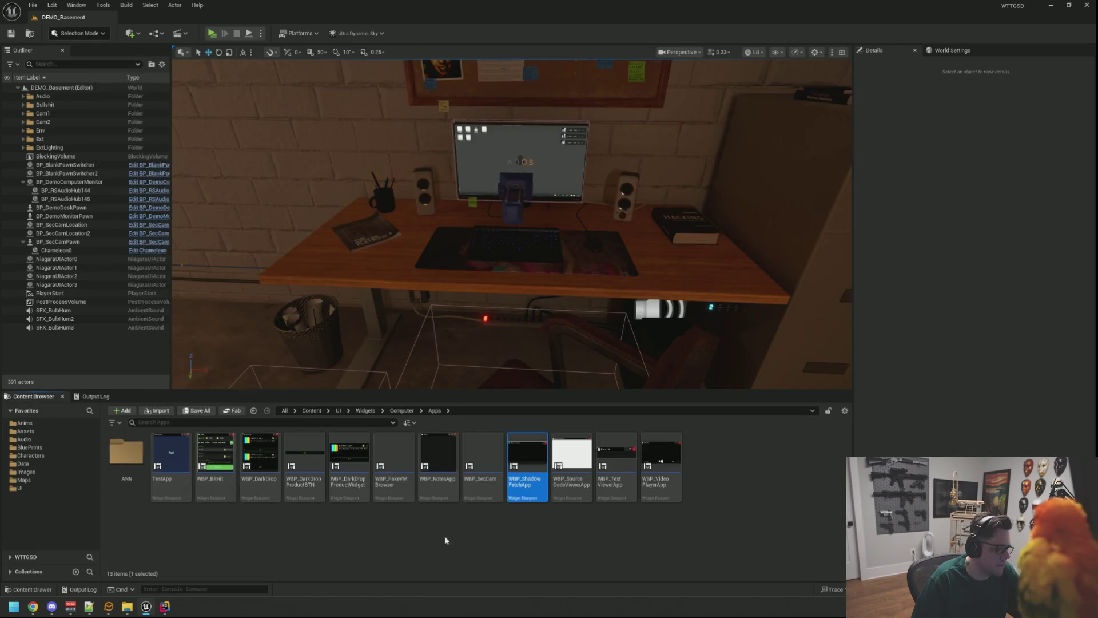
double_click(452, 497)
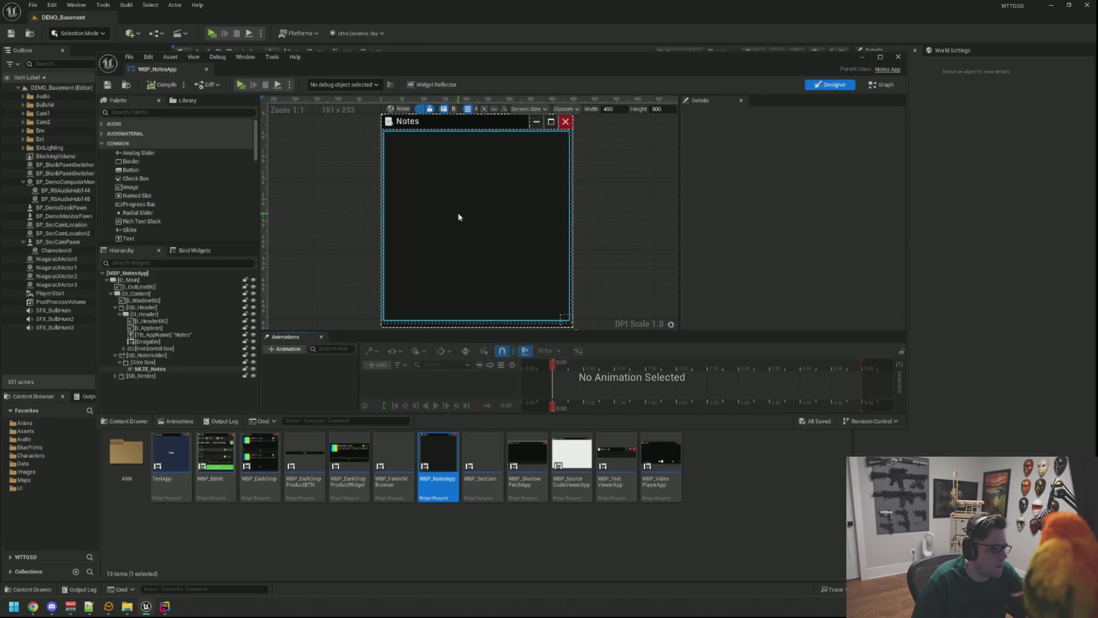
Set SB_NoteHolder's Visibility to Not Hit-Testable (Self Only), then compile and save
left_click(458, 217)
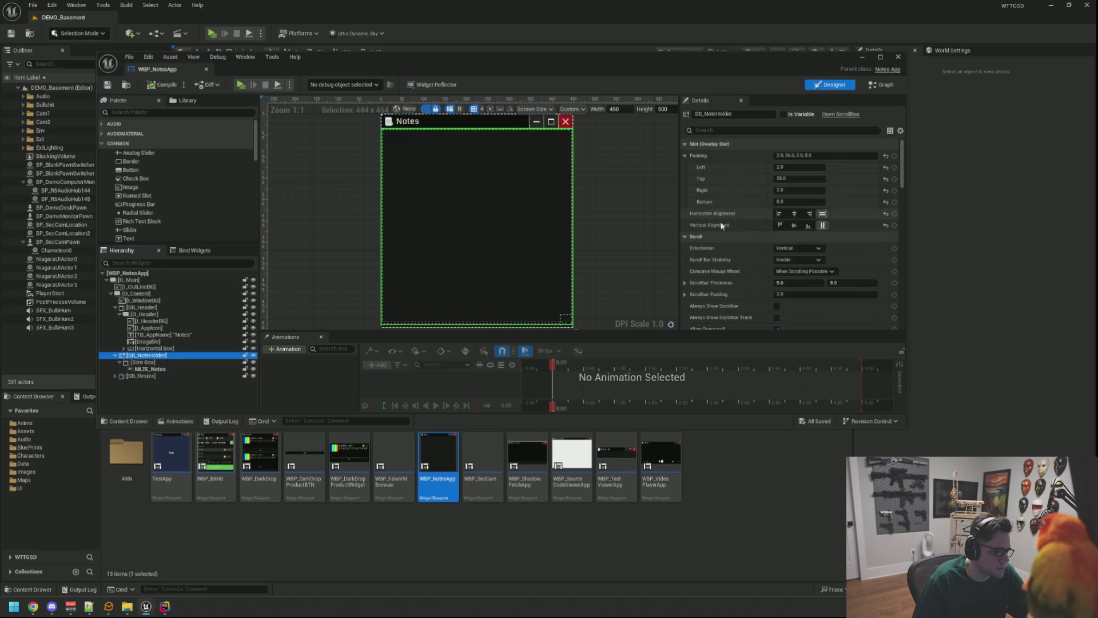
scroll(740, 192, "down", 5)
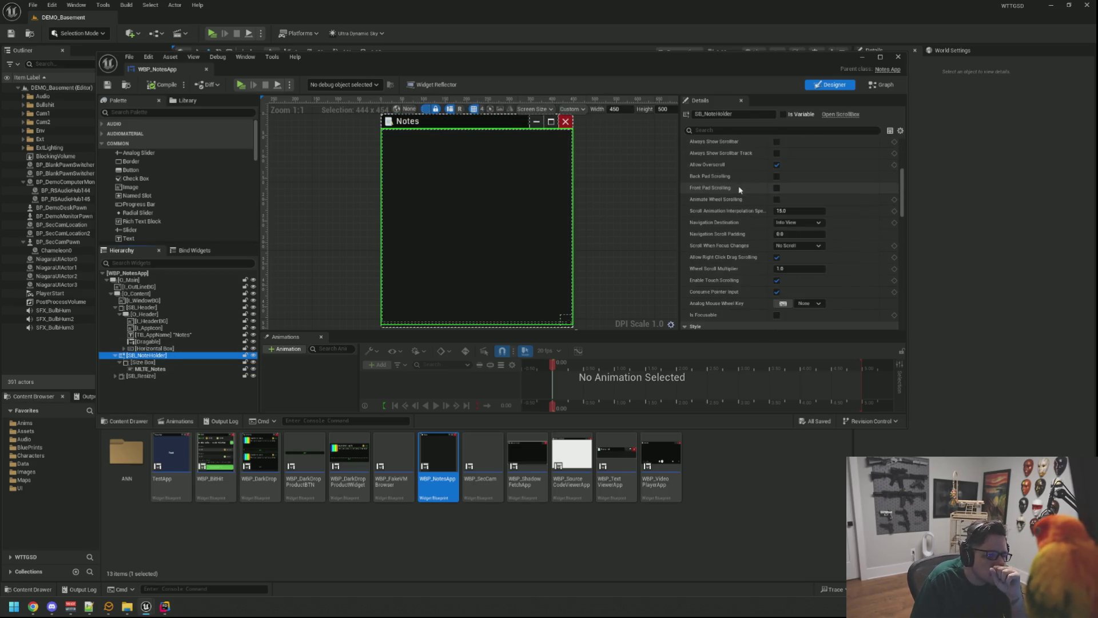
scroll(738, 195, "down", 5)
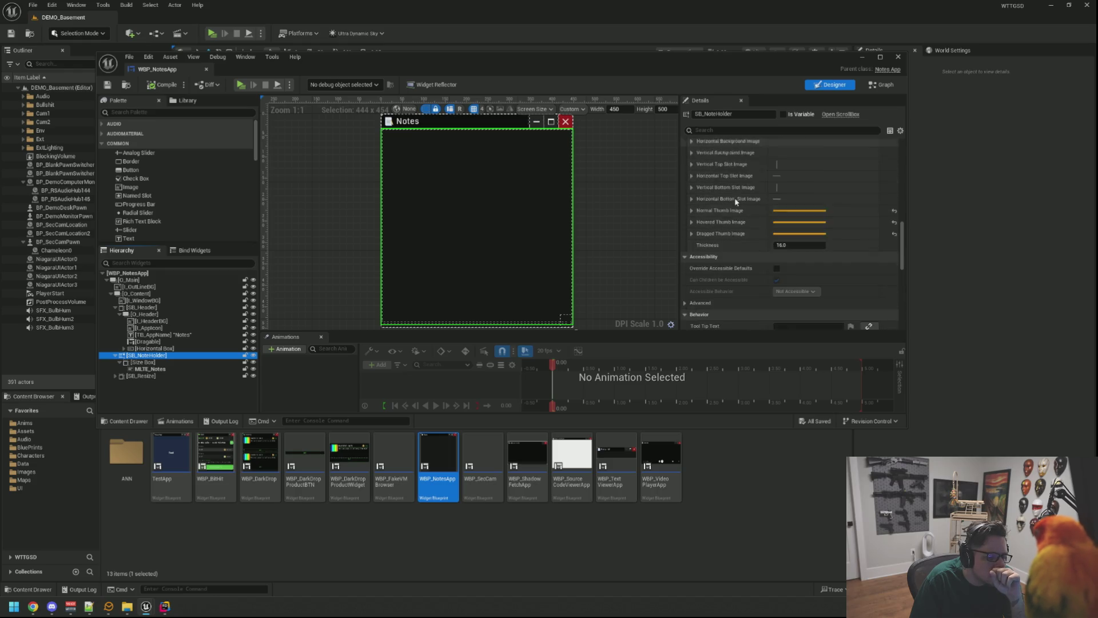
scroll(736, 202, "down", 4)
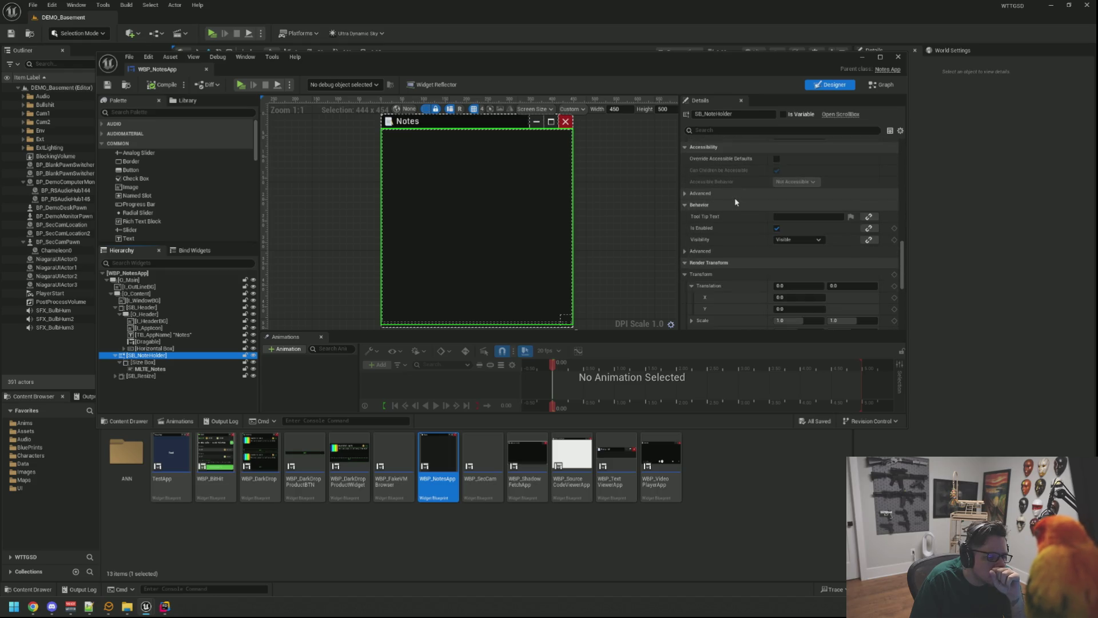
left_click(790, 240)
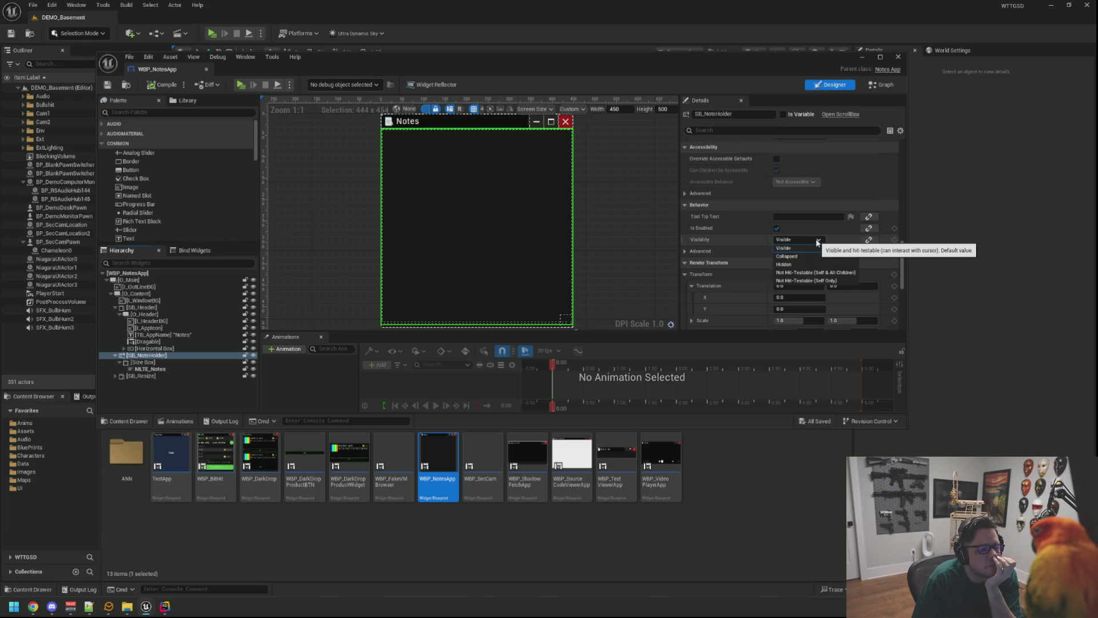
left_click(803, 281)
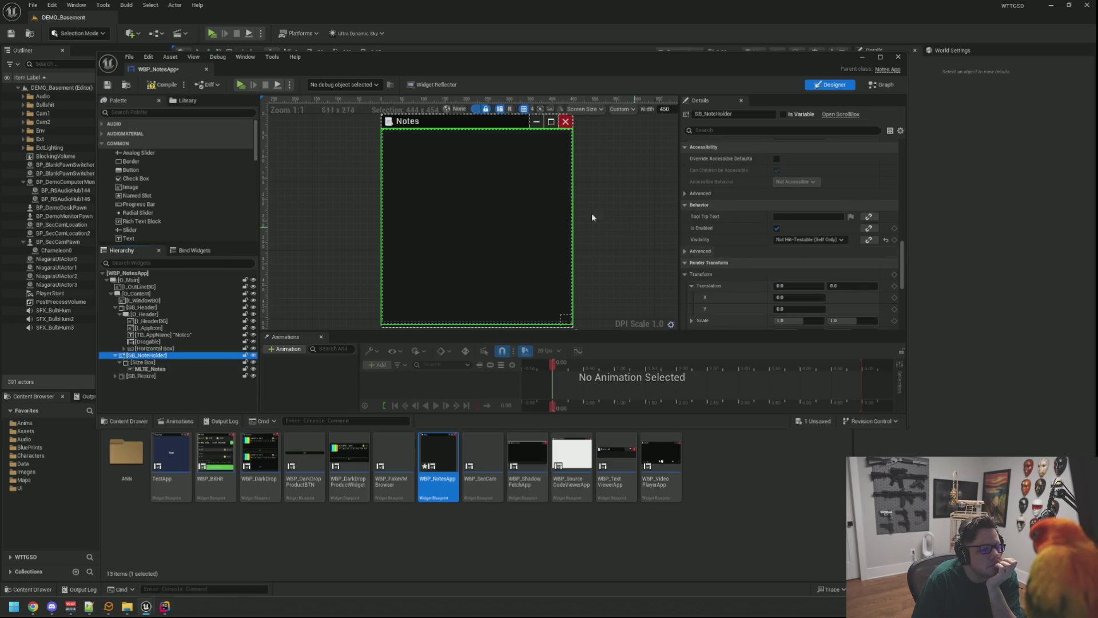
left_click(156, 86)
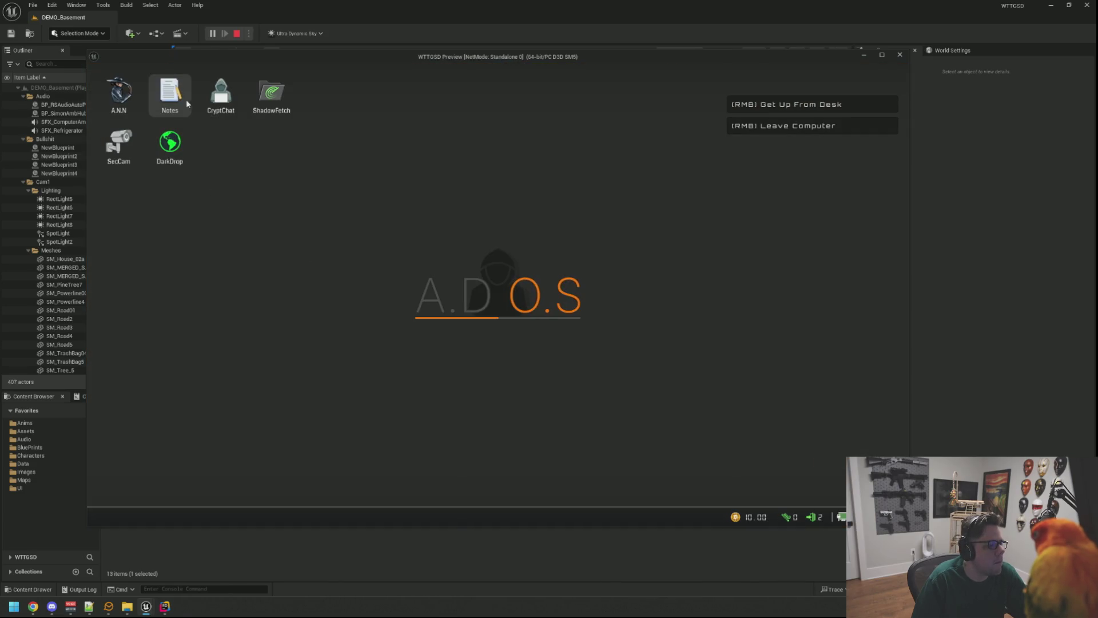
Open Notes in the game preview and bring the running play-test window back to front
double_click(170, 91)
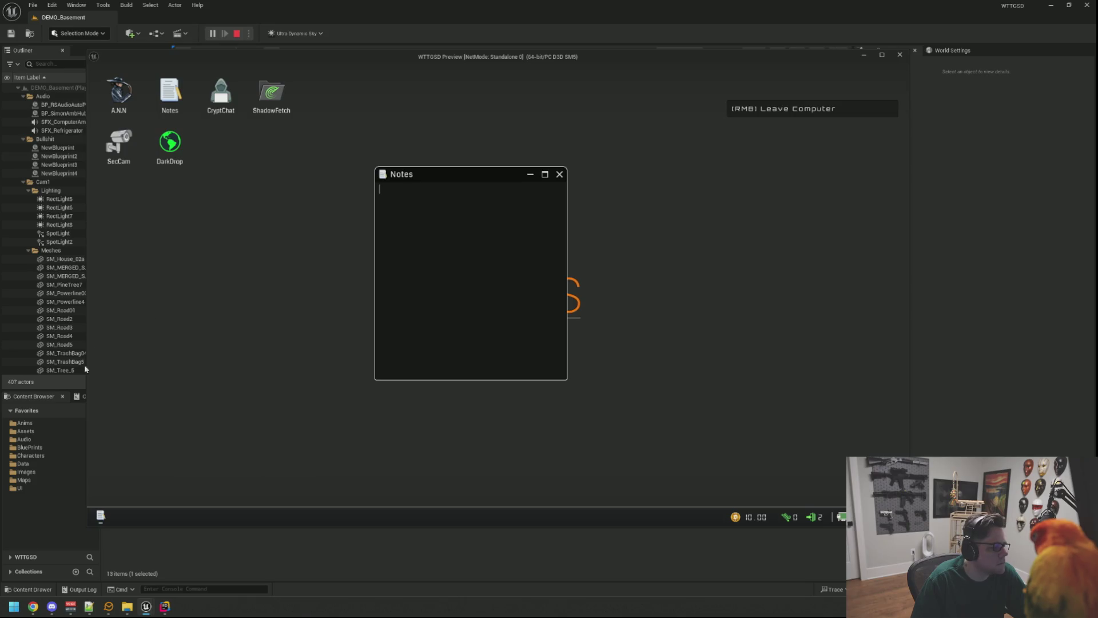
left_click(138, 418)
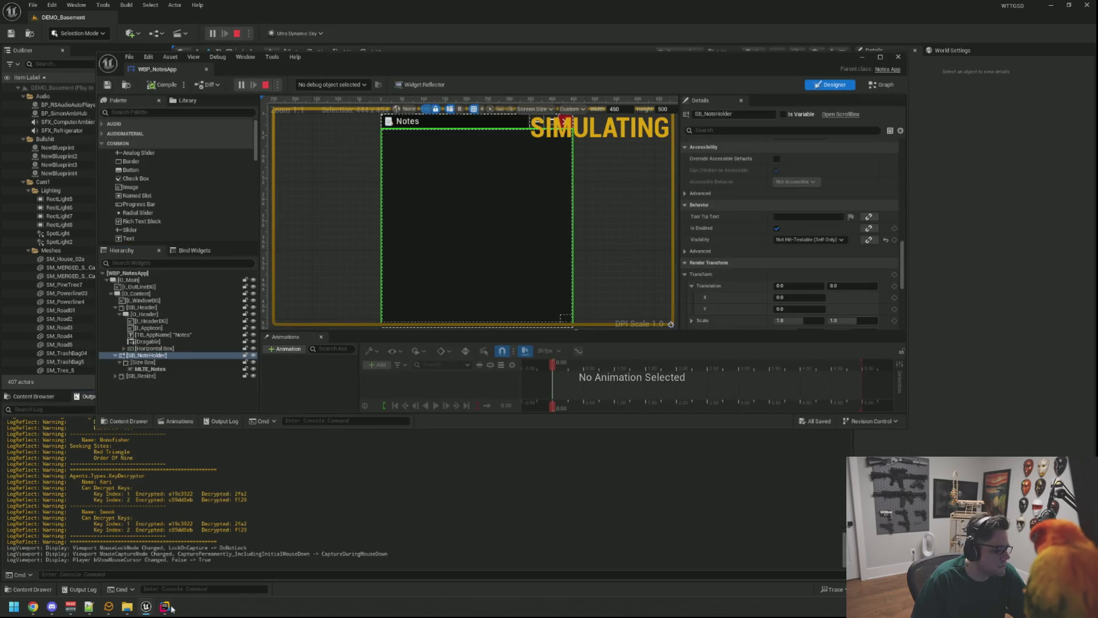
left_click(165, 607)
left_click(165, 606)
mouse_move(146, 606)
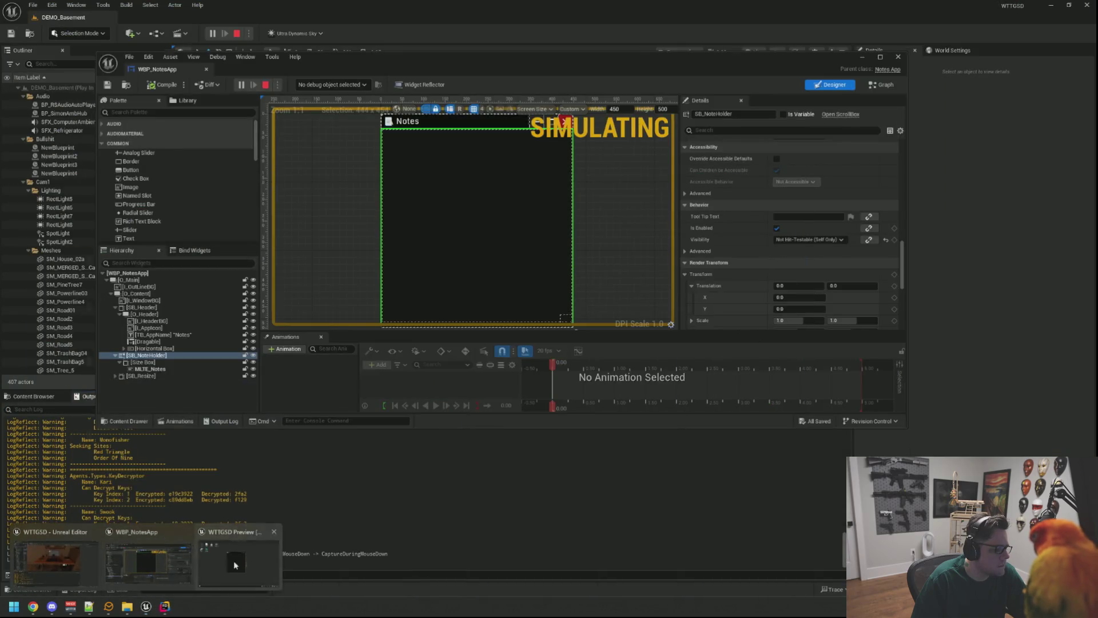
left_click(234, 565)
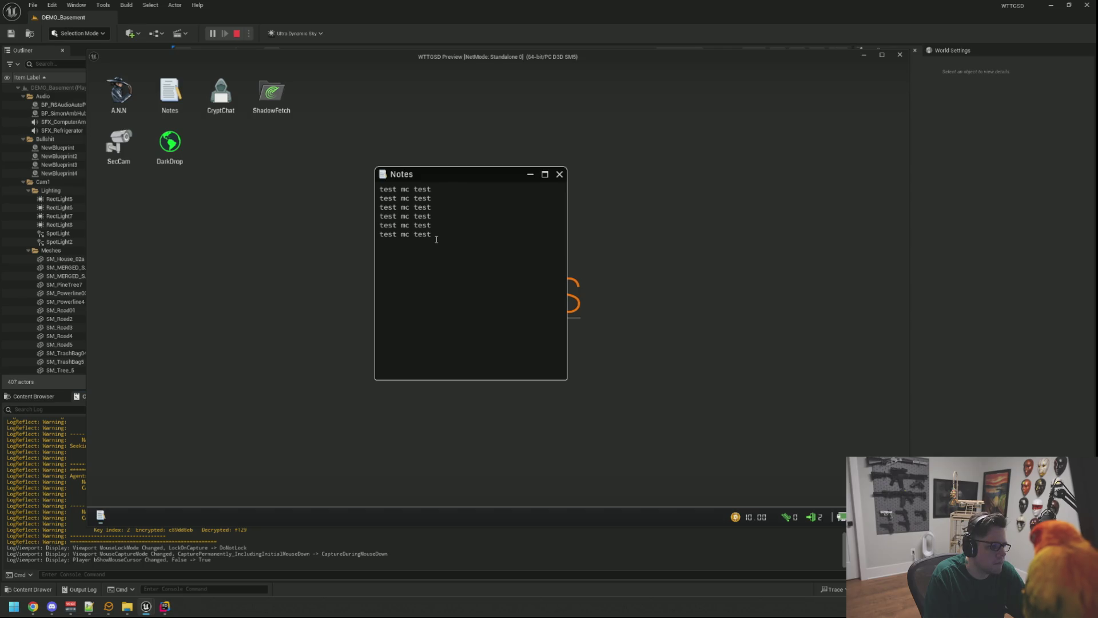
Fill the Notes field with repeated test lines by cutting and pasting the text multiple times
key("shift+Up")
key("shift+Up")
key("ctrl+a")
key("ctrl+x")
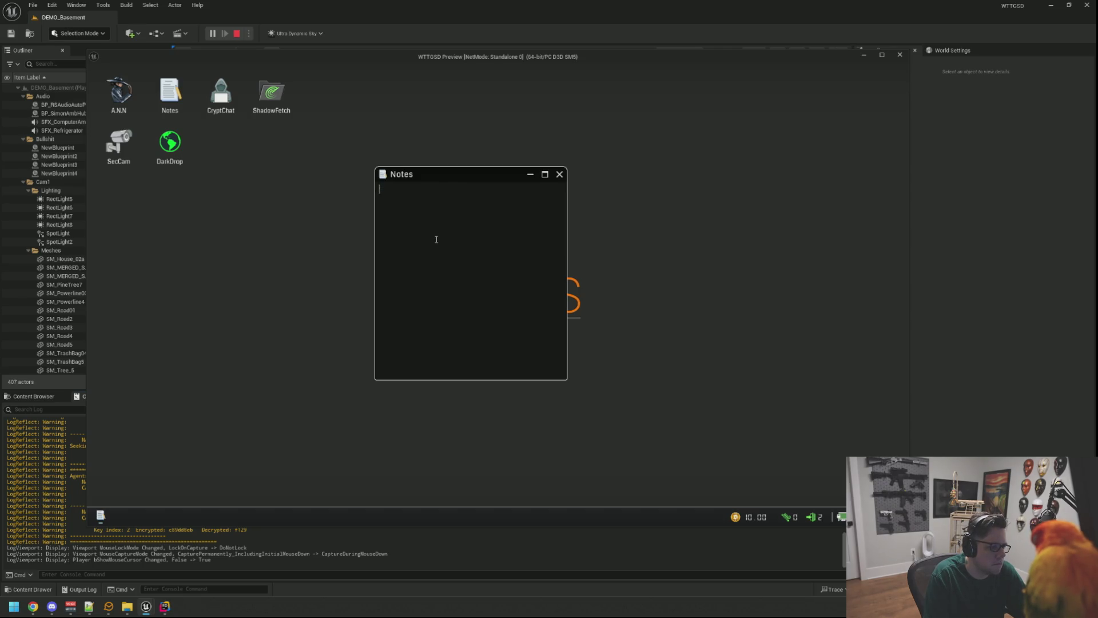
key("ctrl+v")
key("ctrl+v")
key("ctrl+v")
key("ctrl+v")
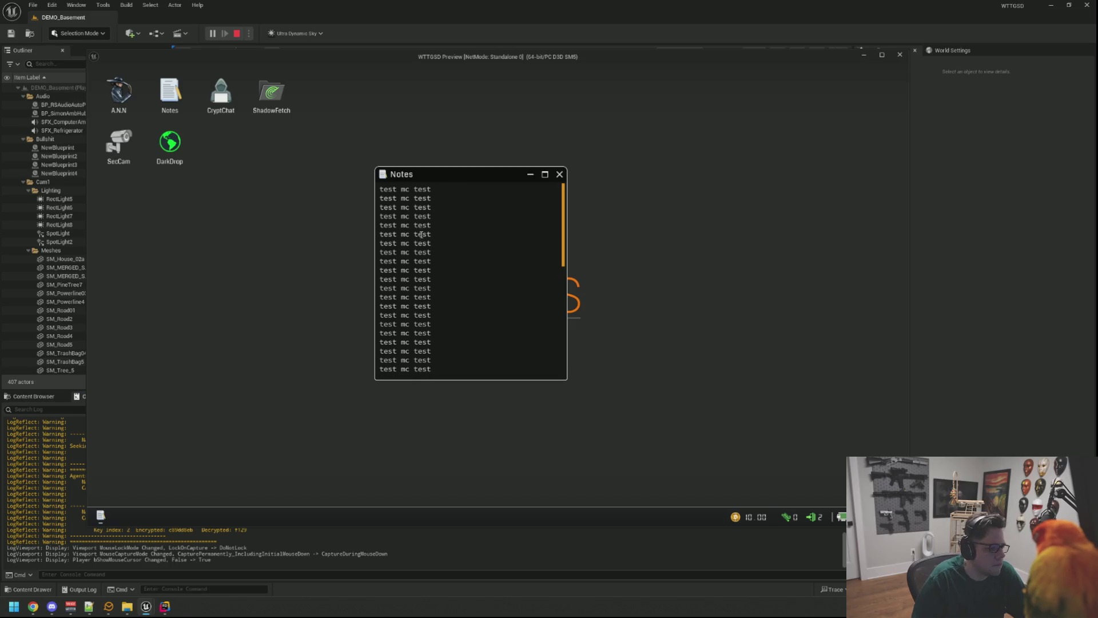
scroll(551, 314, "down", 10)
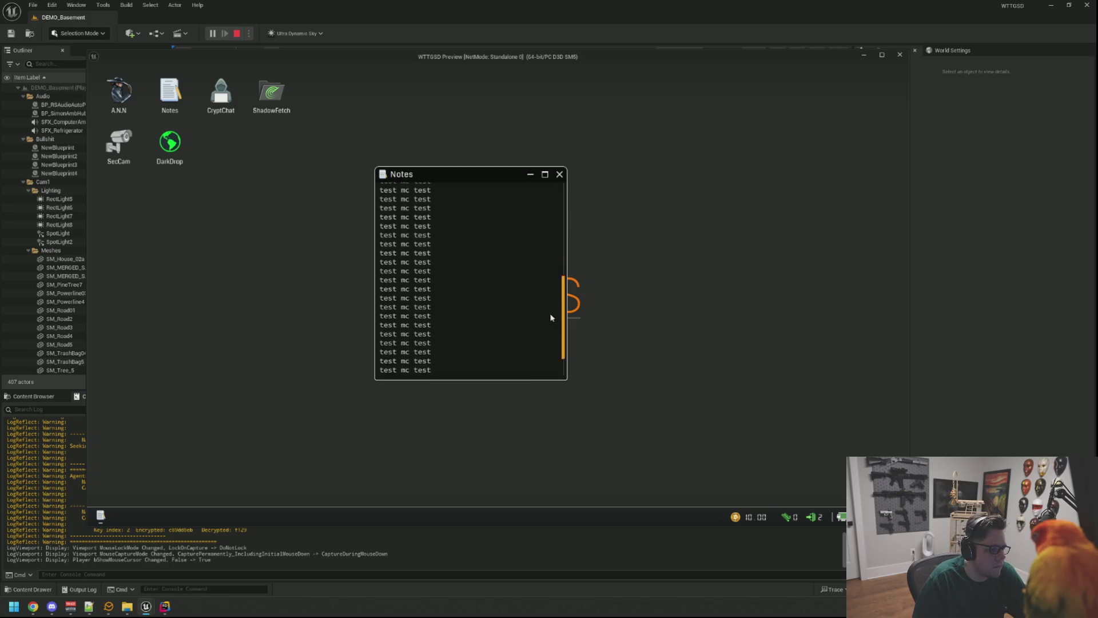
left_click_drag(564, 339, 565, 221)
Right-click at several spots in the notes text to confirm no text menu appears
right_click(451, 221)
left_click(497, 296)
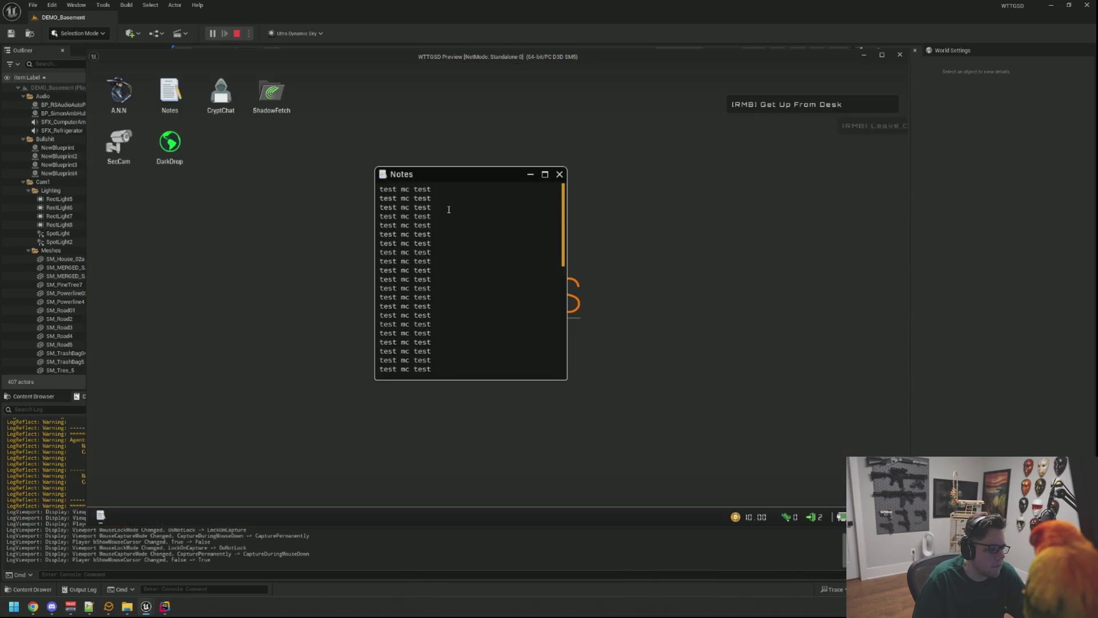
left_click(444, 251)
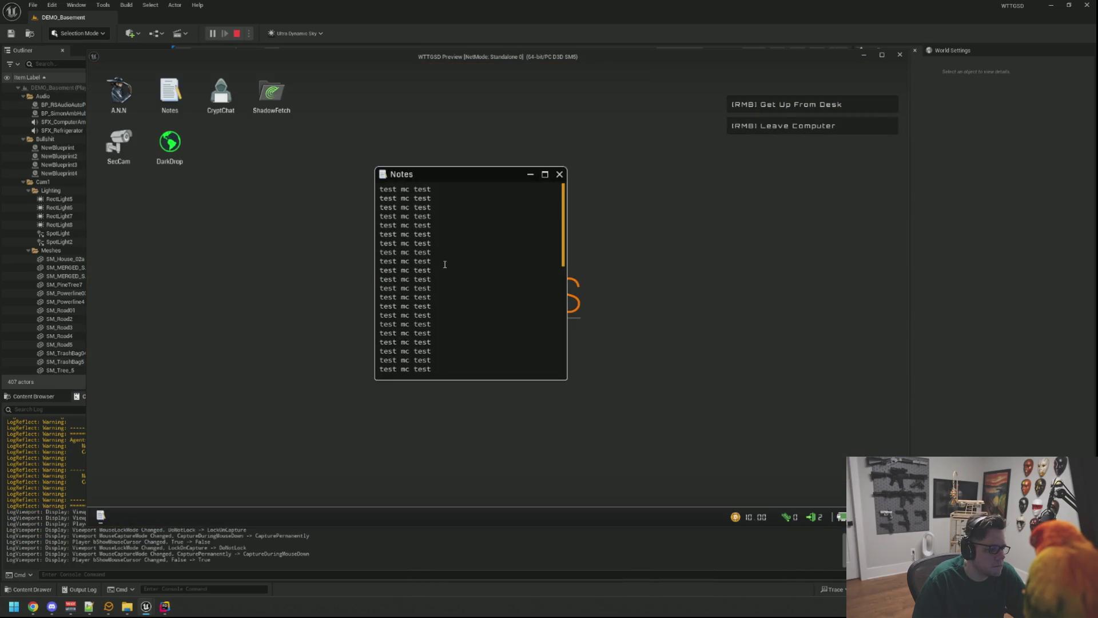
right_click(554, 264)
left_click(576, 260)
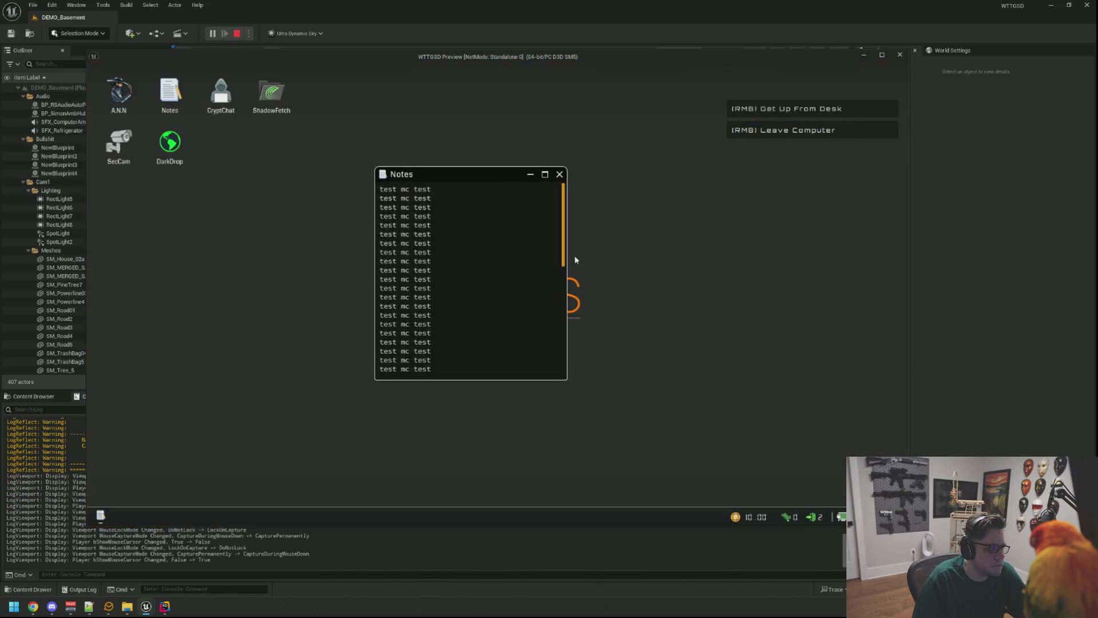
right_click(340, 201)
left_click(508, 225)
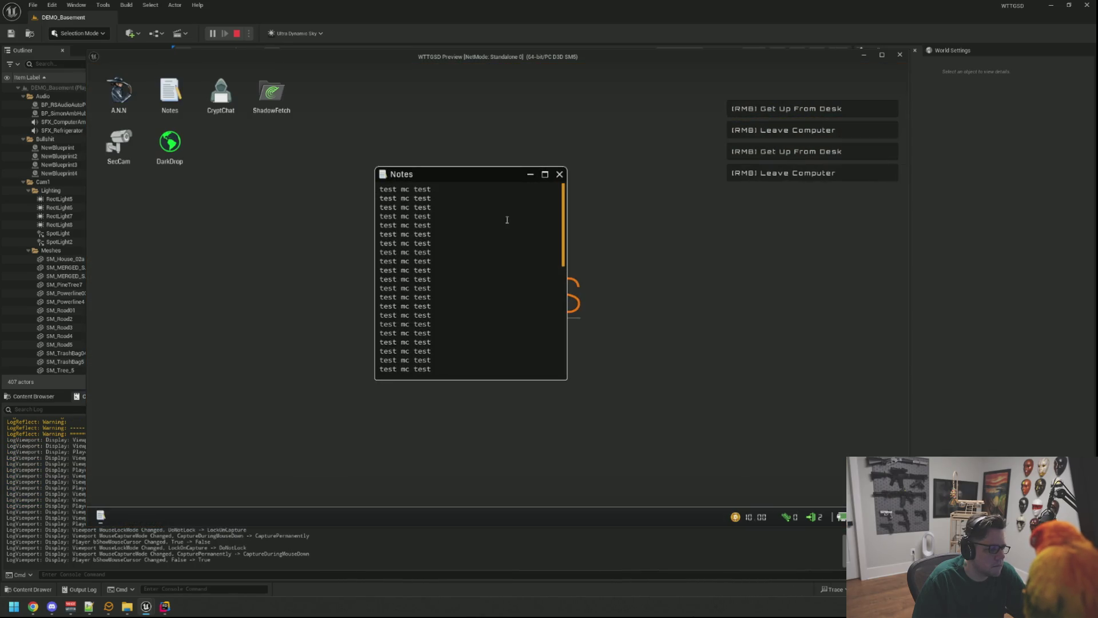
scroll(508, 226, "down", 3)
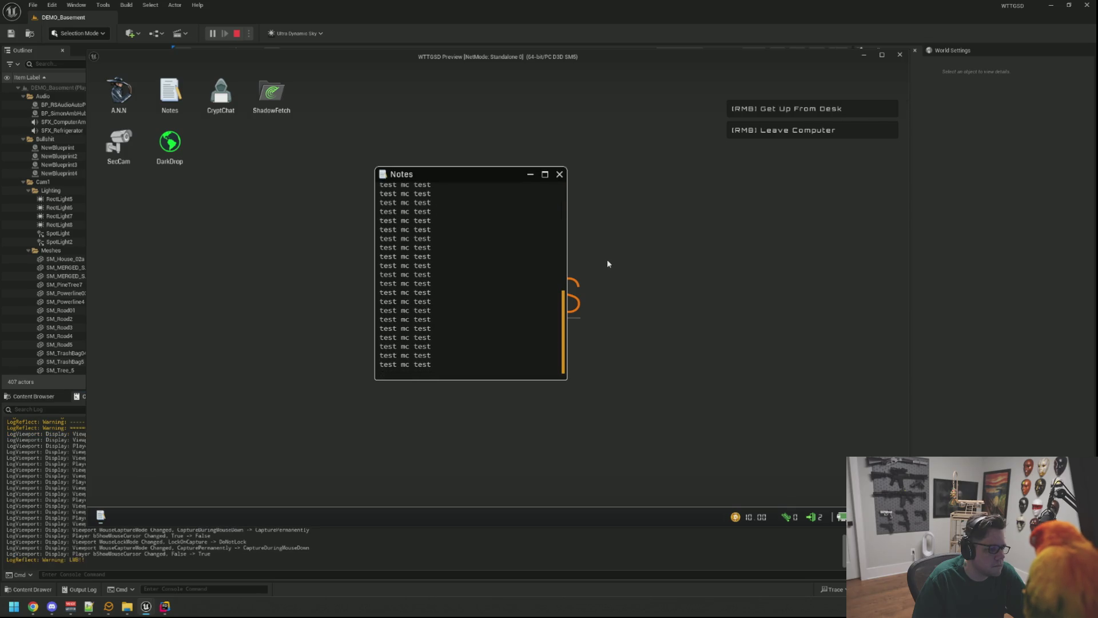
right_click(606, 259)
left_click(498, 295)
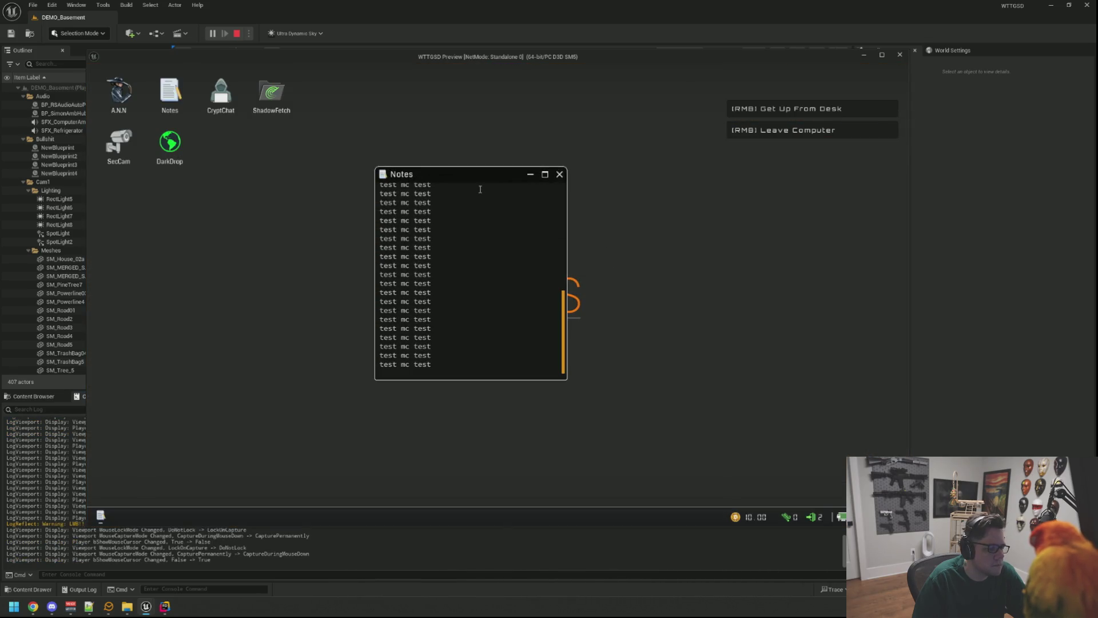
Close Notes, open ShadowFetch centred on the desktop, and stop the play session
mouse_move(479, 177)
left_mouse_down()
mouse_move(337, 172)
mouse_move(345, 143)
mouse_move(366, 138)
mouse_move(517, 155)
mouse_move(506, 166)
left_mouse_up()
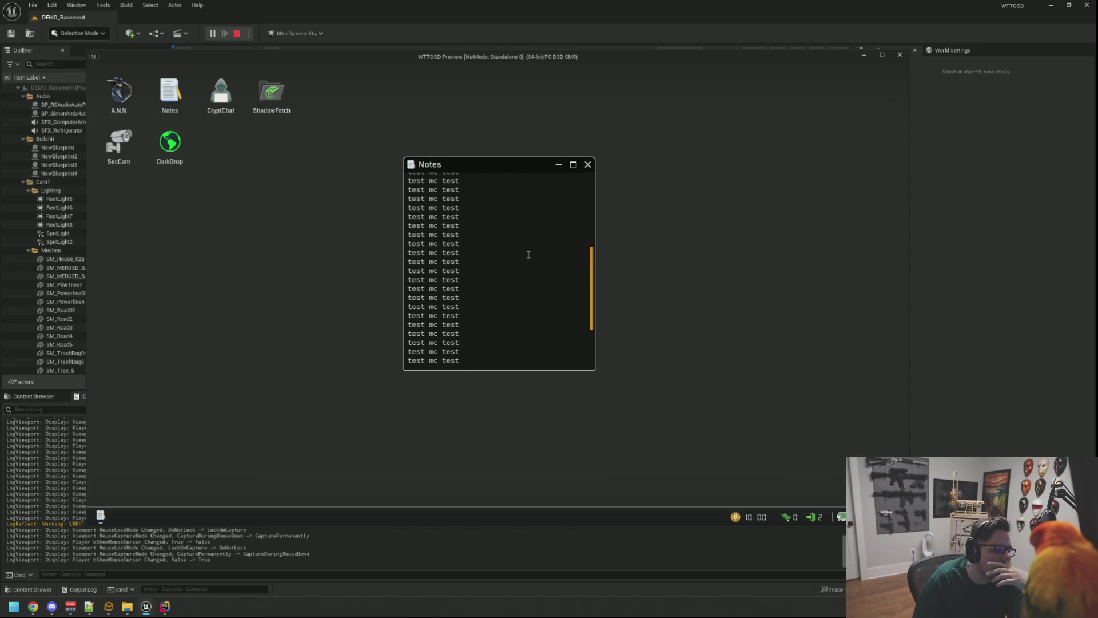
scroll(494, 235, "up", 2)
left_click(588, 164)
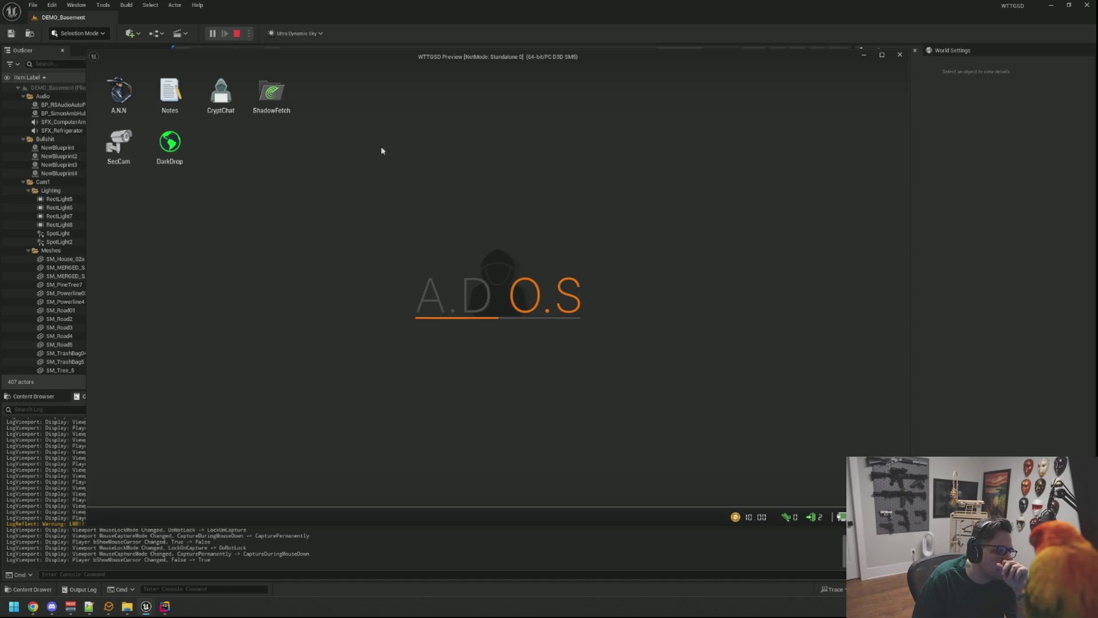
double_click(271, 91)
left_click_drag(264, 111, 553, 146)
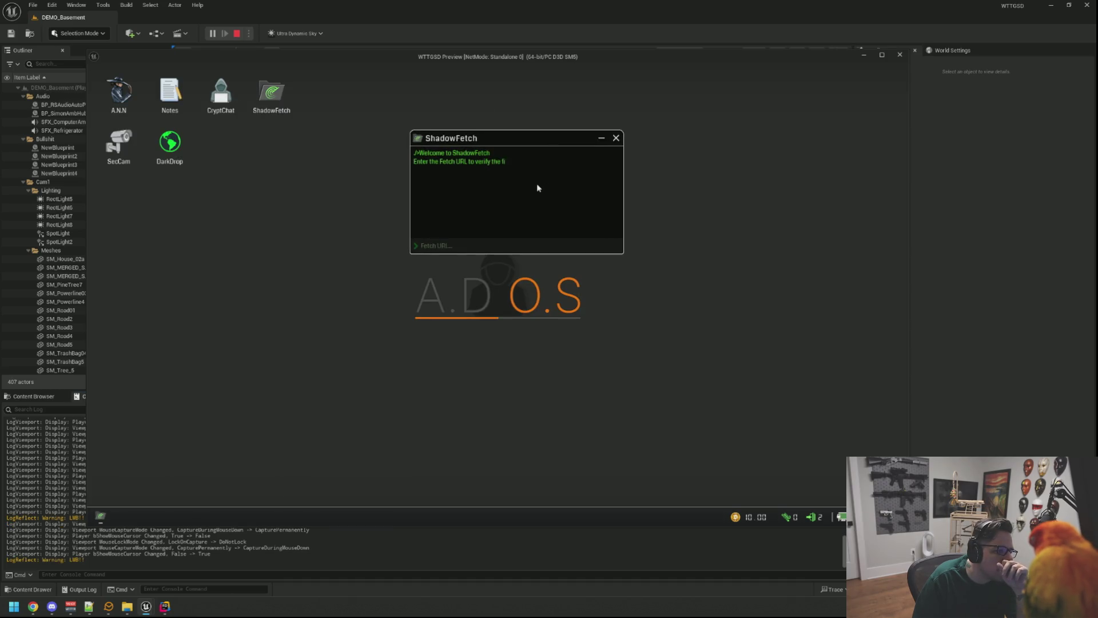
key("alt+Tab")
key("Escape")
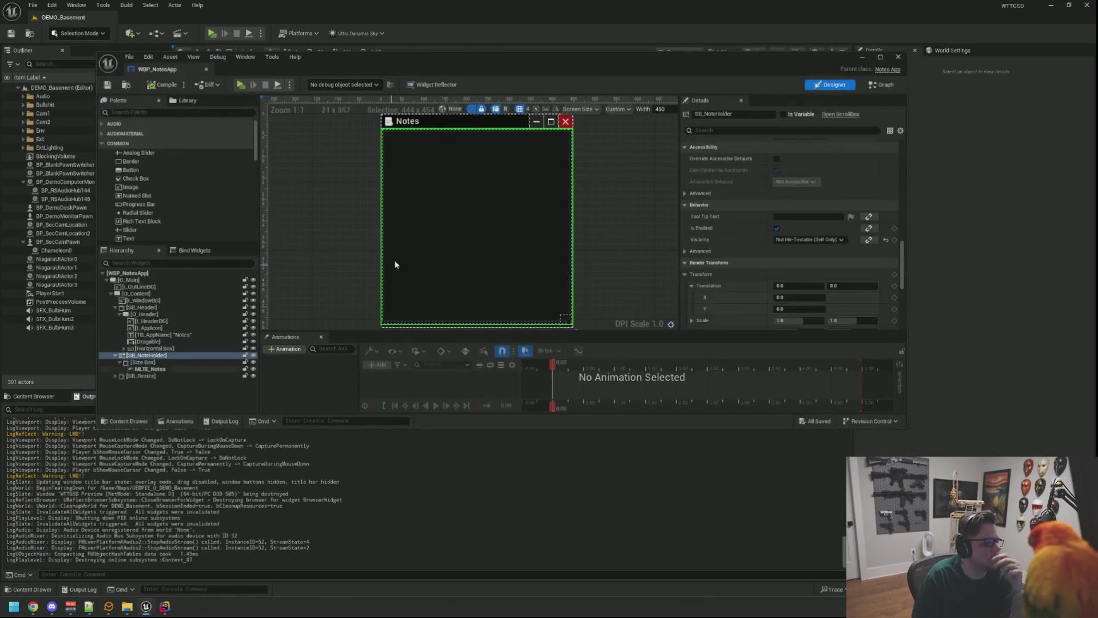
Change SB_NoteHolder's Visibility from Not Hit-Testable to Visible and save WBP_NotesApp
scroll(819, 244, "down", 2)
scroll(819, 244, "down", 1)
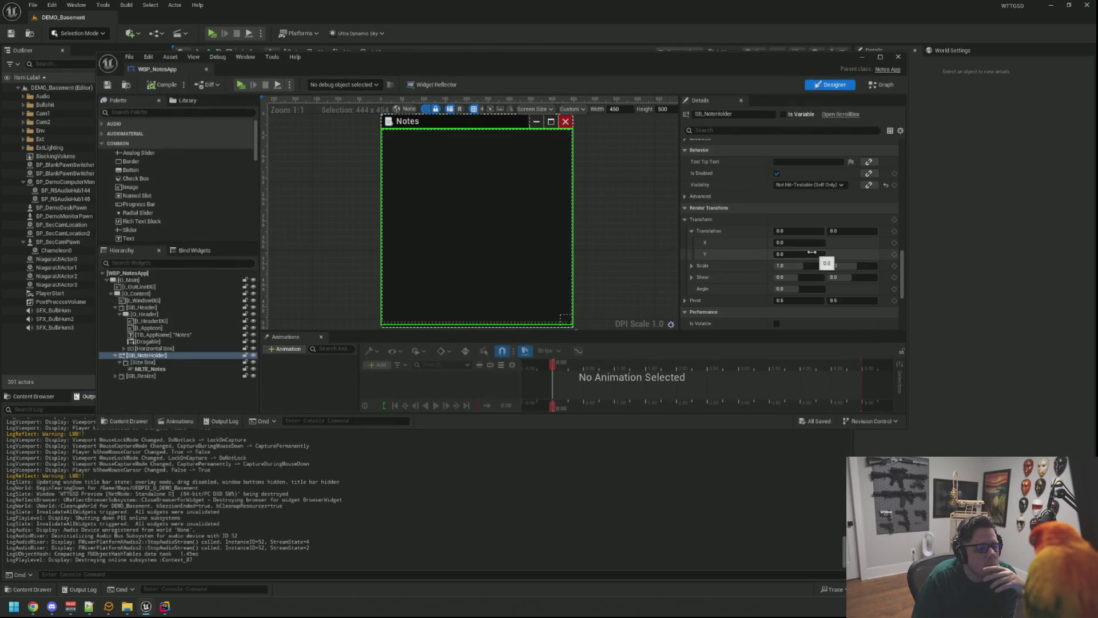
left_click(808, 185)
left_click(795, 195)
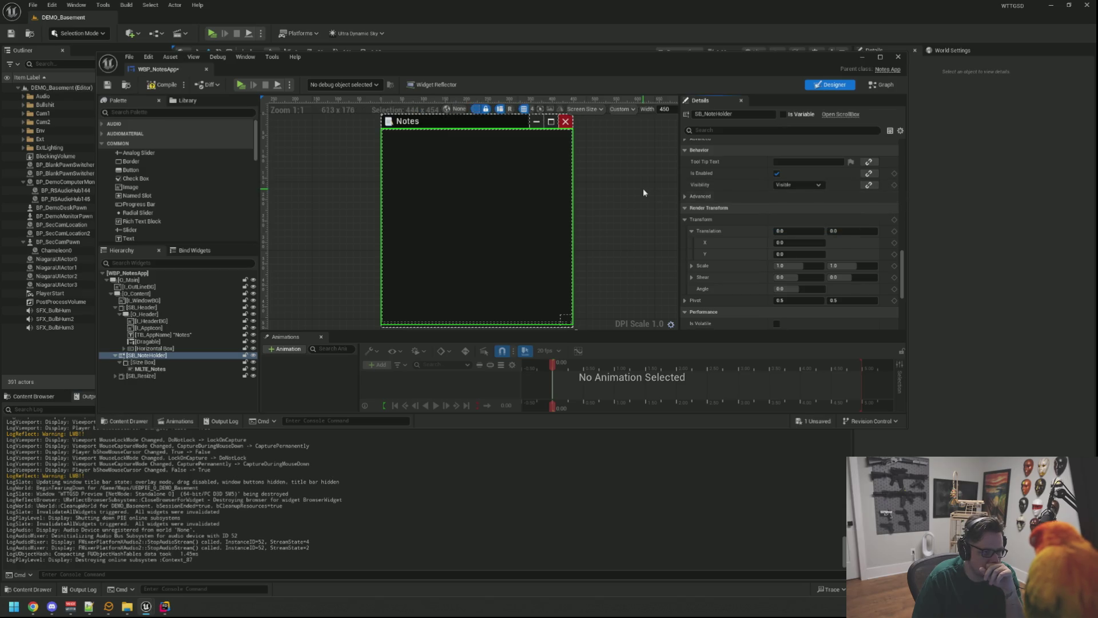
left_click(108, 85)
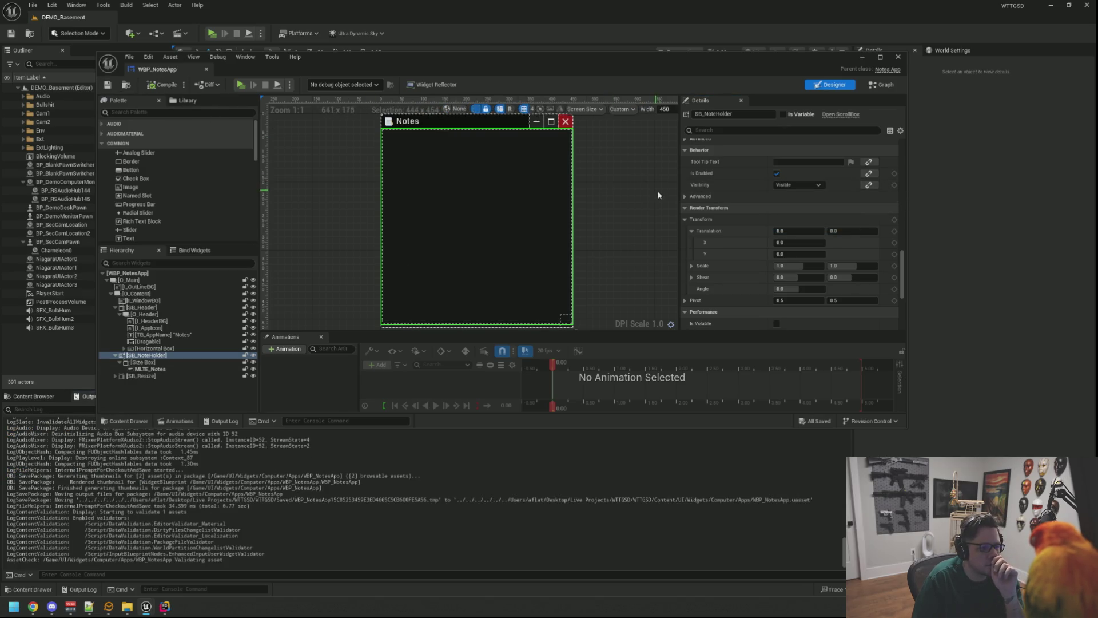
Make the editor taller, collapse the Hierarchy to O_Main, and select the MLTE_Notes text box
left_click(685, 196)
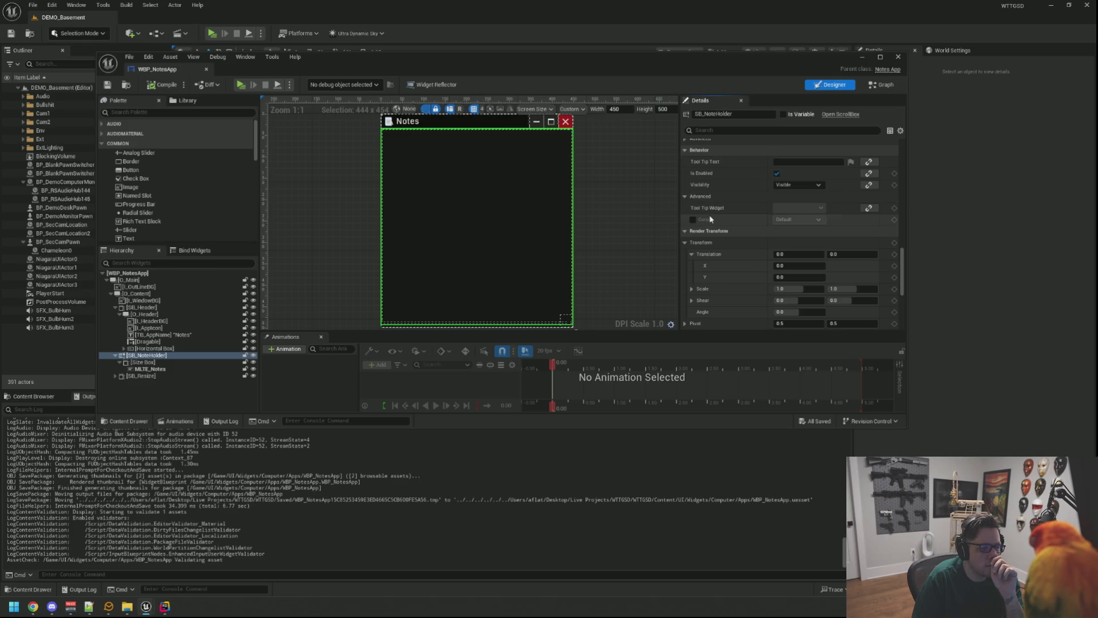
scroll(707, 223, "up", 5)
scroll(700, 237, "up", 5)
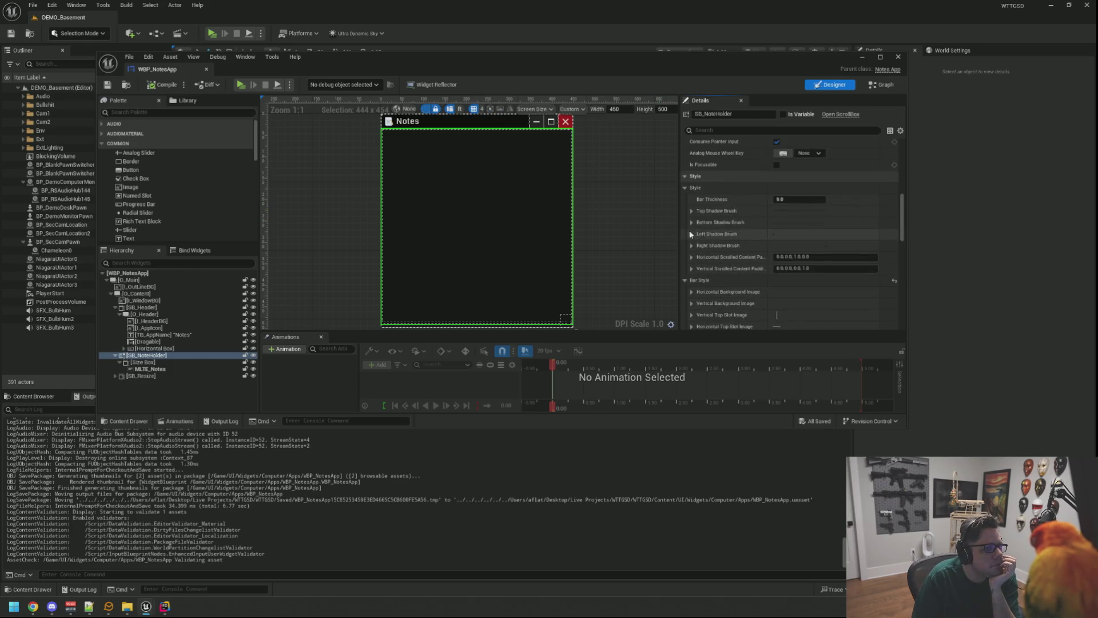
left_click(596, 215)
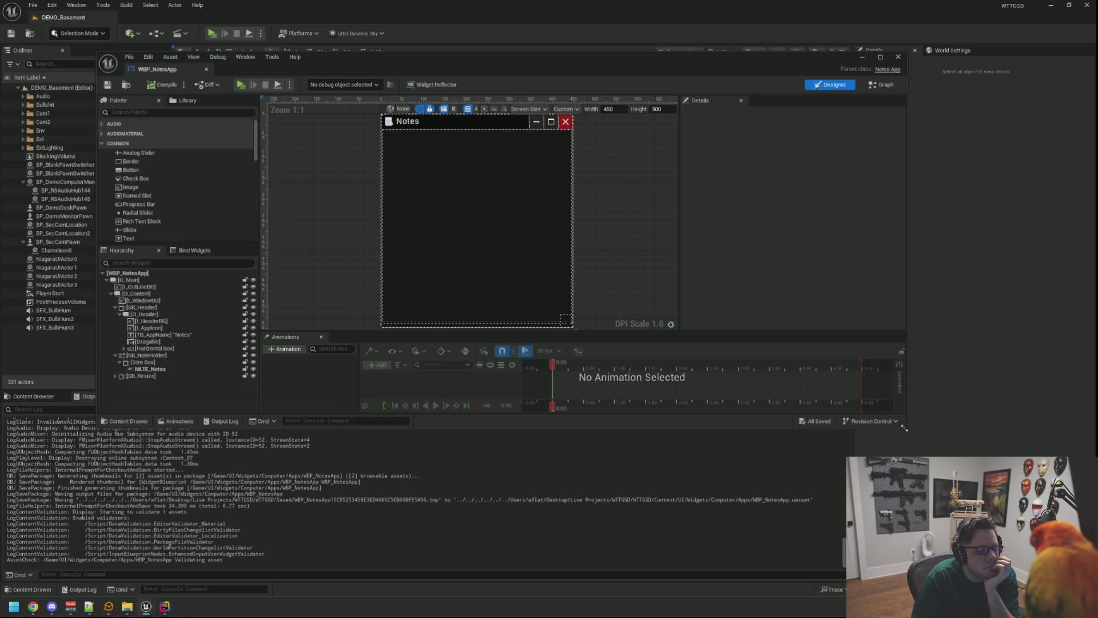
left_click_drag(904, 427, 897, 534)
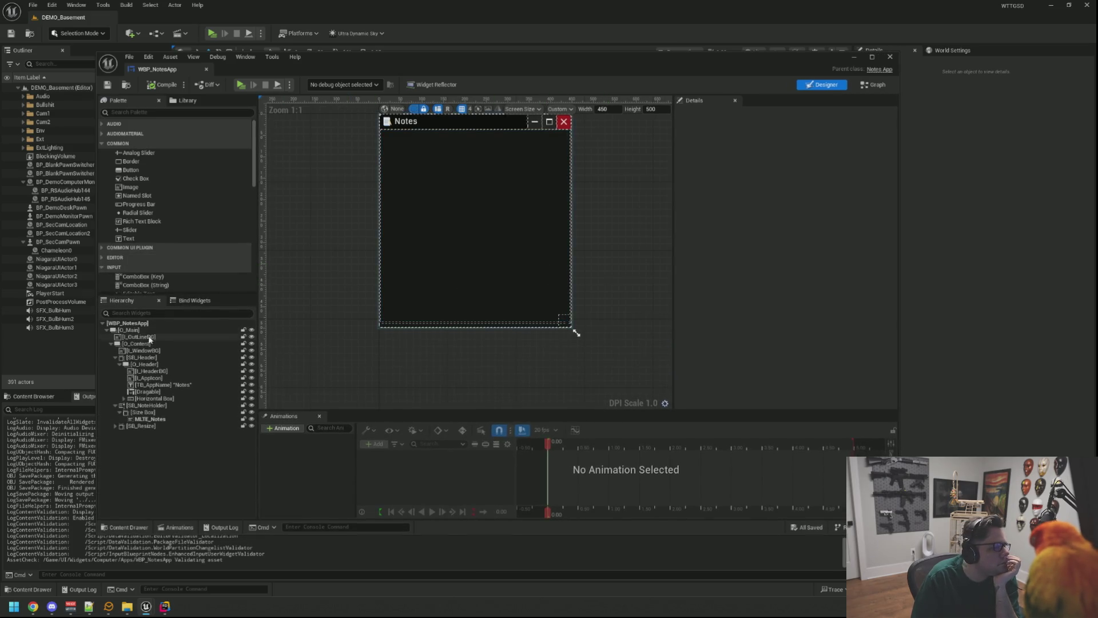
left_click(106, 330)
mouse_move(356, 234)
left_mouse_down()
mouse_move(348, 257)
mouse_move(619, 243)
mouse_move(606, 226)
mouse_move(589, 229)
left_mouse_up()
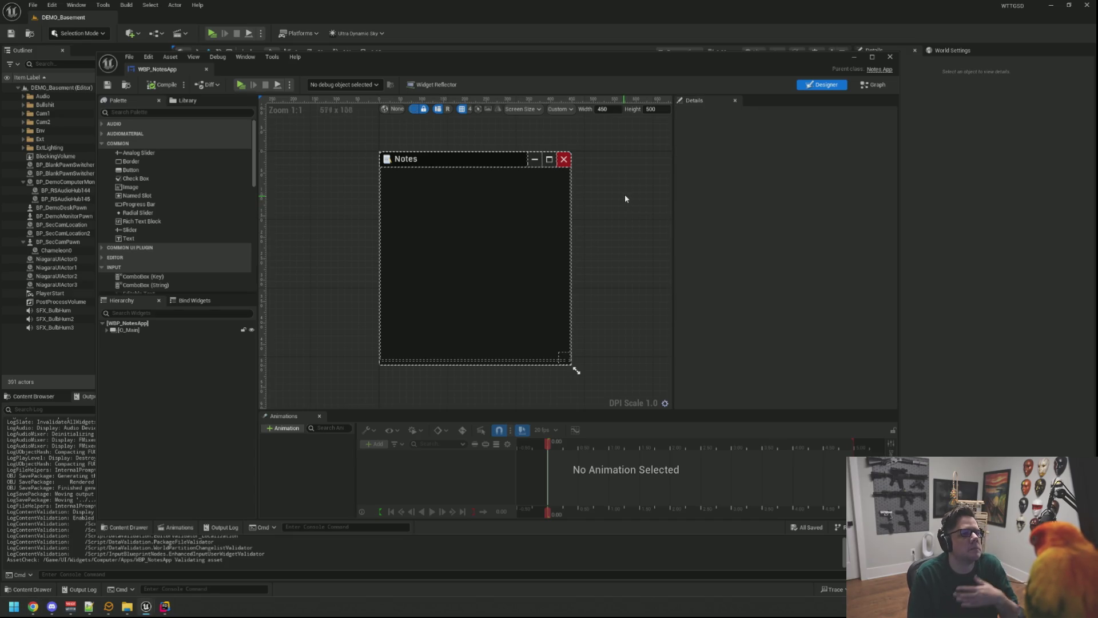
left_click(492, 201)
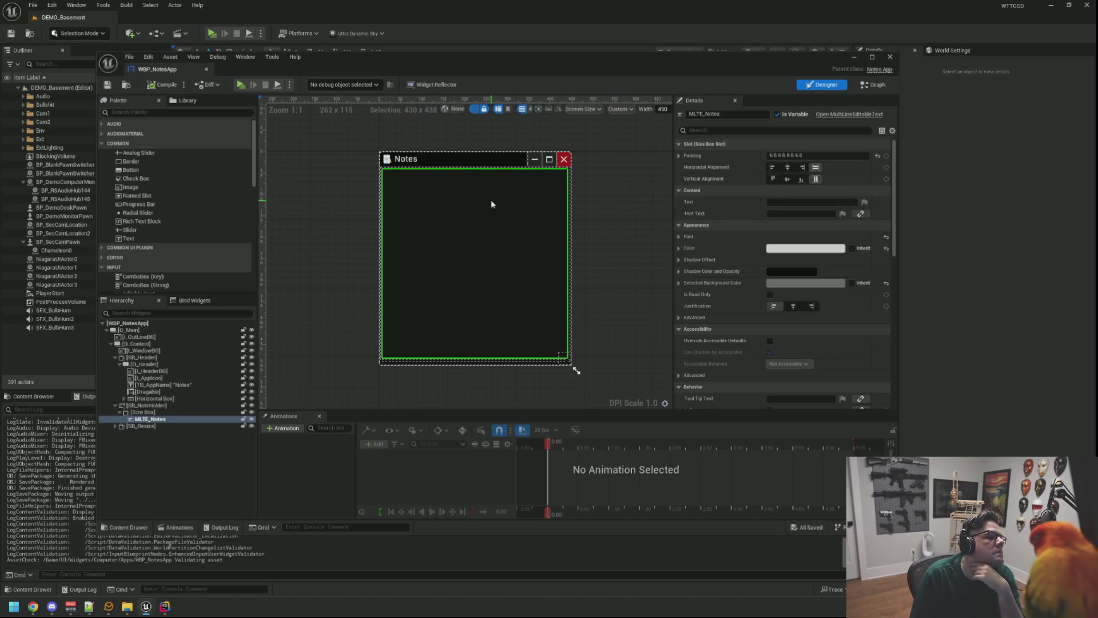
Select the O_Main root widget, set its Visibility to Visible, save WBP_NotesApp, and press Play
left_click(112, 343)
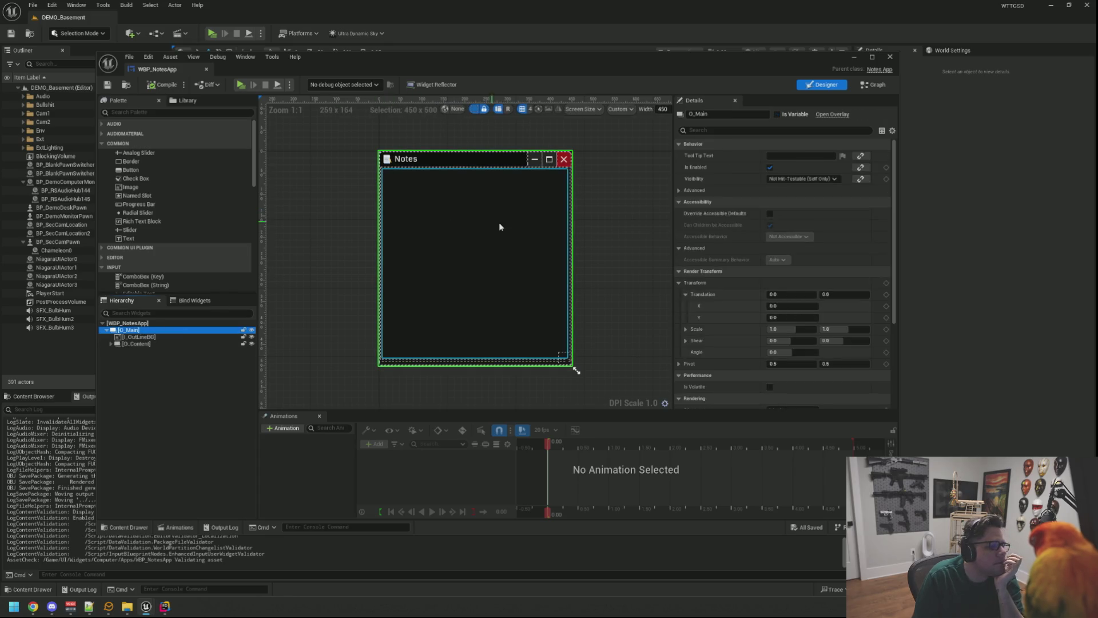
scroll(722, 231, "down", 5)
scroll(720, 231, "up", 5)
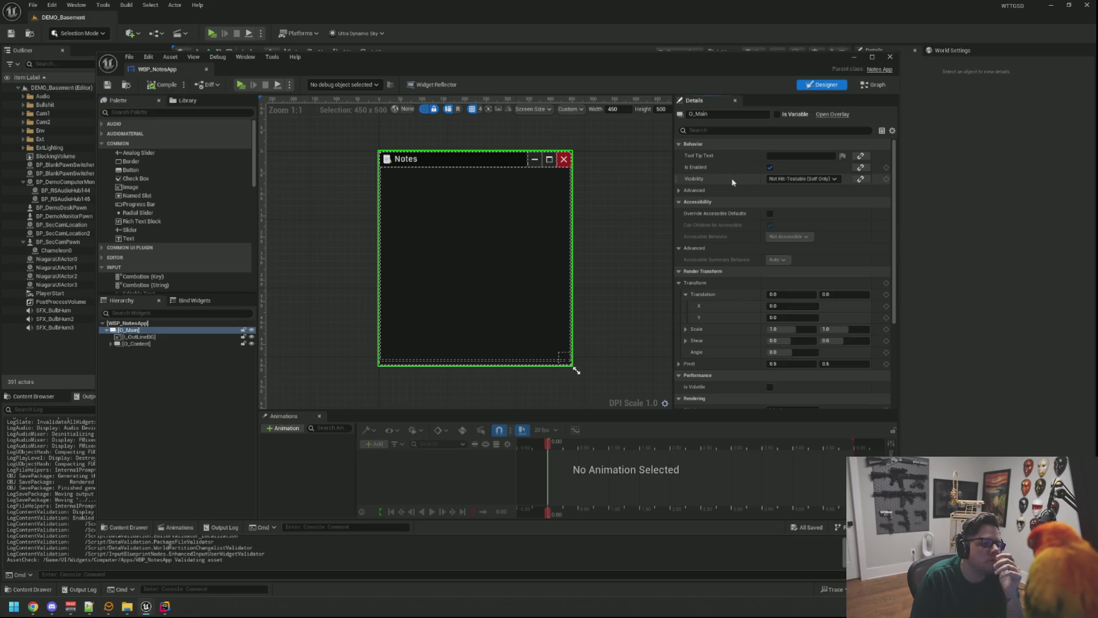
left_click(685, 191)
left_click(686, 192)
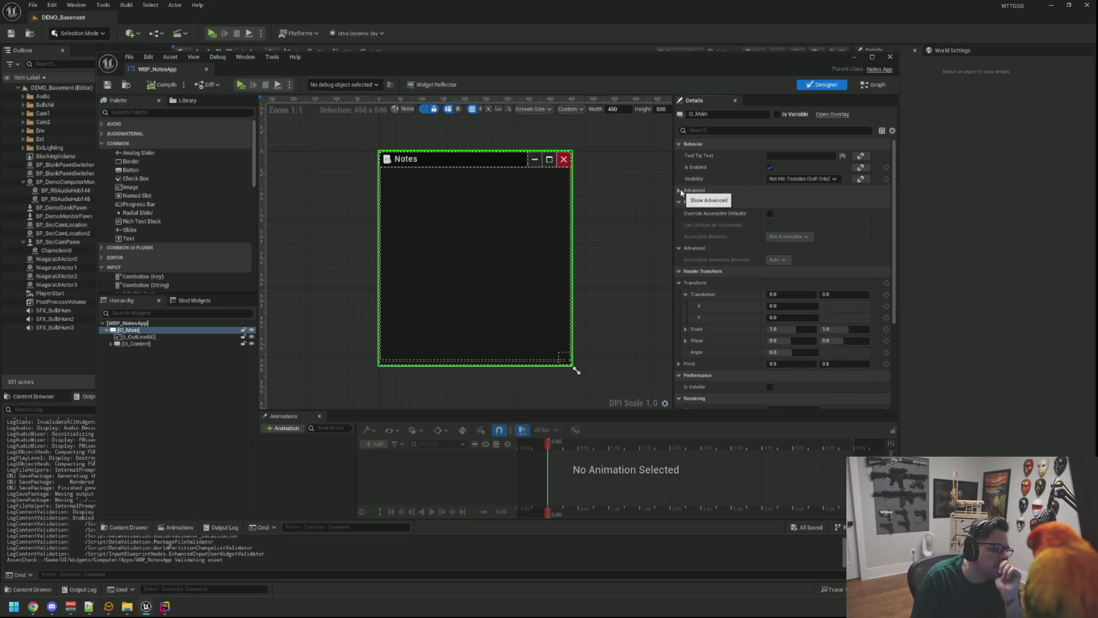
left_click(800, 178)
left_click(784, 188)
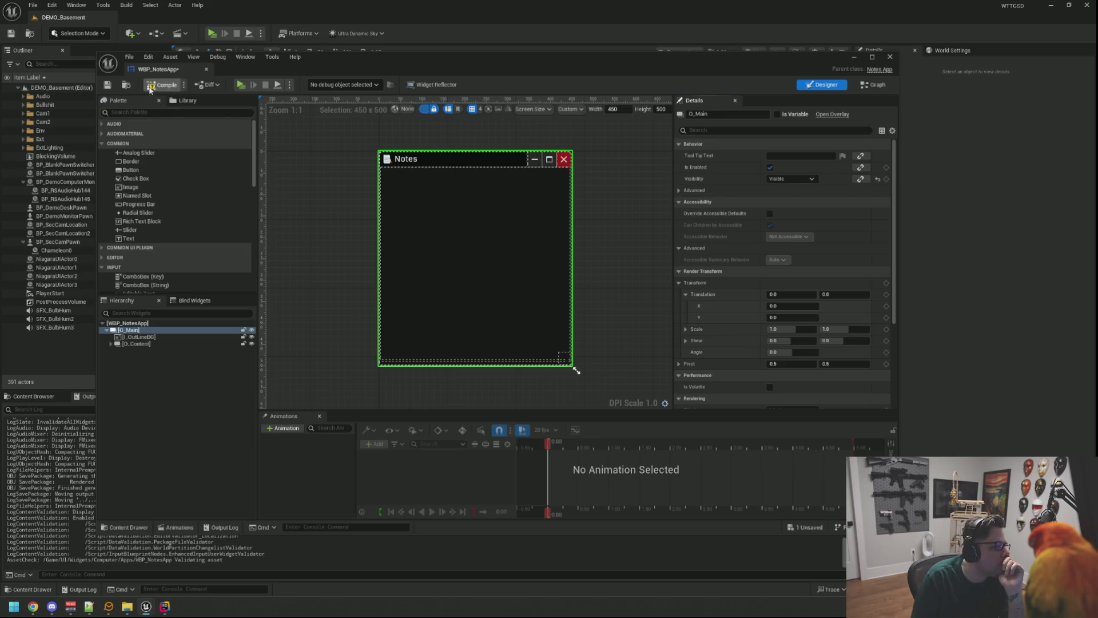
left_click(107, 85)
left_click(245, 85)
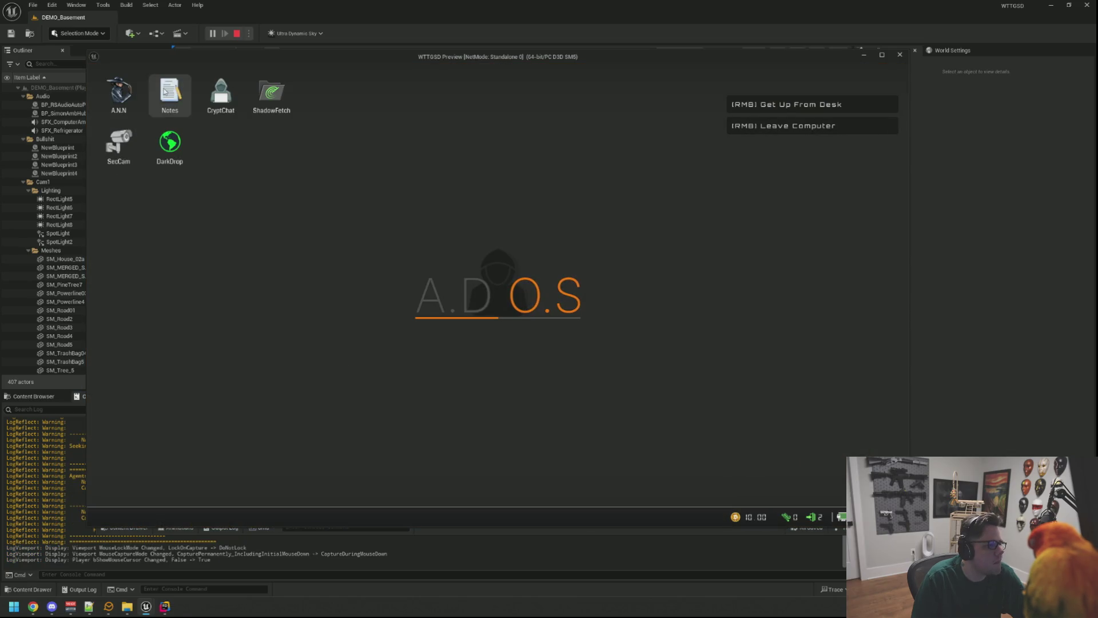
Open the in-game Notes app, centre its window, test a click in the text area, then close it
double_click(169, 92)
left_click_drag(186, 95, 421, 158)
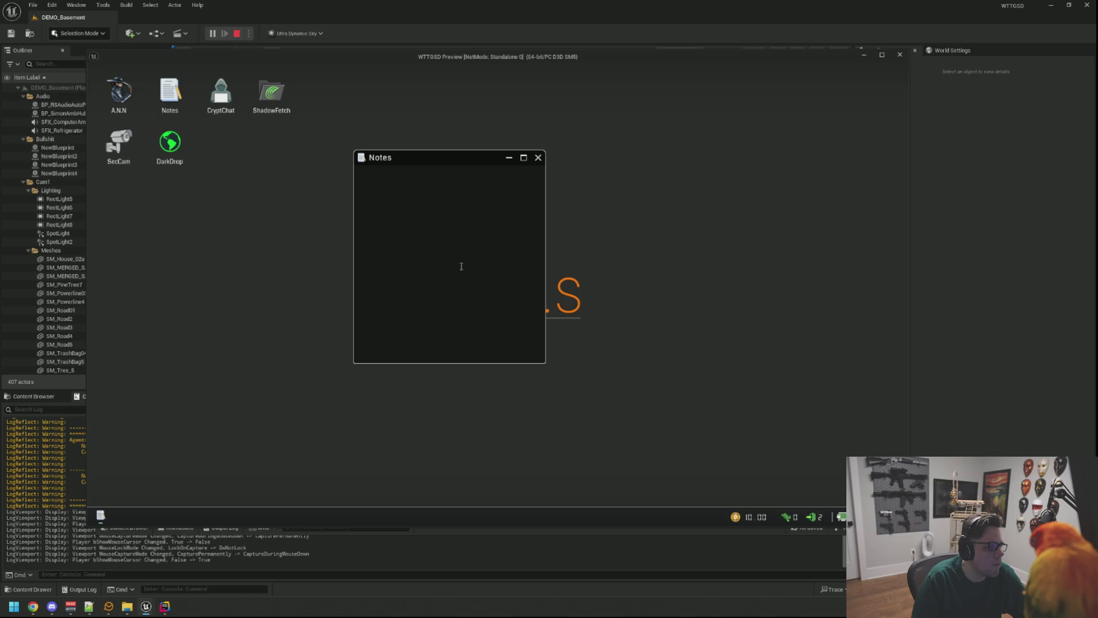
left_click(580, 223)
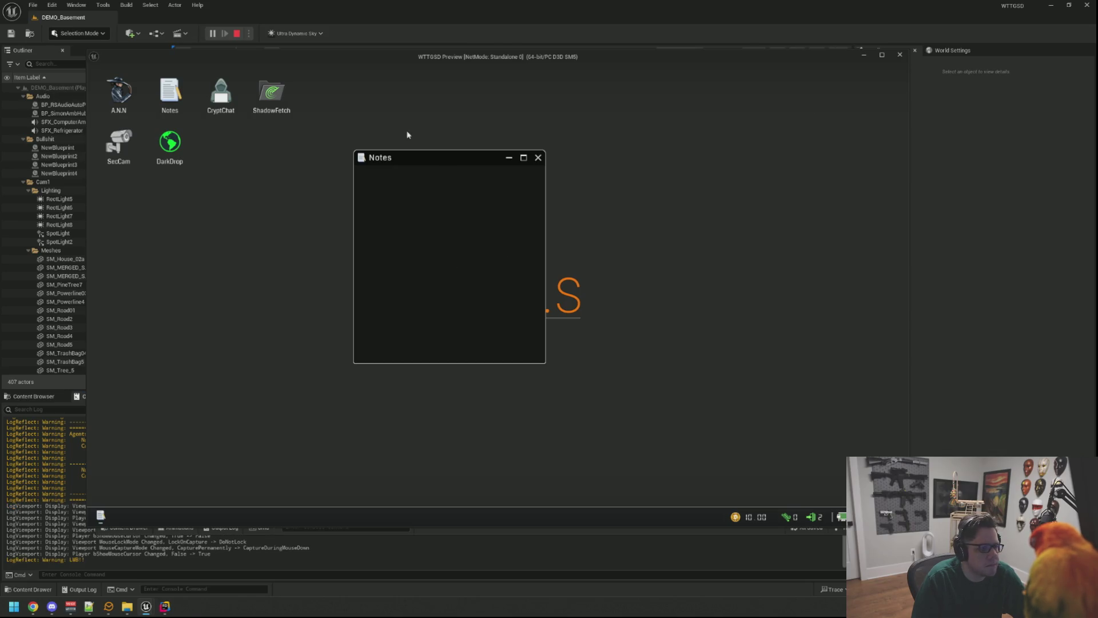
left_click(537, 158)
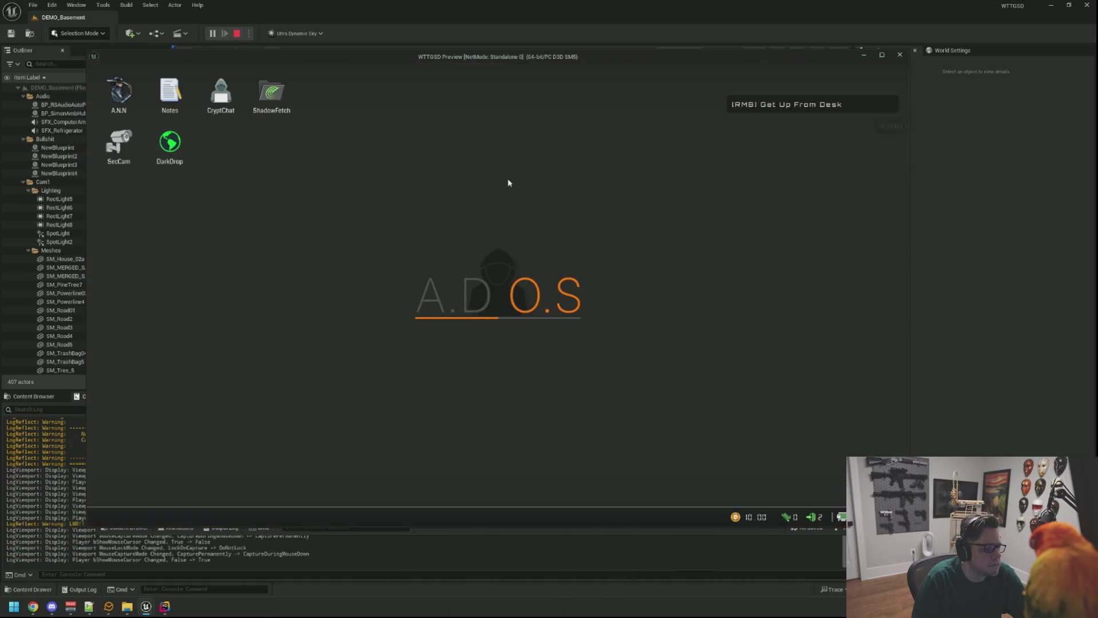
Test clicks on the empty game desktop, reopen and close Notes, and stop the preview
left_click(367, 138)
left_click(398, 197)
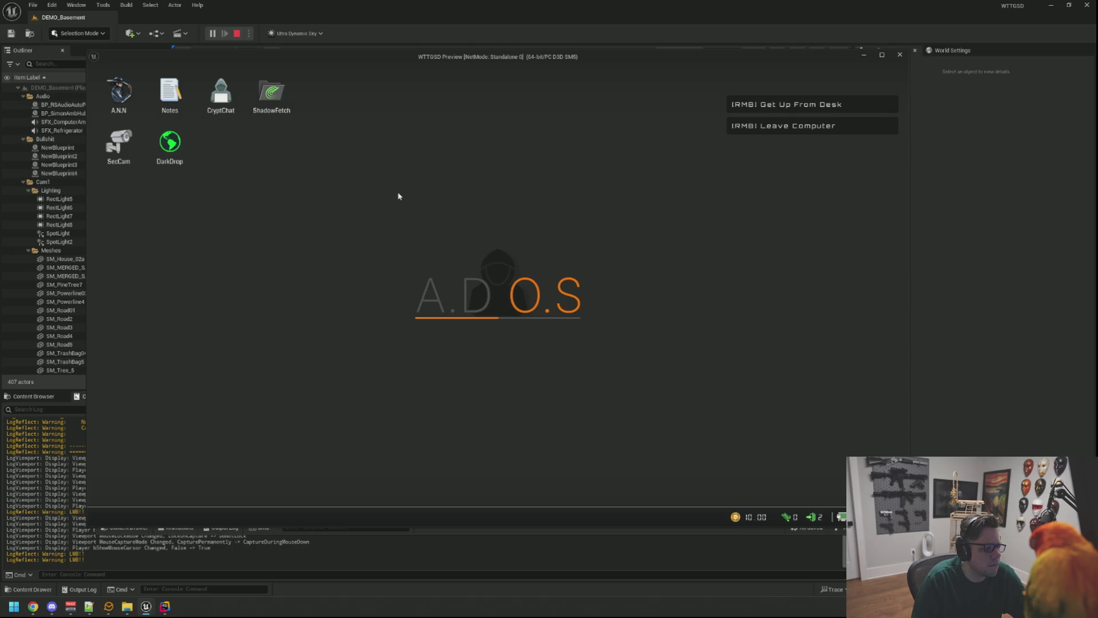
double_click(170, 91)
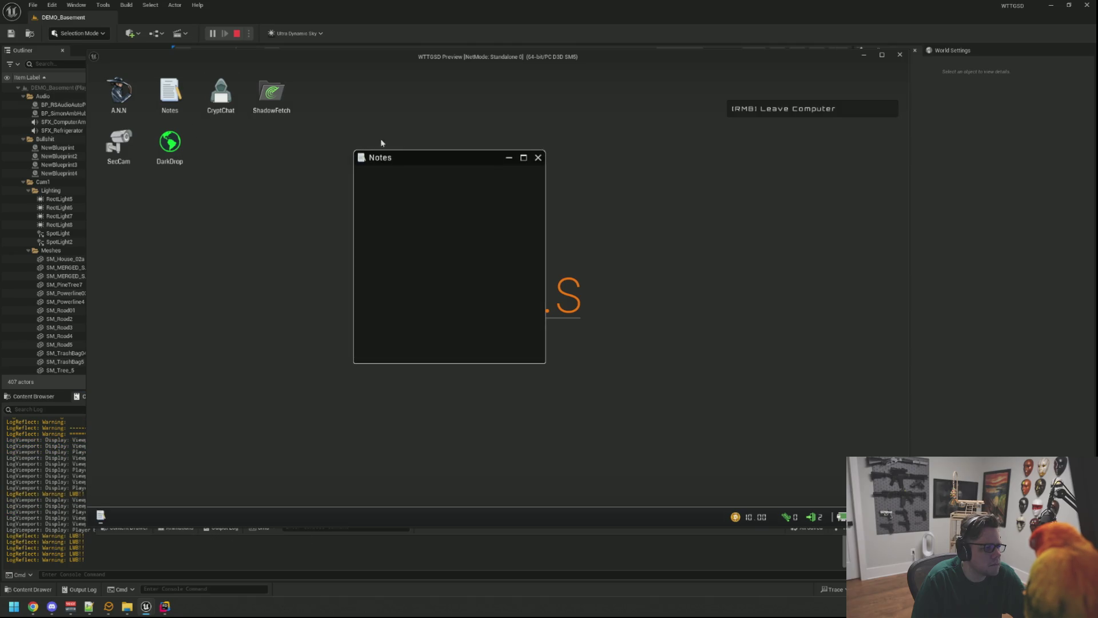
left_click(536, 157)
key("Escape")
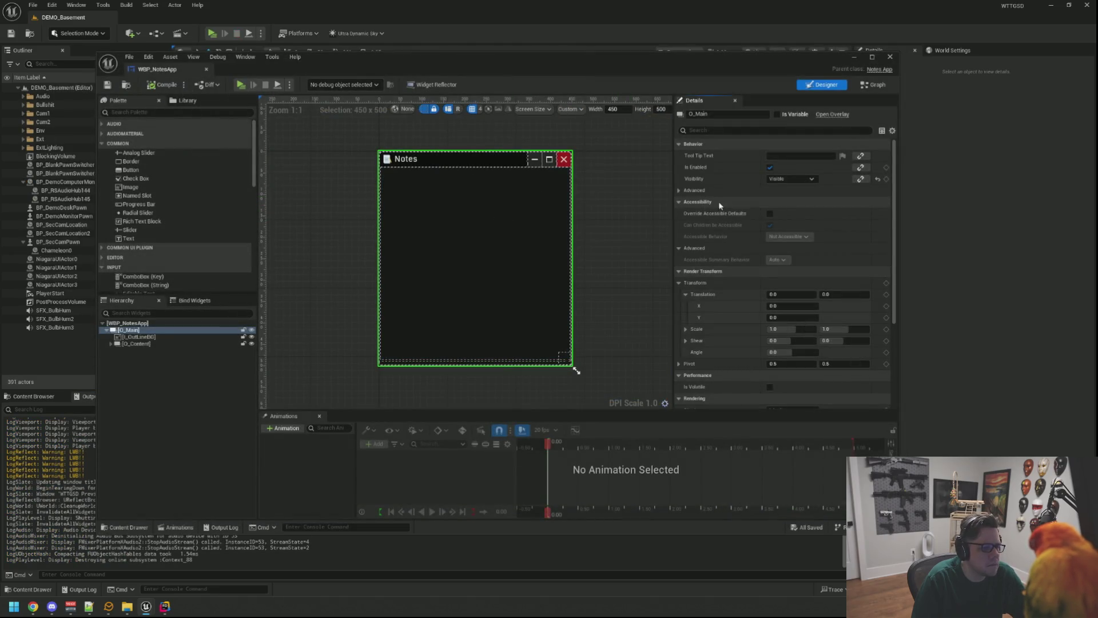
Set O_Main's Visibility to Not Hit-Testable (Self Only) and save WBP_NotesApp
left_click(788, 179)
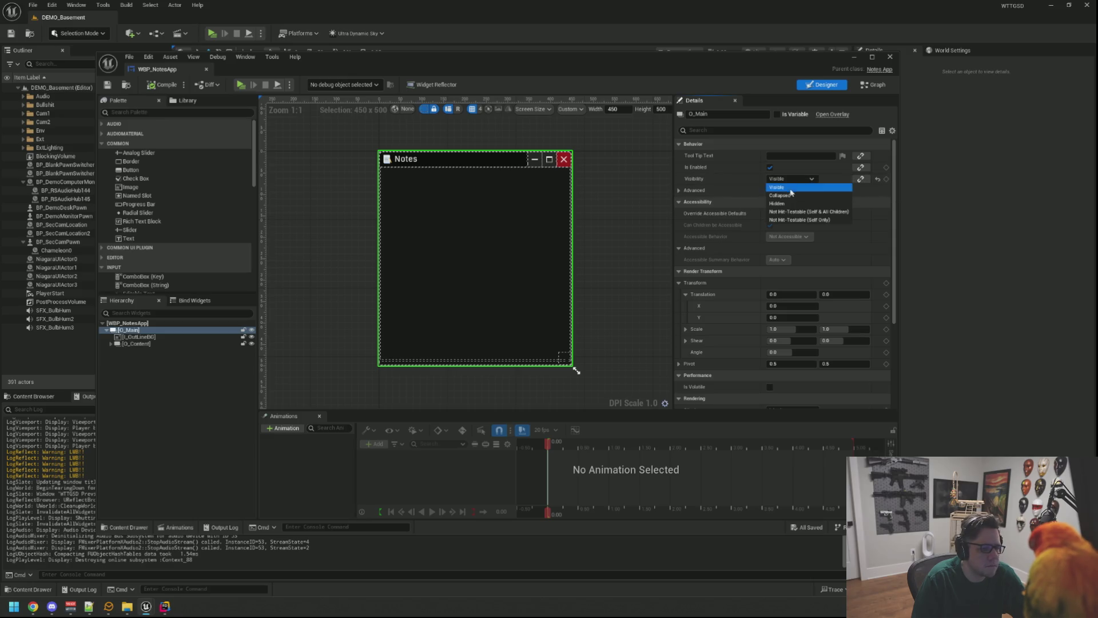
left_click(800, 221)
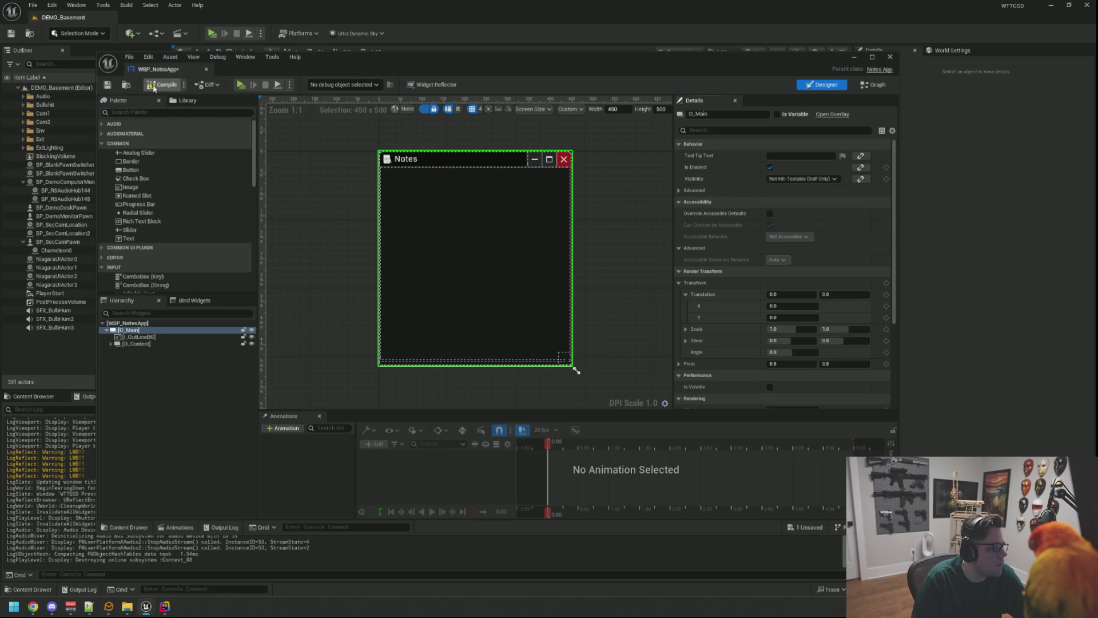
left_click(109, 87)
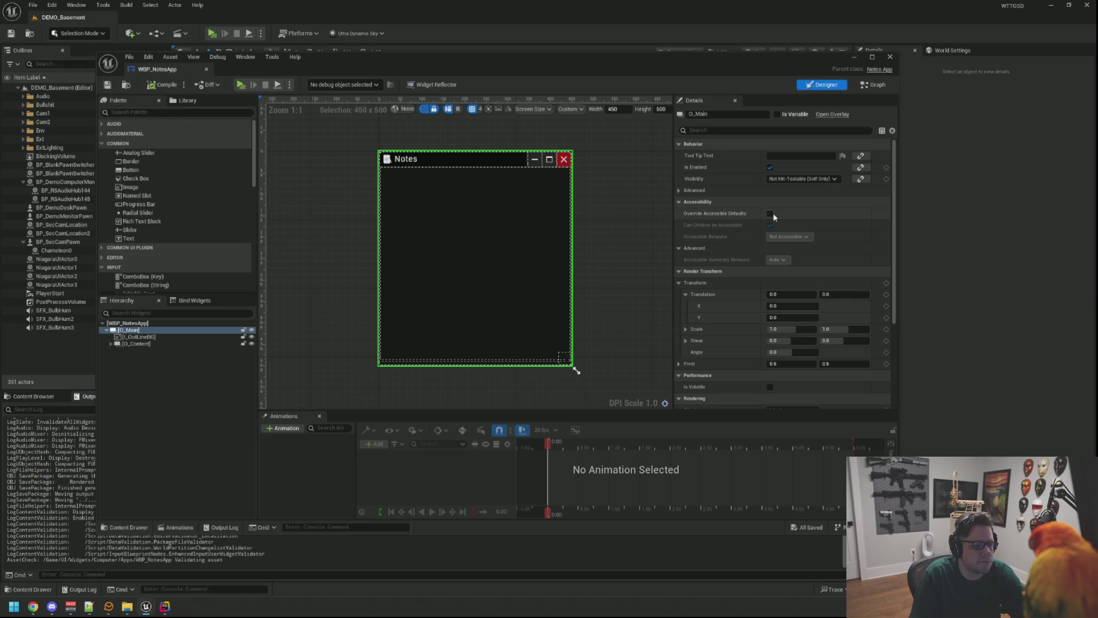
Collapse the Transform section, expand Behavior's advanced settings, and deselect the widget
scroll(741, 211, "down", 1)
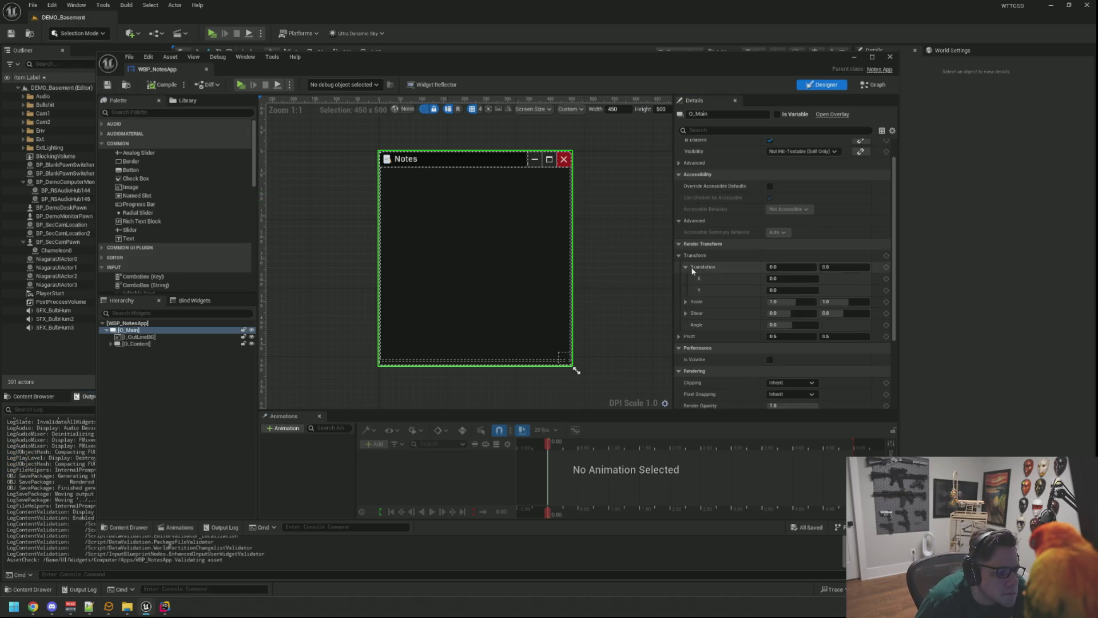
left_click(681, 256)
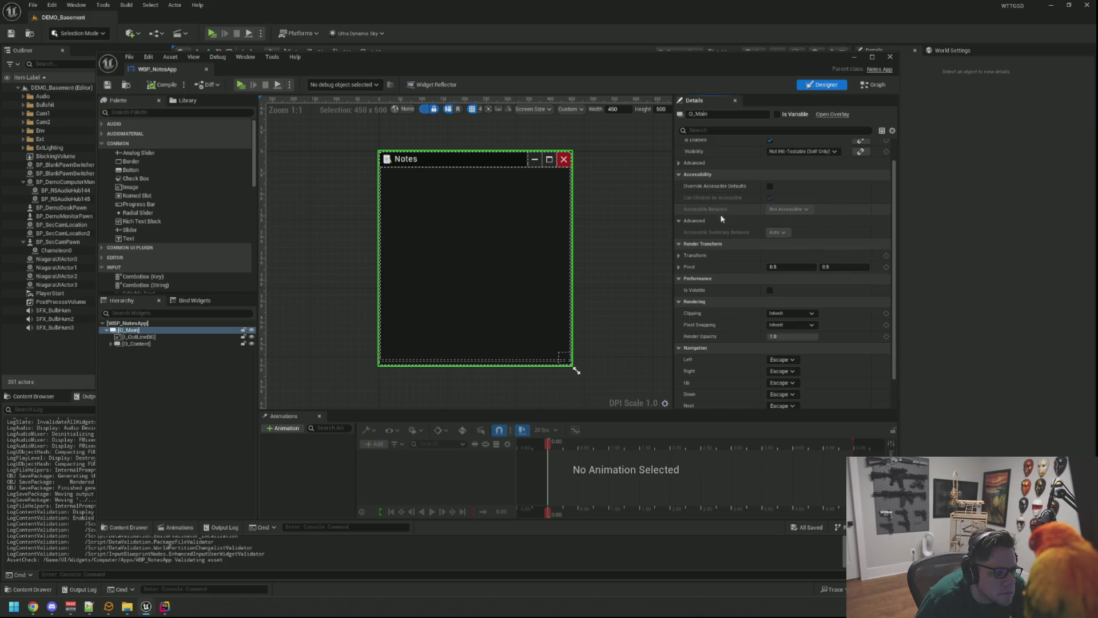
scroll(720, 217, "down", 2)
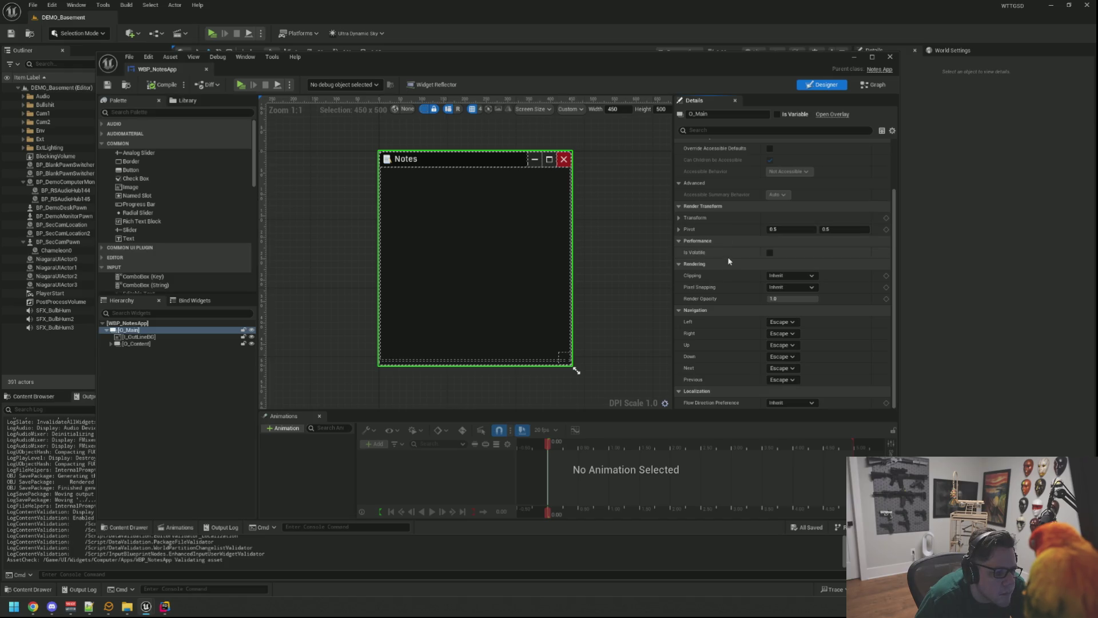
scroll(732, 302, "up", 3)
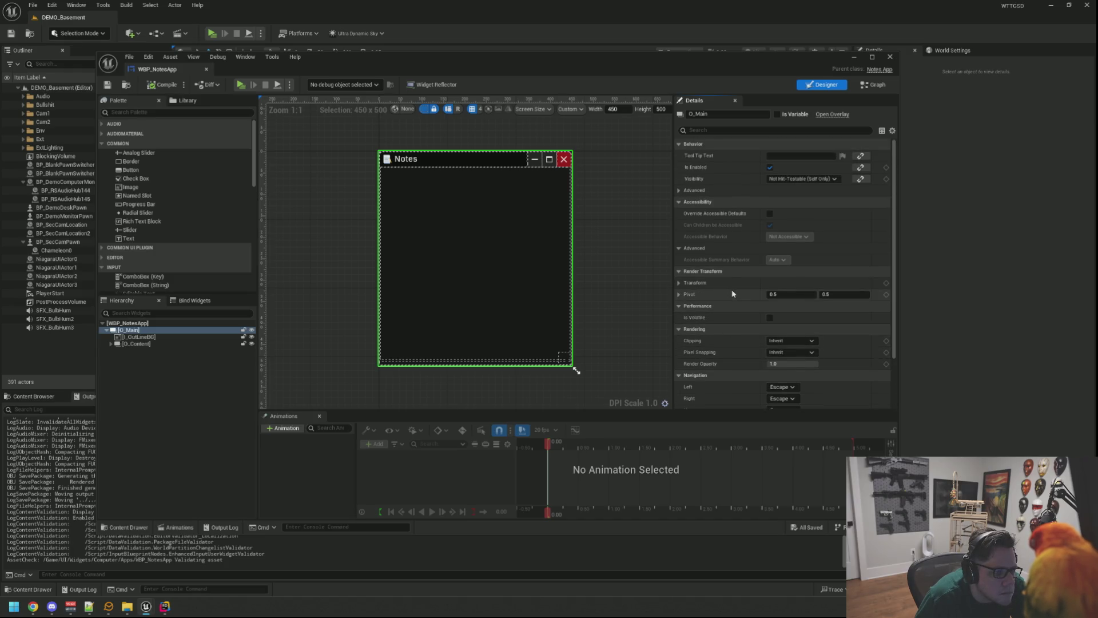
left_click(684, 190)
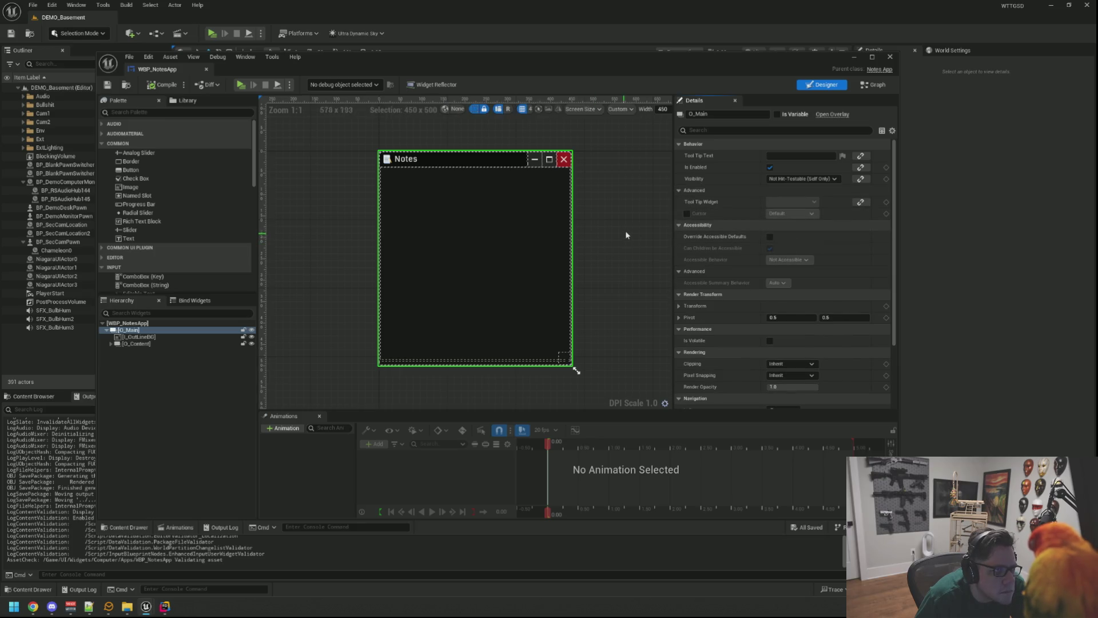
left_click(606, 234)
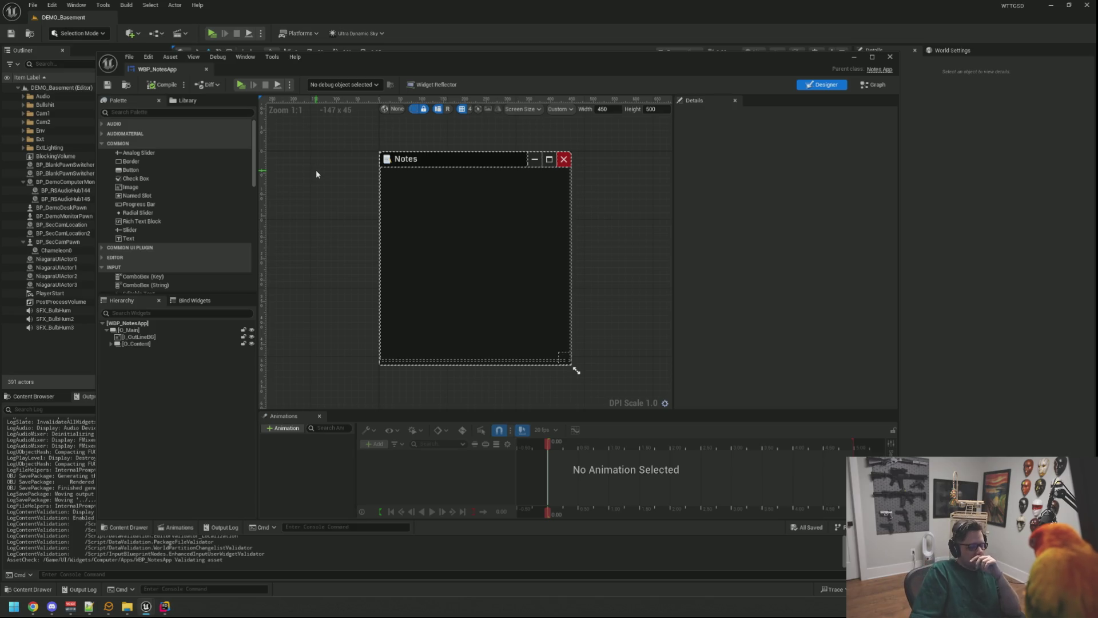
left_click(164, 607)
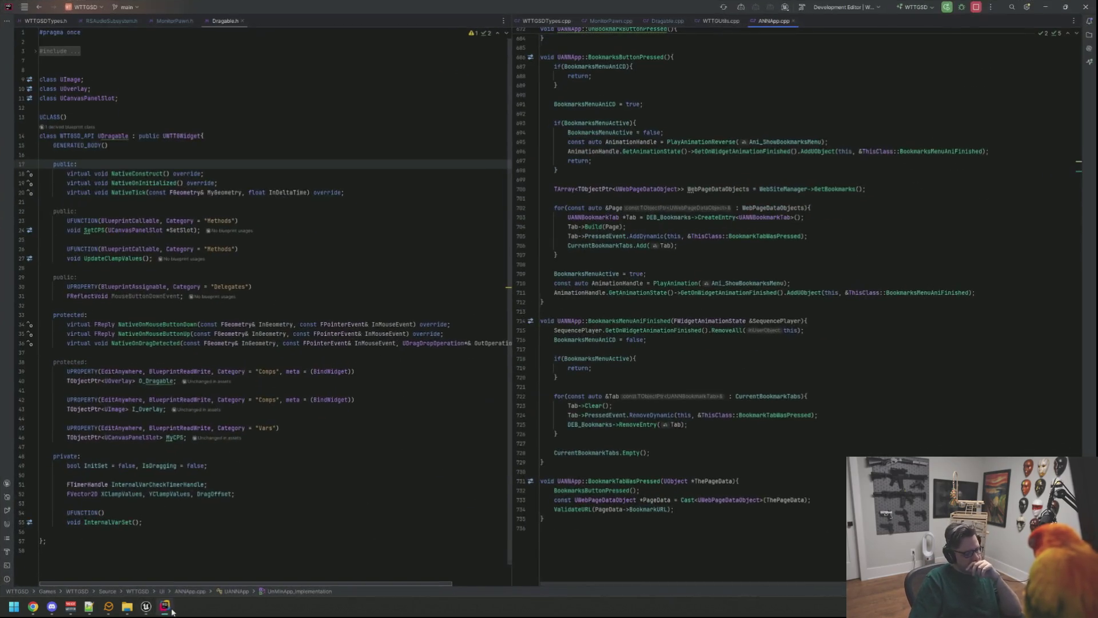
Review the drag detection code in WTTGUtils.cpp and SetCPS in Dragable.cpp, closing WTTGUtils.cpp
key("ctrl+alt+Left")
key("ctrl+alt+Left")
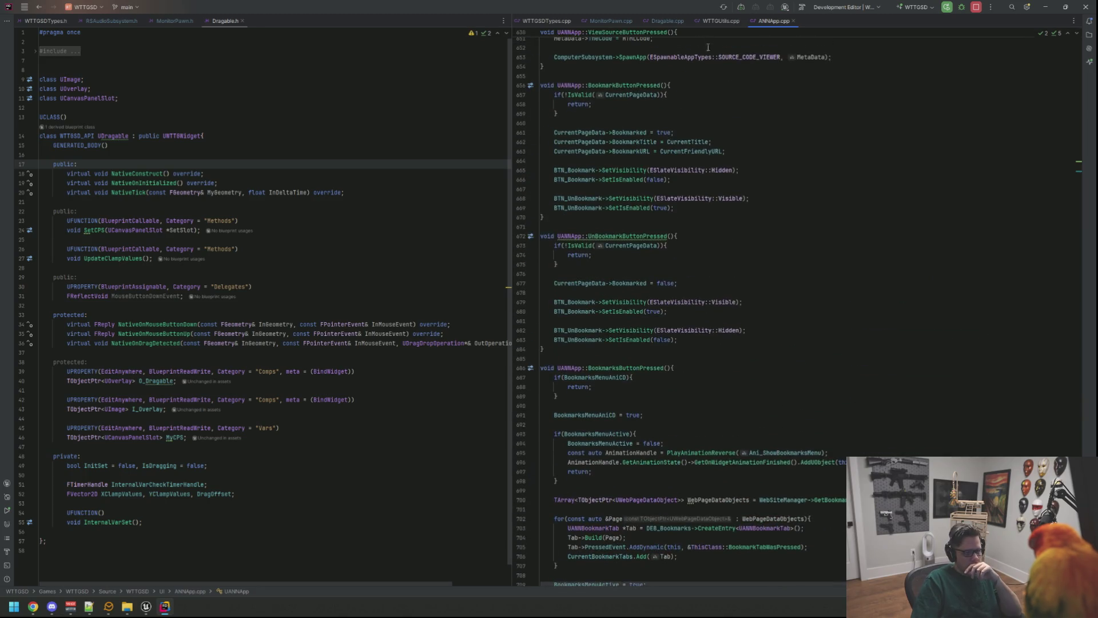
left_click(753, 166)
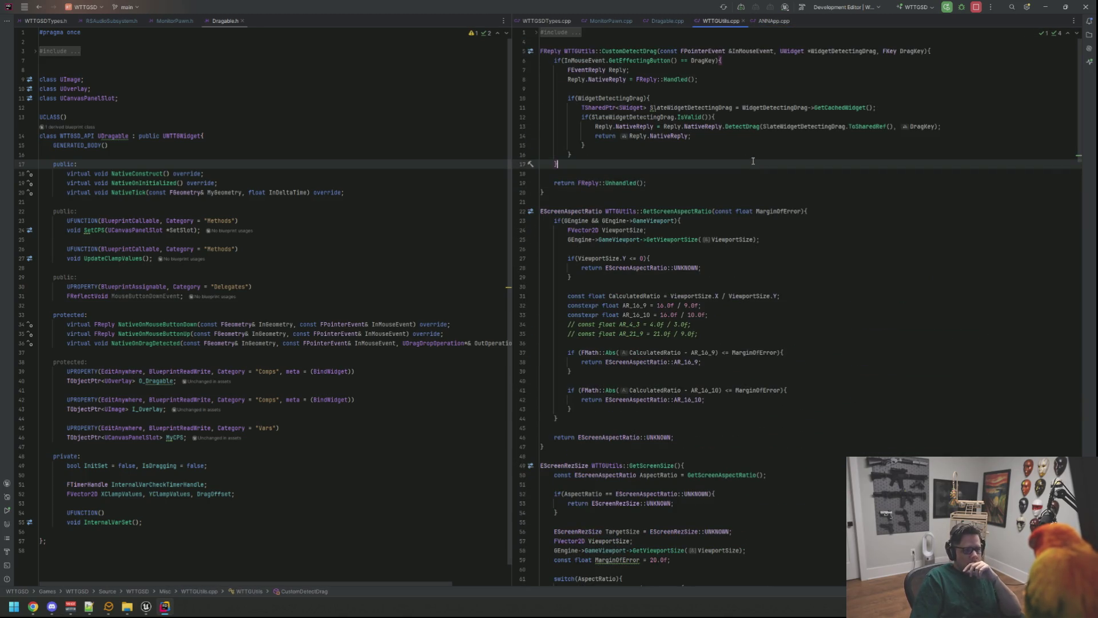
scroll(752, 161, "down", 10)
middle_click(720, 21)
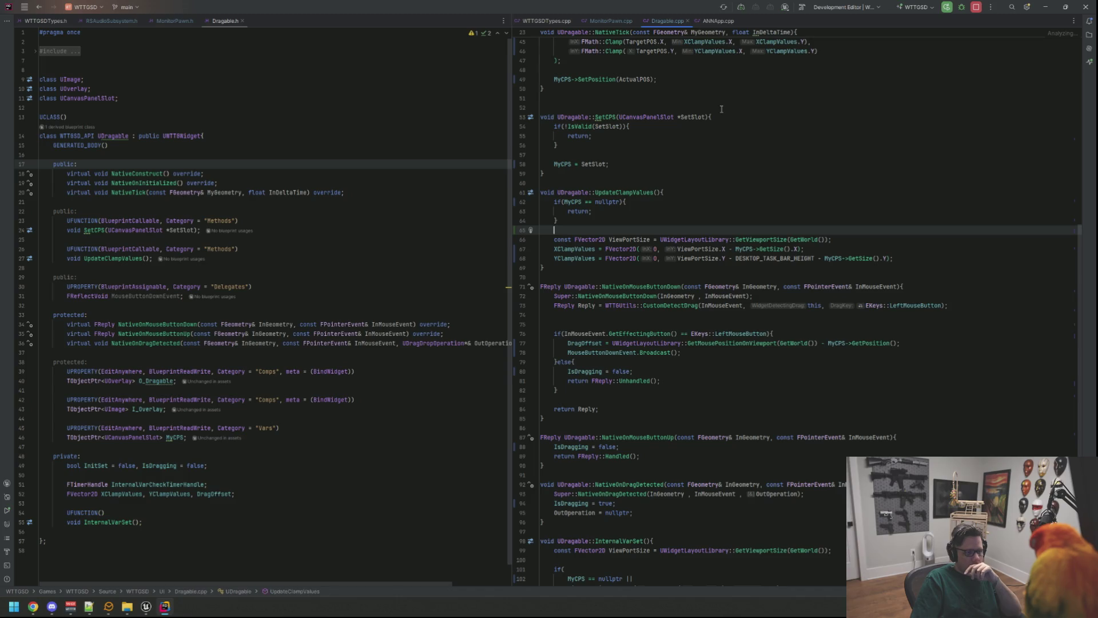
left_click(732, 163)
In MonitorPawn.cpp, change the LMB BindAction trigger from ETriggerEvent::Completed to Started
left_click(609, 22)
scroll(766, 168, "up", 5)
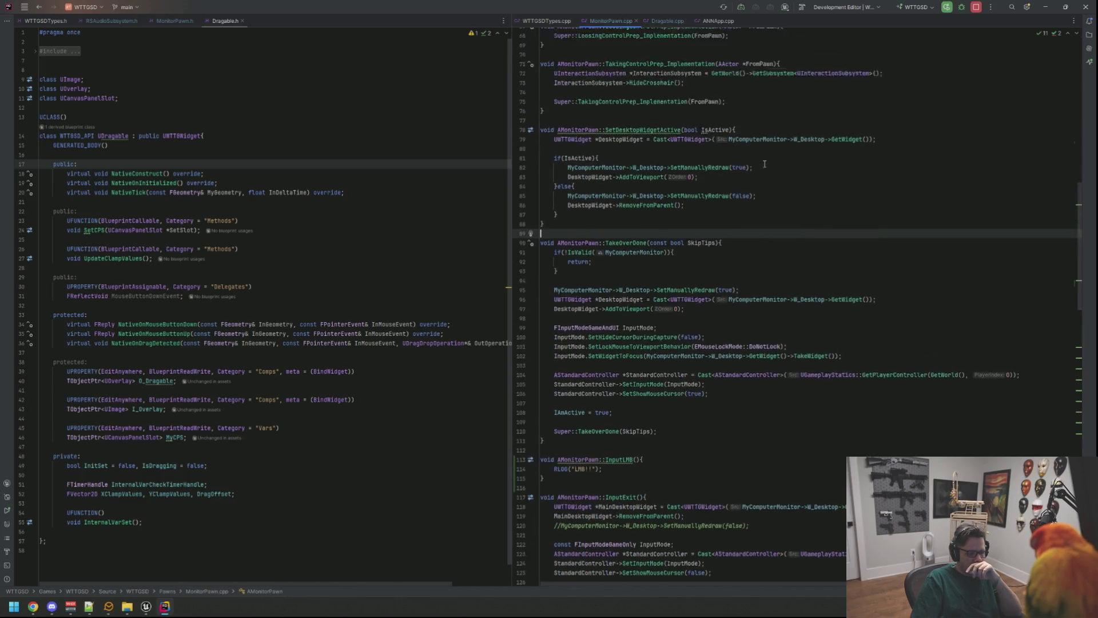
scroll(766, 167, "down", 1)
left_click(803, 135)
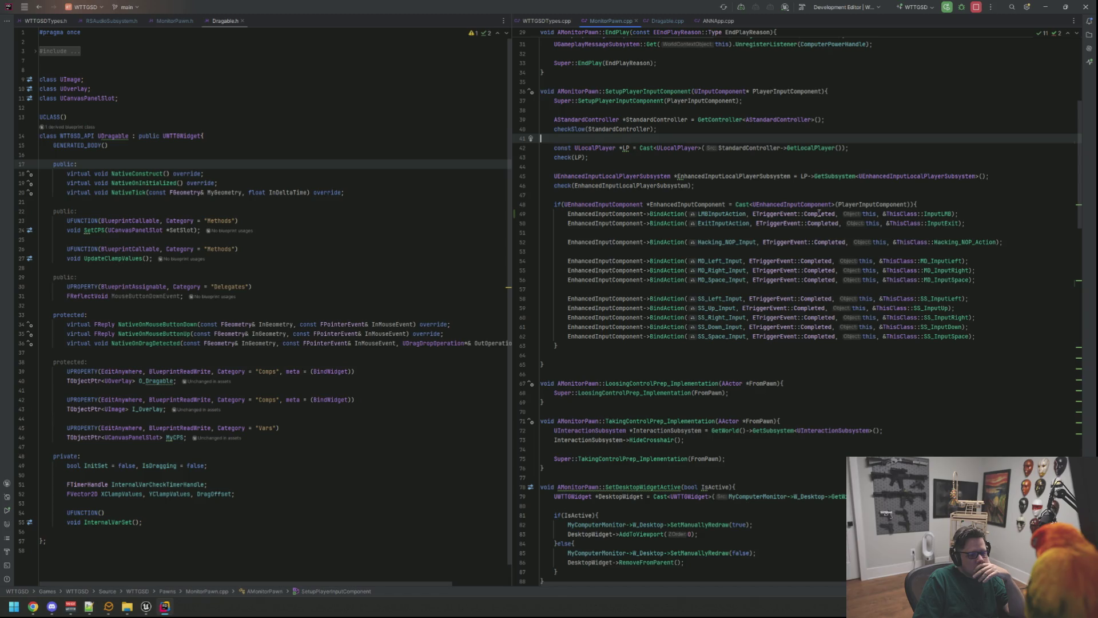
mouse_move(786, 213)
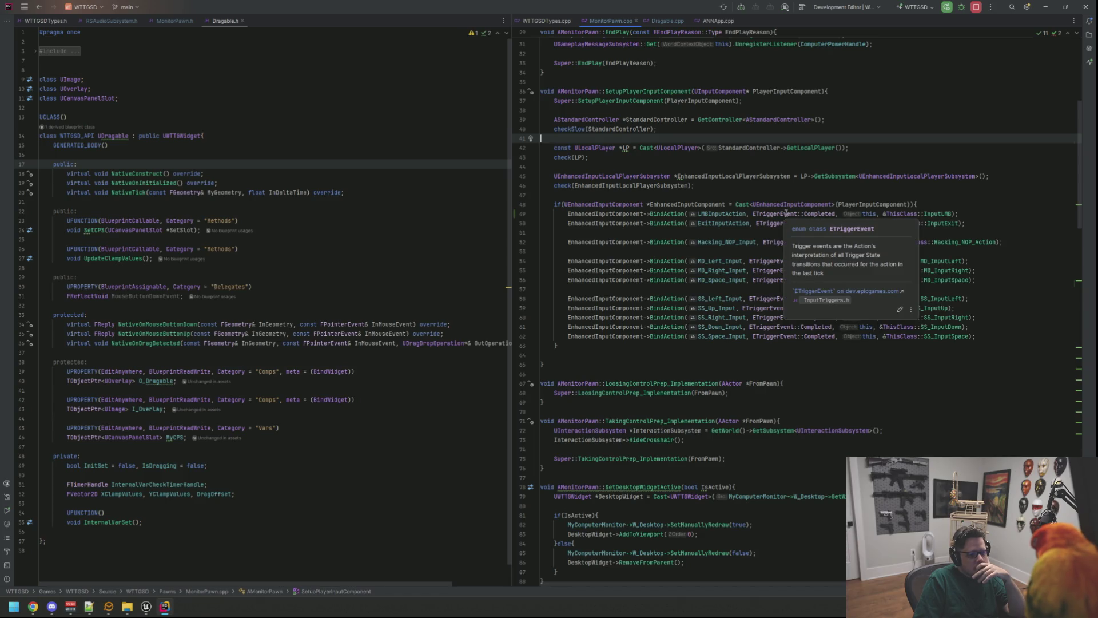
left_click(834, 213)
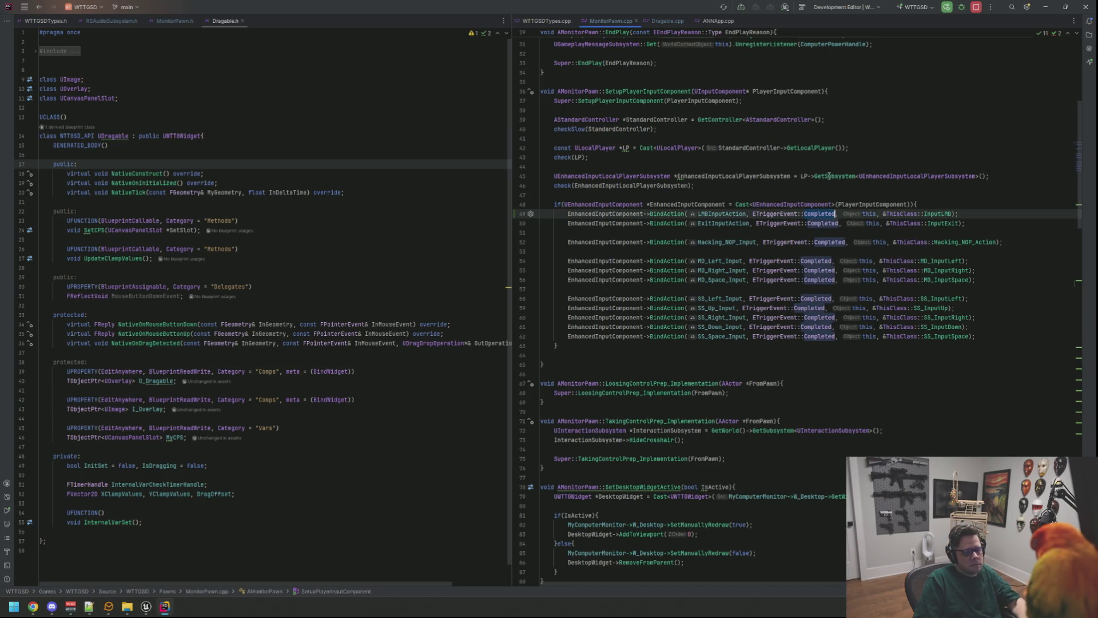
key("ctrl+BackSpace")
type("Started")
left_click(771, 166)
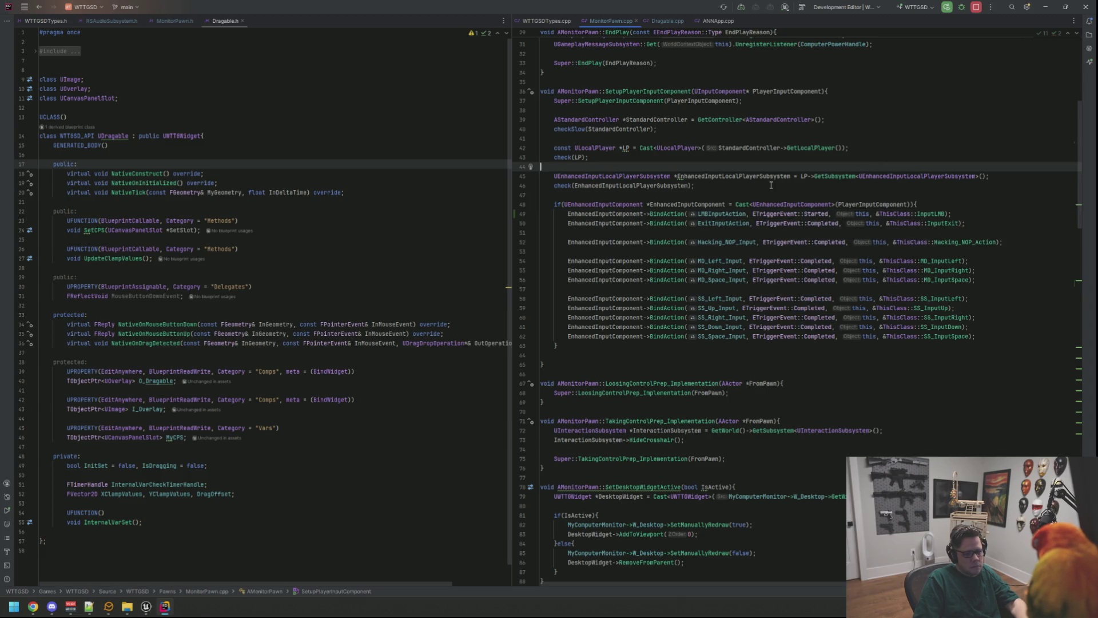
left_click(165, 607)
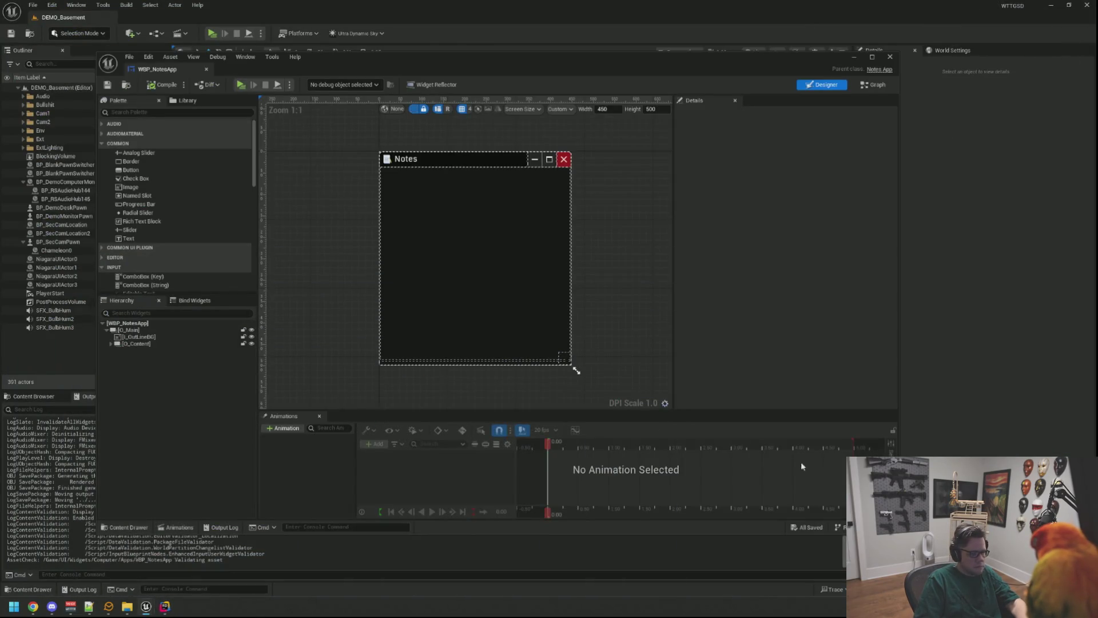
Run Live Coding with Ctrl+Alt+F11, then recentre the WBP_NotesApp designer and check the resize widget
key("ctrl+alt+F11")
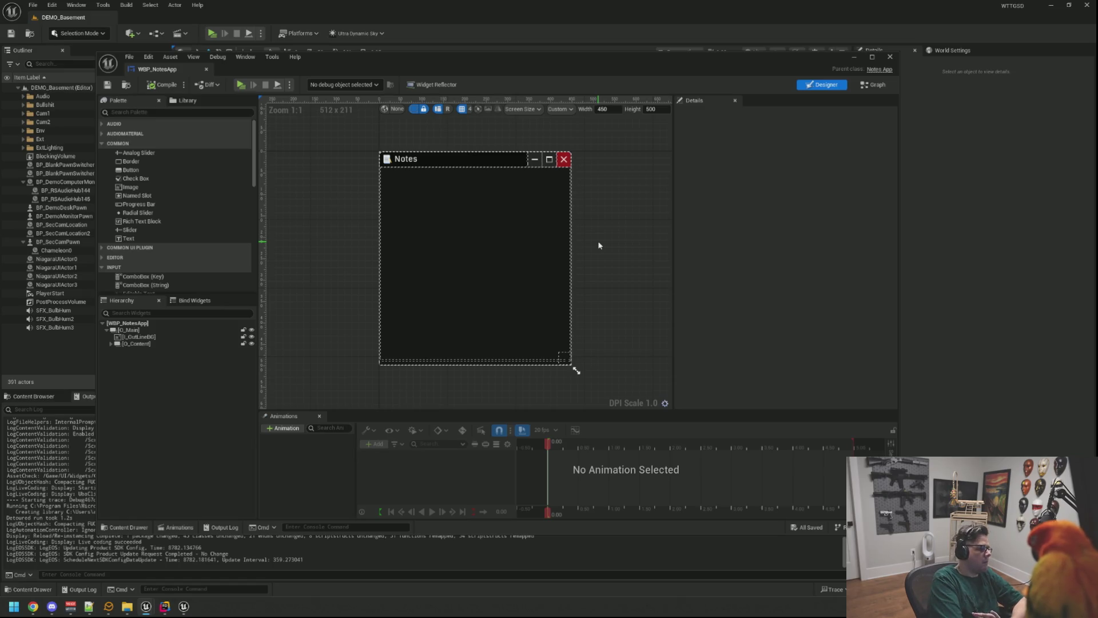
key("Home")
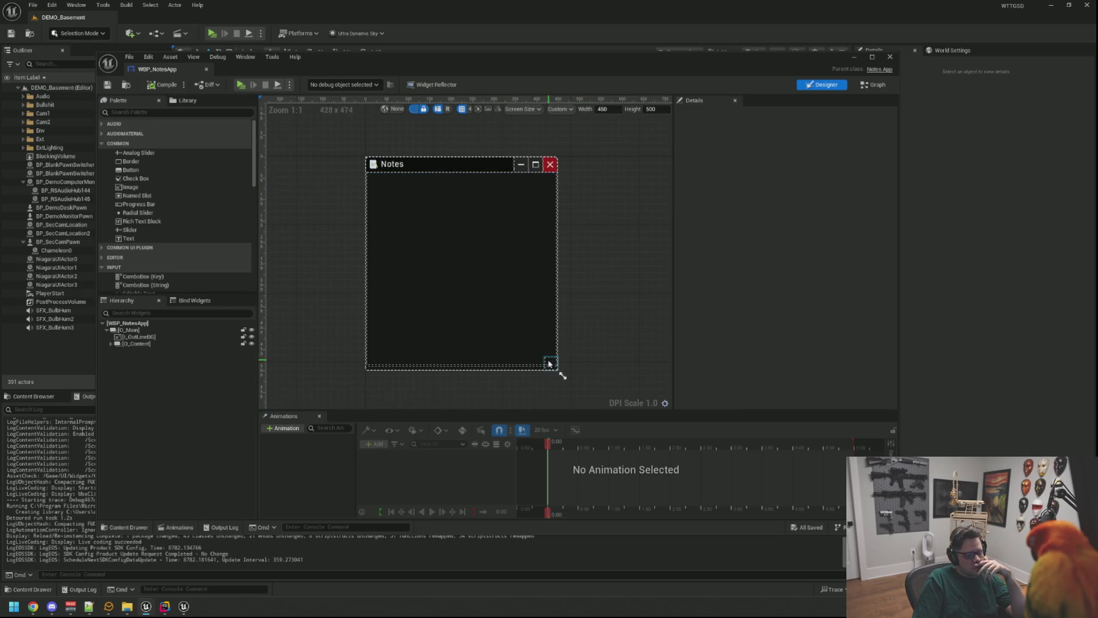
left_click(550, 366)
left_click(606, 345)
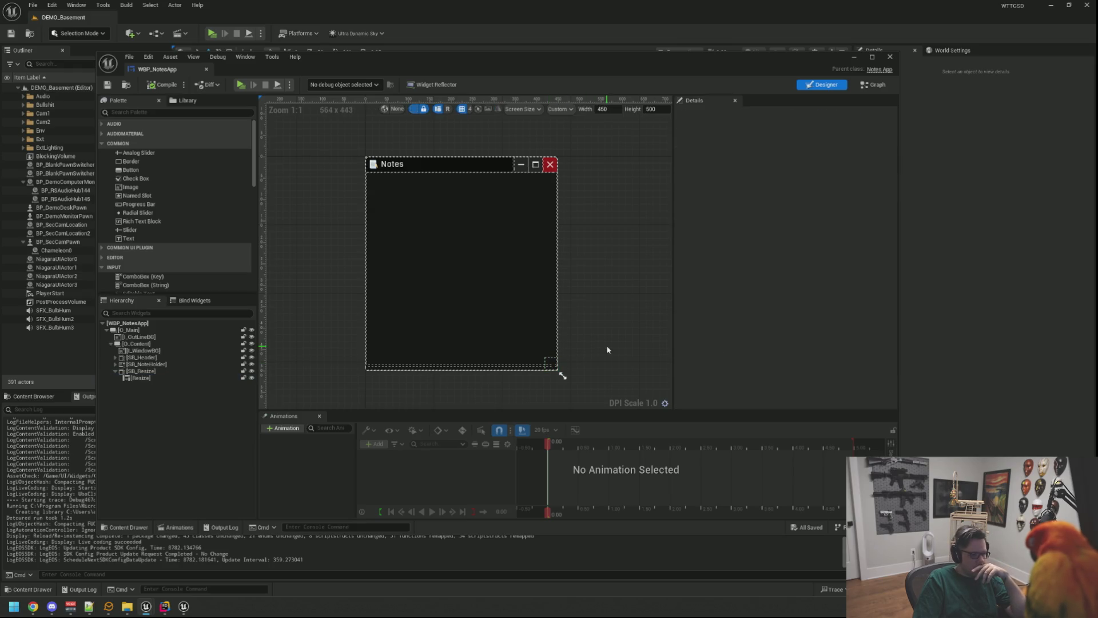